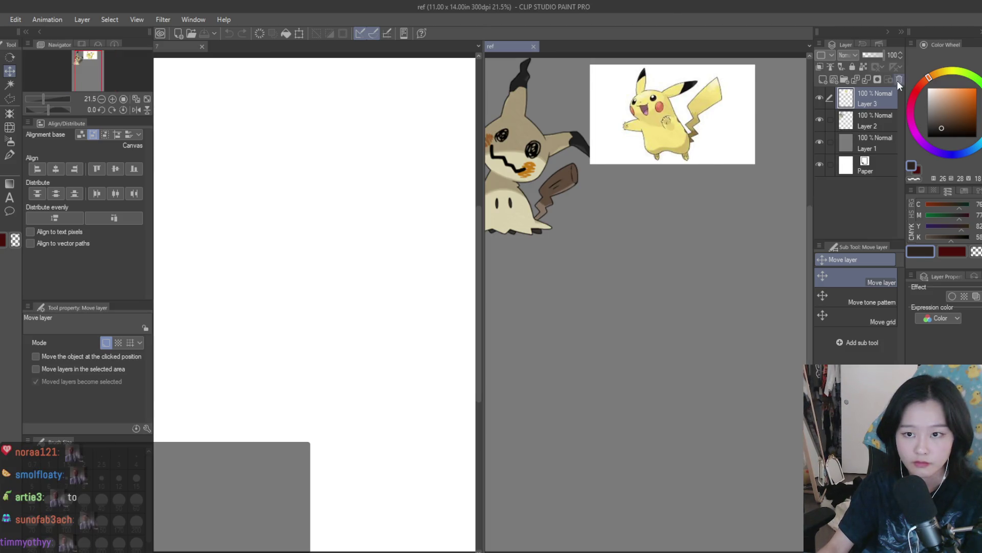
Step: Delete the Pokémon images from the reference board and widen the sketch canvas area
{"action": "left_click", "coordinate": [899, 79]}
{"action": "left_click", "coordinate": [899, 80]}
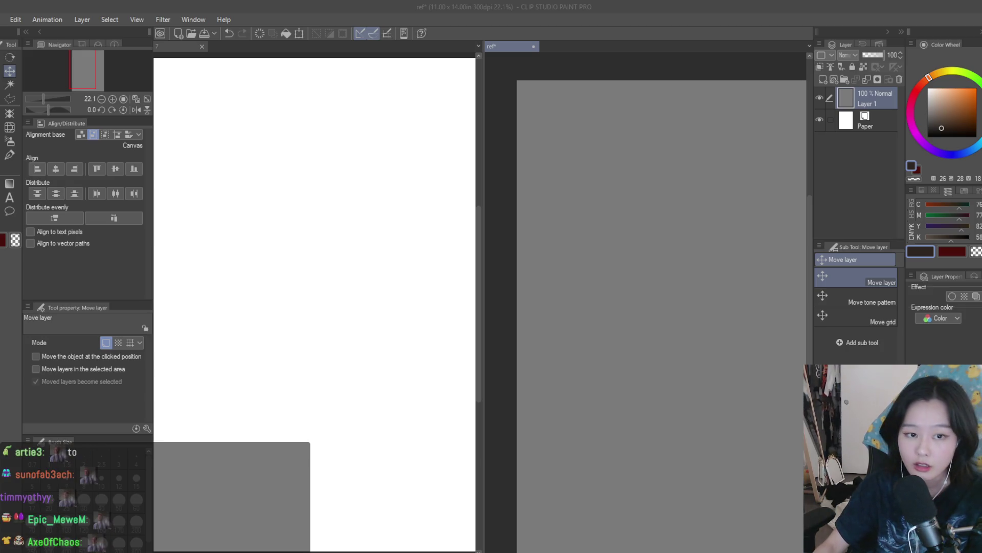
{"action": "left_click_drag", "start_coordinate": [477, 183], "coordinate": [568, 181]}
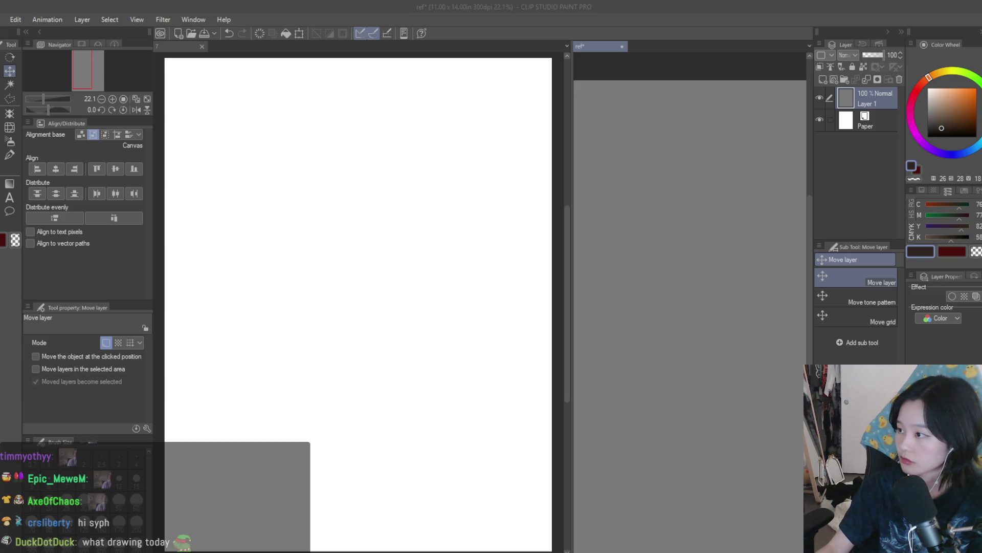
{"action": "left_click", "coordinate": [751, 274]}
{"action": "scroll", "coordinate": [751, 274], "scroll_direction": "down", "scroll_amount": 3}
Step: Paste the first Ezio image onto the reference board and enlarge it
{"action": "key", "text": "ctrl+v"}
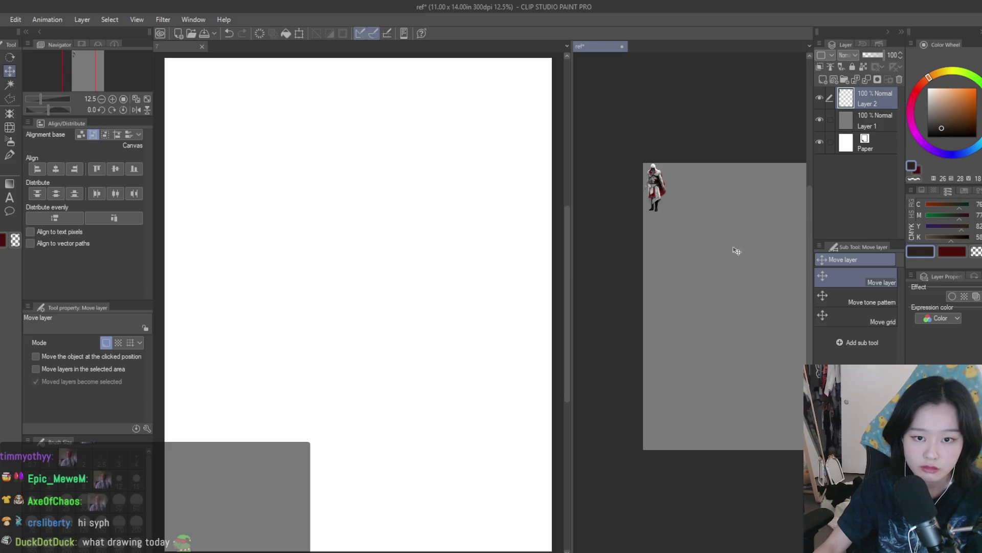
{"action": "key", "text": "ctrl+t"}
{"action": "left_click_drag", "start_coordinate": [665, 210], "coordinate": [732, 351]}
{"action": "key", "text": "Return"}
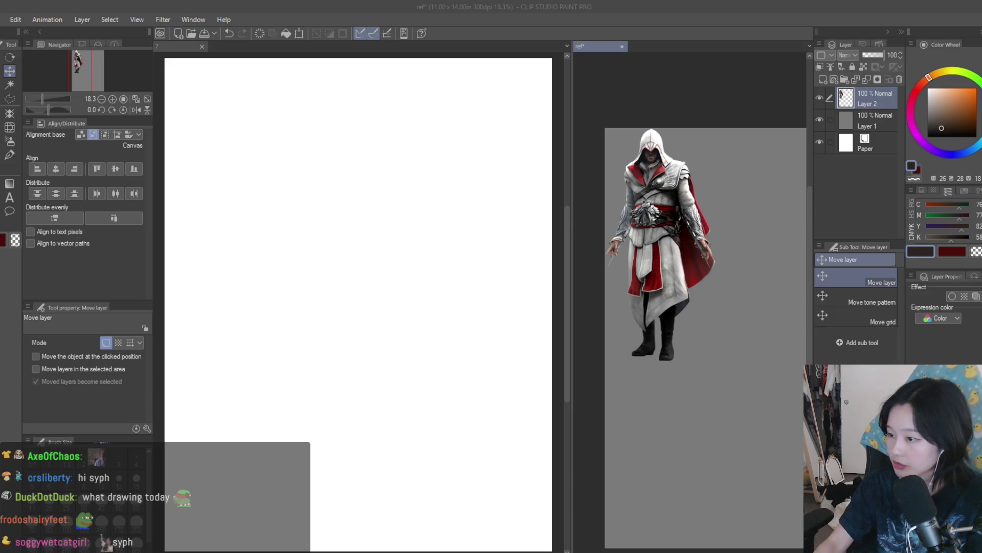
Step: Paste a second Ezio image, enlarge it to about 139 percent, and place it right of the first
{"action": "key", "text": "ctrl+v"}
{"action": "key", "text": "ctrl+t"}
{"action": "left_click_drag", "start_coordinate": [783, 308], "coordinate": [810, 335]}
{"action": "scroll", "coordinate": [754, 286], "scroll_direction": "down", "scroll_amount": 2}
{"action": "left_click_drag", "start_coordinate": [754, 286], "coordinate": [772, 290]}
{"action": "key", "text": "Return"}
{"action": "scroll", "coordinate": [754, 286], "scroll_direction": "up", "scroll_amount": 2}
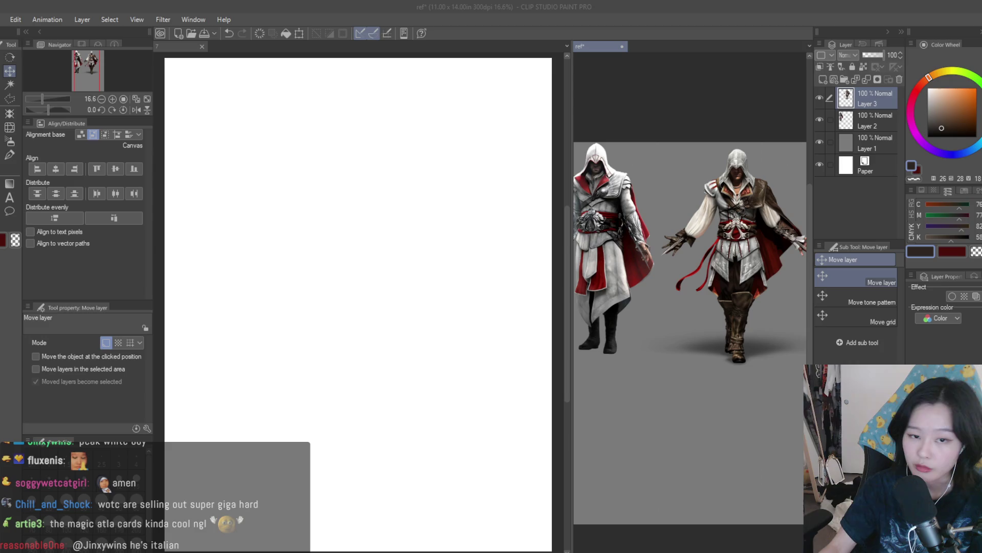
Step: Paste the rooftop city screenshot below the Ezio figures and enlarge it
{"action": "key", "text": "ctrl+v"}
{"action": "mouse_move", "coordinate": [612, 209]}
{"action": "left_mouse_down"}
{"action": "mouse_move", "coordinate": [655, 369]}
{"action": "mouse_move", "coordinate": [753, 399]}
{"action": "left_mouse_up"}
{"action": "scroll", "coordinate": [654, 369], "scroll_direction": "up", "scroll_amount": 2}
{"action": "key", "text": "ctrl+t"}
{"action": "key", "text": "Return"}
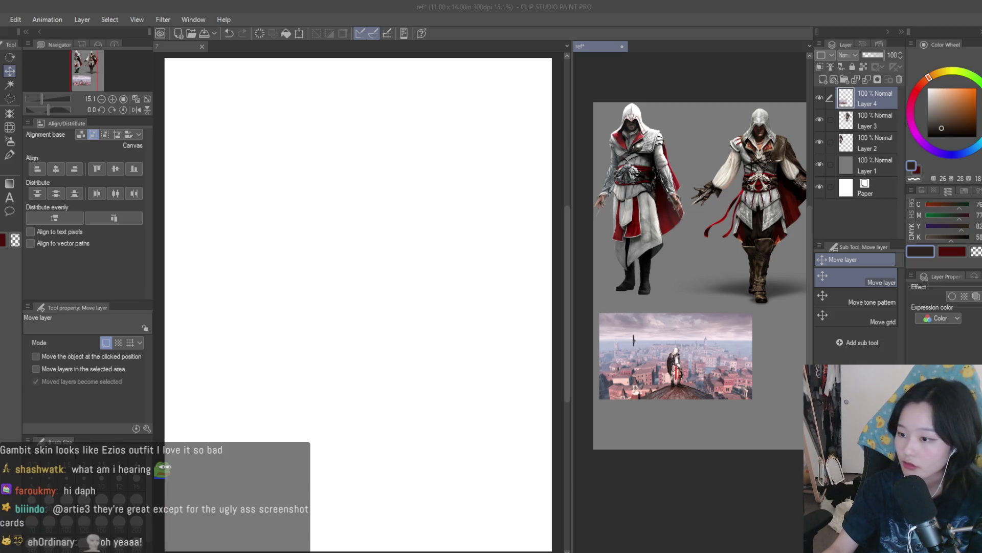
Step: Paste the Assassin's Creed title image, enlarge it, and place it beside the city screenshot
{"action": "left_click", "coordinate": [779, 342]}
{"action": "scroll", "coordinate": [779, 341], "scroll_direction": "down", "scroll_amount": 2}
{"action": "key", "text": "ctrl+v"}
{"action": "key", "text": "ctrl+t"}
{"action": "mouse_move", "coordinate": [754, 302]}
{"action": "left_mouse_down"}
{"action": "mouse_move", "coordinate": [783, 318]}
{"action": "mouse_move", "coordinate": [777, 347]}
{"action": "left_mouse_up"}
{"action": "key", "text": "Return"}
{"action": "scroll", "coordinate": [772, 321], "scroll_direction": "up", "scroll_amount": 2}
{"action": "left_click", "coordinate": [488, 277]}
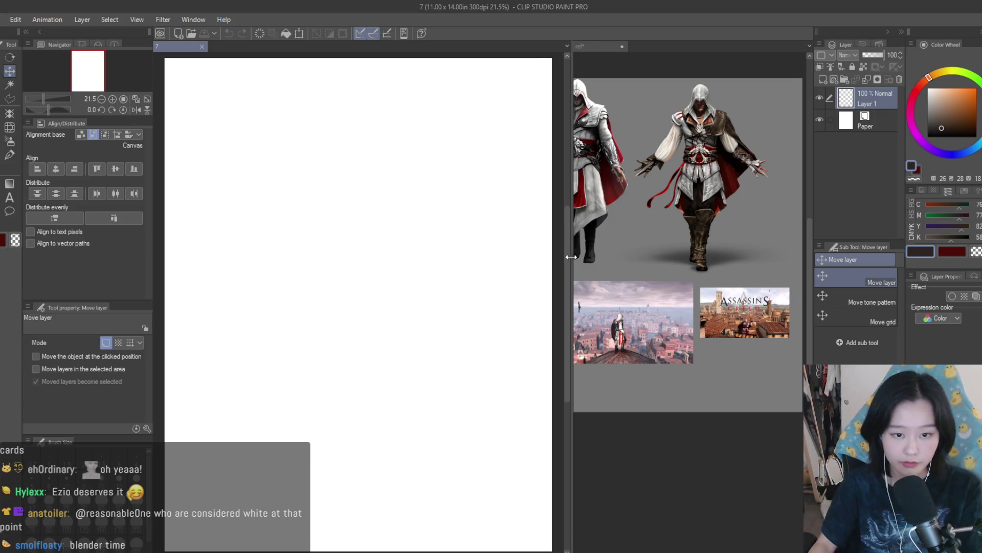
Step: Widen the sketch canvas slightly and remove an extra empty layer
{"action": "left_click_drag", "start_coordinate": [573, 257], "coordinate": [603, 258]}
{"action": "scroll", "coordinate": [706, 256], "scroll_direction": "up", "scroll_amount": 3}
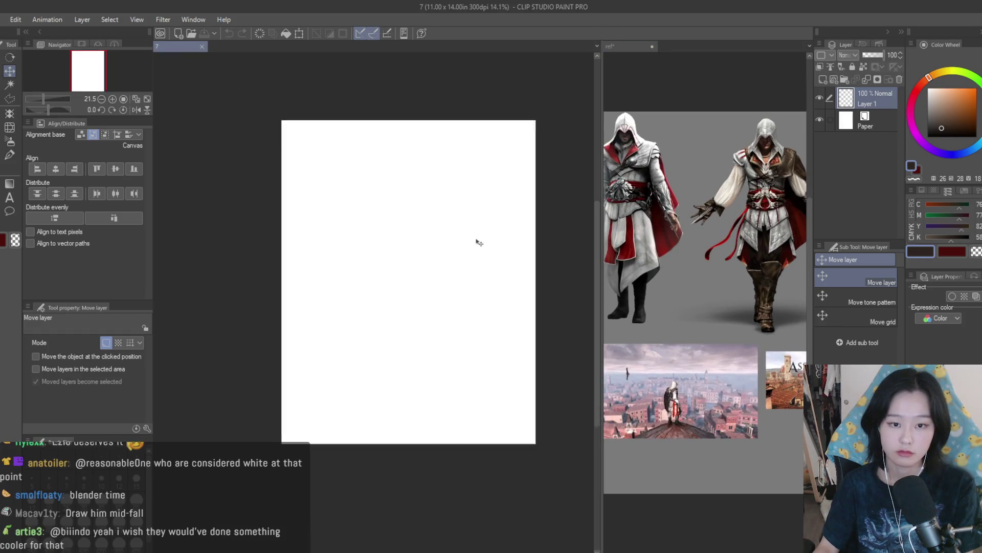
{"action": "scroll", "coordinate": [476, 241], "scroll_direction": "down", "scroll_amount": 3}
{"action": "left_click", "coordinate": [822, 79]}
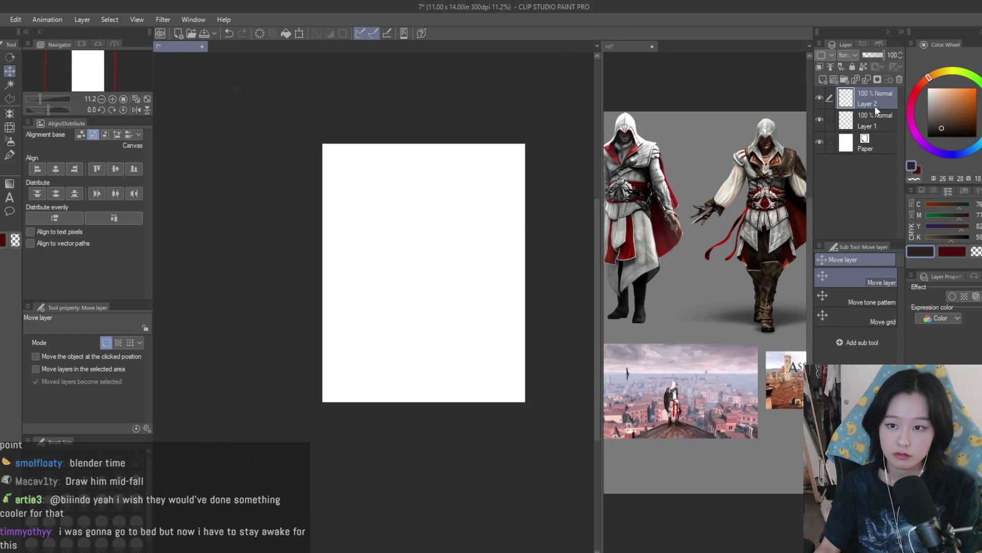
{"action": "left_click", "coordinate": [900, 80]}
Step: Fill Layer 1 with light grey, add Layer 2 above, and select the black pen
{"action": "key", "text": "g"}
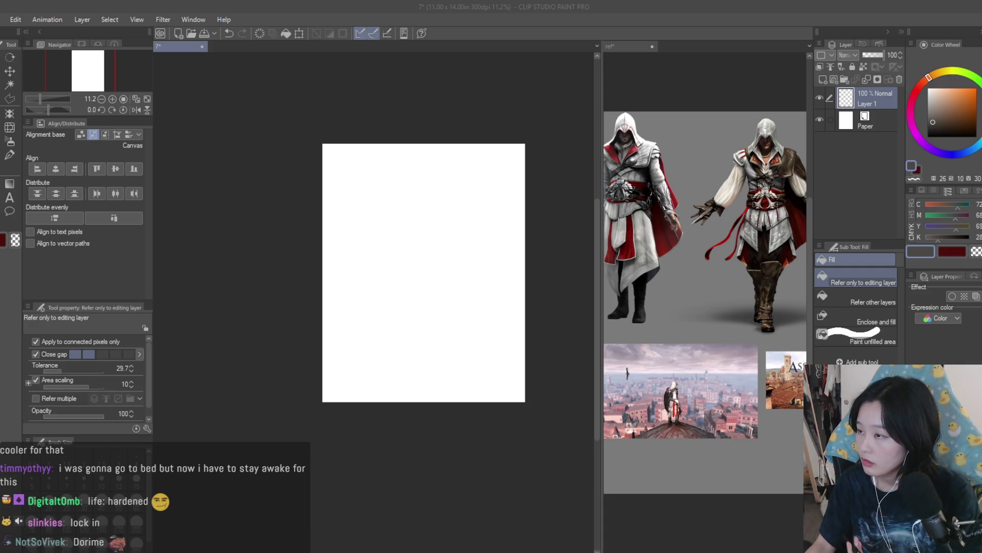
{"action": "left_click", "coordinate": [460, 219]}
{"action": "scroll", "coordinate": [453, 219], "scroll_direction": "up", "scroll_amount": 1}
{"action": "left_click", "coordinate": [931, 106]}
{"action": "left_click", "coordinate": [469, 230]}
{"action": "scroll", "coordinate": [476, 233], "scroll_direction": "up", "scroll_amount": 1}
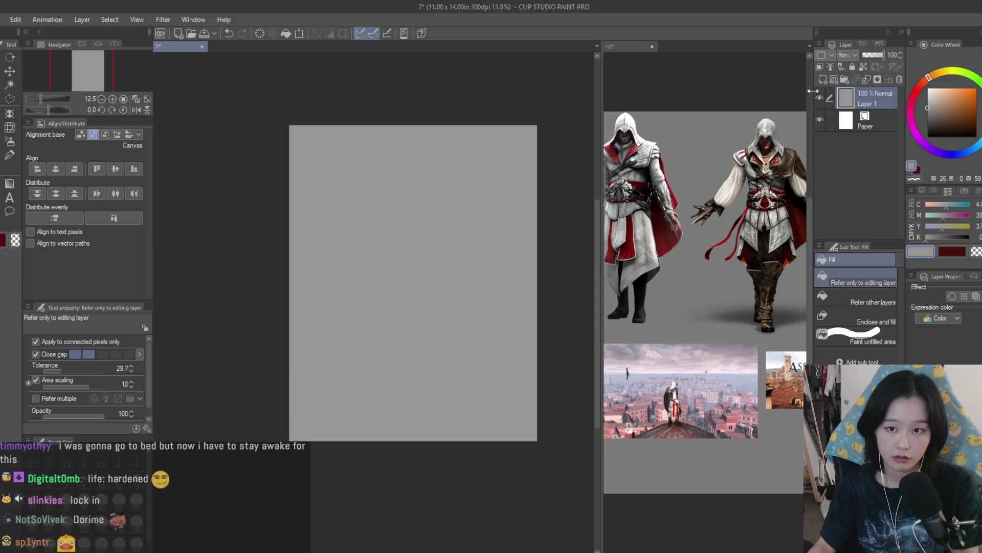
{"action": "key", "text": "ctrl+shift+n"}
{"action": "left_click", "coordinate": [6, 155]}
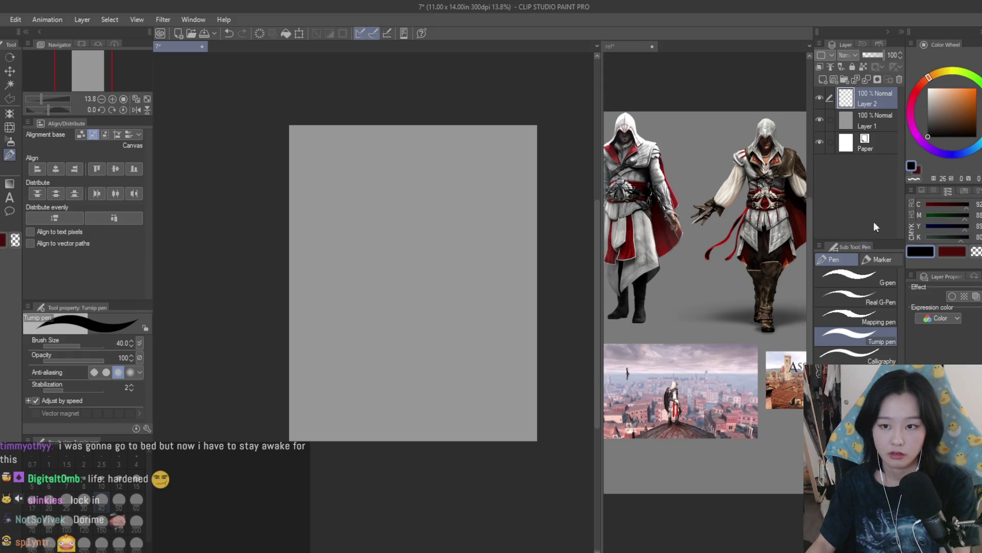
Step: Reduce the pen to size 20 and rough in horizon and right-side vertical lines
{"action": "left_click_drag", "start_coordinate": [542, 234], "coordinate": [287, 305]}
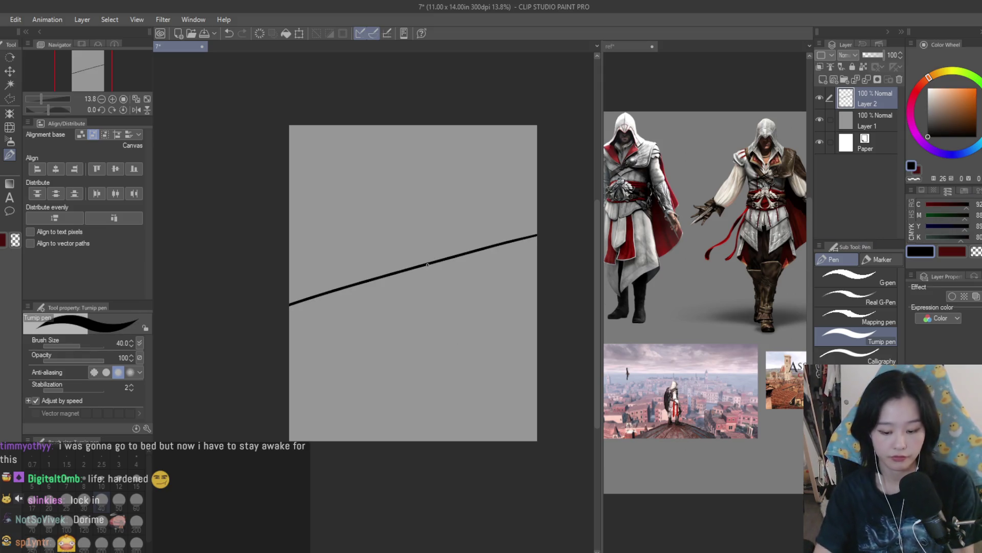
{"action": "key", "text": "ctrl+z"}
{"action": "key", "text": "bracketleft"}
{"action": "key", "text": "bracketleft"}
{"action": "key", "text": "bracketleft"}
{"action": "mouse_move", "coordinate": [537, 258]}
{"action": "left_mouse_down"}
{"action": "mouse_move", "coordinate": [289, 267]}
{"action": "mouse_move", "coordinate": [341, 256]}
{"action": "left_mouse_up"}
{"action": "key", "text": "ctrl+z"}
{"action": "left_click_drag", "start_coordinate": [481, 194], "coordinate": [478, 278]}
{"action": "key", "text": "ctrl+z"}
{"action": "left_click_drag", "start_coordinate": [480, 195], "coordinate": [479, 211]}
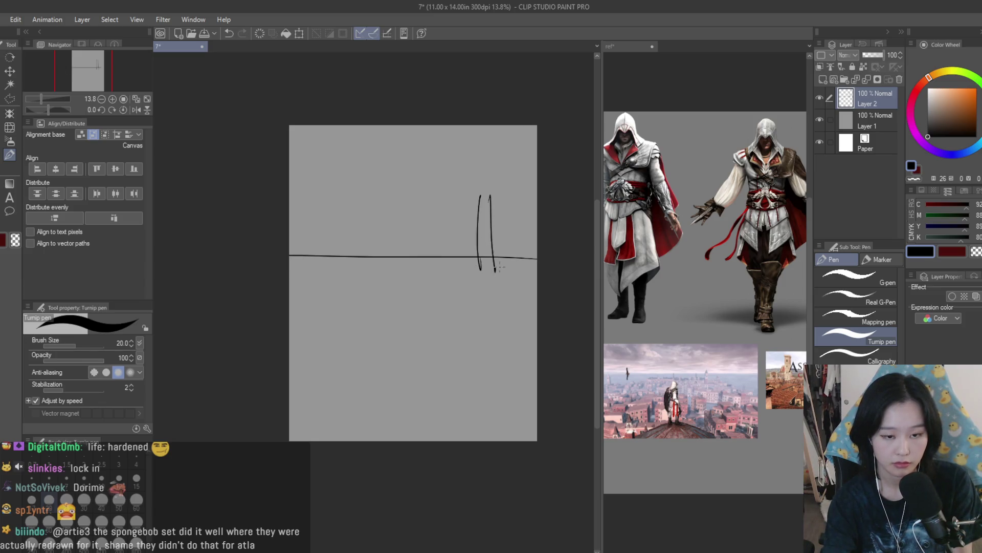
Step: Sketch the curved lower-right roof edge and a long diagonal below it
{"action": "left_click_drag", "start_coordinate": [529, 262], "coordinate": [388, 373]}
{"action": "key", "text": "ctrl+z"}
{"action": "mouse_move", "coordinate": [515, 274]}
{"action": "left_mouse_down"}
{"action": "mouse_move", "coordinate": [472, 296]}
{"action": "mouse_move", "coordinate": [451, 321]}
{"action": "left_mouse_up"}
{"action": "key", "text": "ctrl+z"}
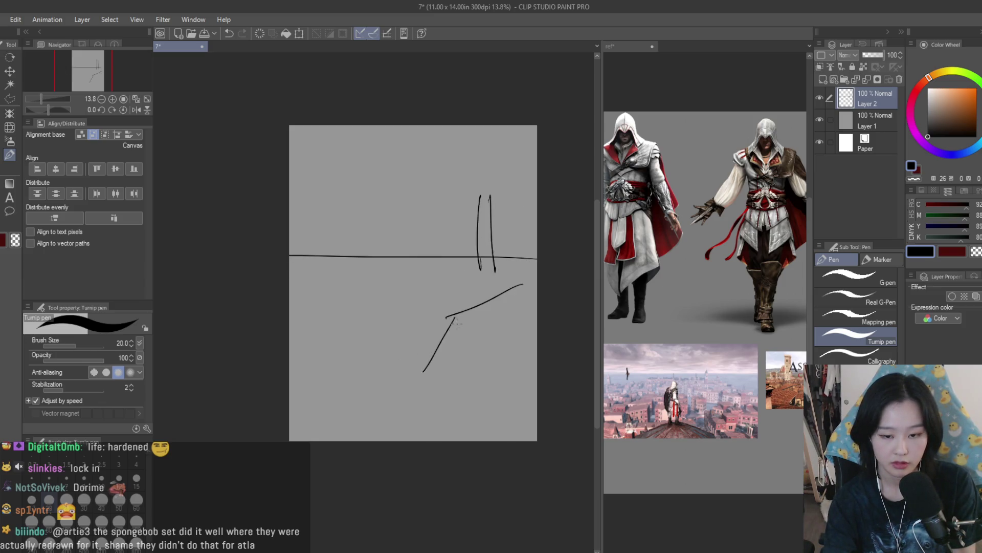
{"action": "left_click_drag", "start_coordinate": [496, 297], "coordinate": [463, 419]}
{"action": "key", "text": "ctrl+z"}
{"action": "key", "text": "ctrl+z"}
{"action": "left_click_drag", "start_coordinate": [499, 295], "coordinate": [462, 387]}
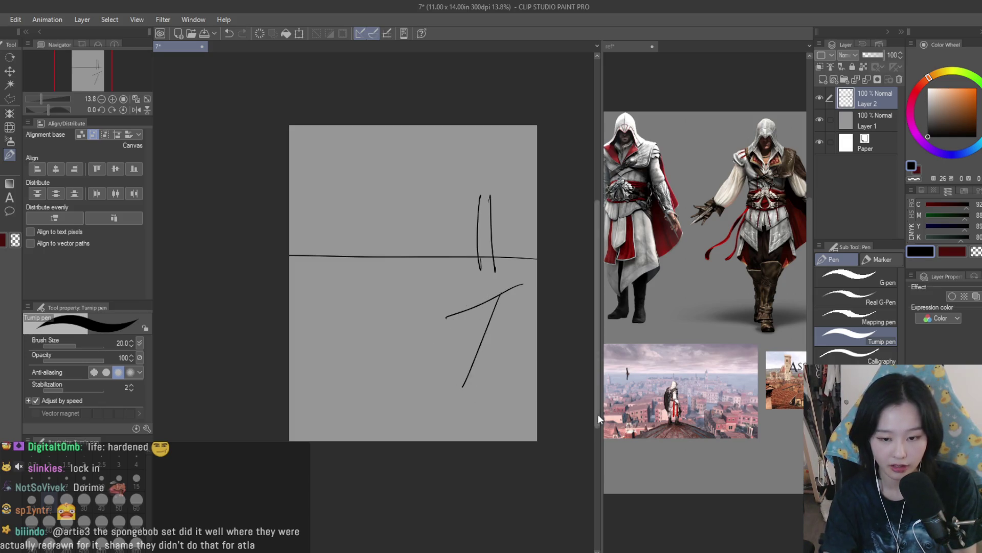
Step: Check the reference, then add lower-right roof curves, short diagonals and a line toward the left
{"action": "left_click", "coordinate": [611, 409]}
{"action": "scroll", "coordinate": [665, 388], "scroll_direction": "up", "scroll_amount": 5}
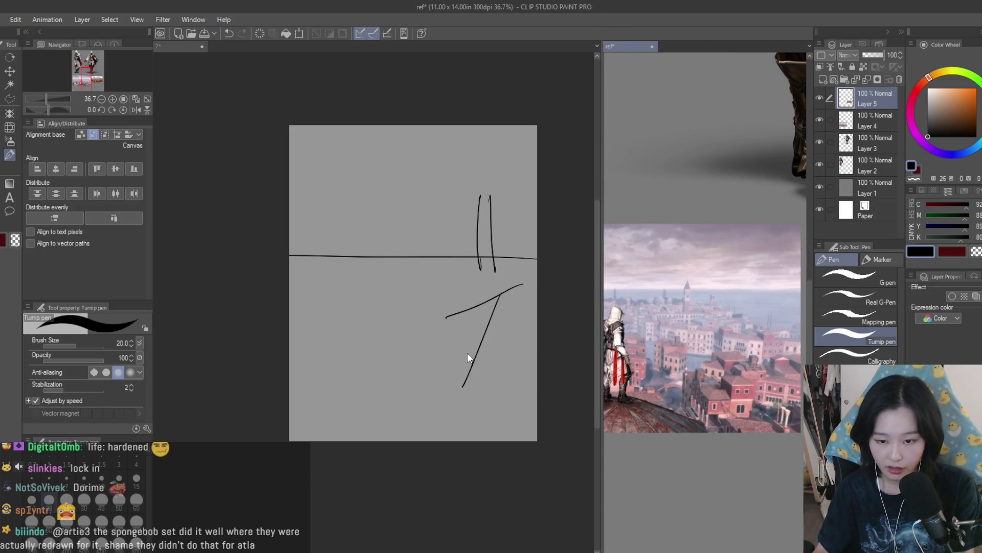
{"action": "left_click", "coordinate": [469, 357]}
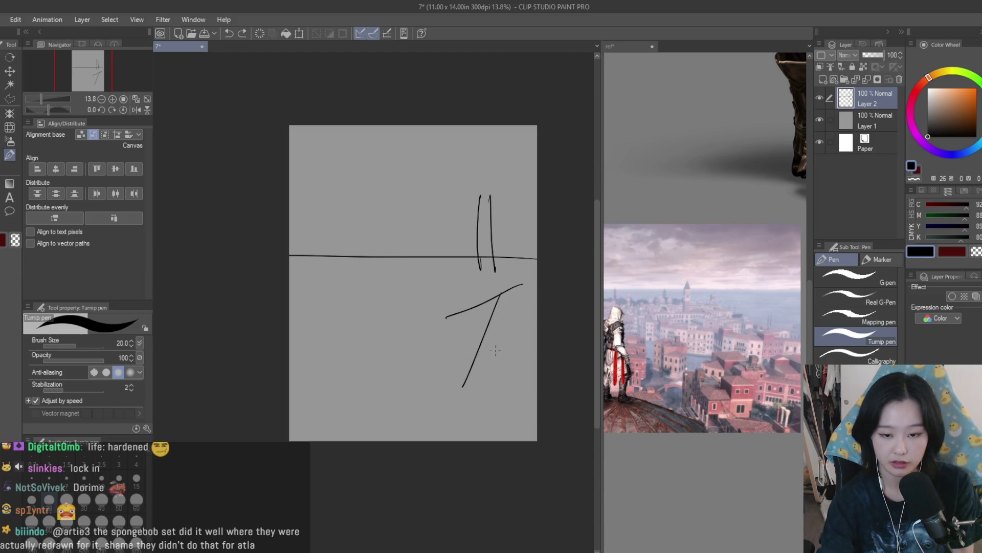
{"action": "mouse_move", "coordinate": [505, 306]}
{"action": "left_mouse_down"}
{"action": "mouse_move", "coordinate": [522, 340]}
{"action": "mouse_move", "coordinate": [462, 367]}
{"action": "left_mouse_up"}
{"action": "key", "text": "ctrl+z"}
{"action": "mouse_move", "coordinate": [324, 353]}
{"action": "left_mouse_down"}
{"action": "mouse_move", "coordinate": [445, 384]}
{"action": "mouse_move", "coordinate": [411, 384]}
{"action": "left_mouse_up"}
{"action": "mouse_move", "coordinate": [440, 220]}
{"action": "left_mouse_down"}
{"action": "mouse_move", "coordinate": [289, 225]}
{"action": "mouse_move", "coordinate": [525, 208]}
{"action": "left_mouse_up"}
{"action": "key", "text": "ctrl+z"}
{"action": "left_click_drag", "start_coordinate": [408, 233], "coordinate": [450, 256]}
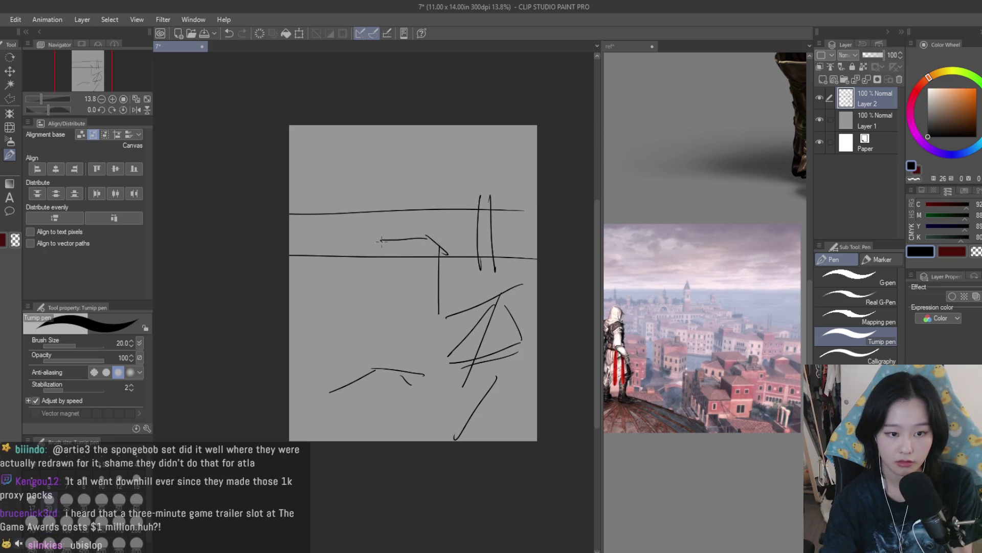
{"action": "left_click_drag", "start_coordinate": [381, 242], "coordinate": [281, 249]}
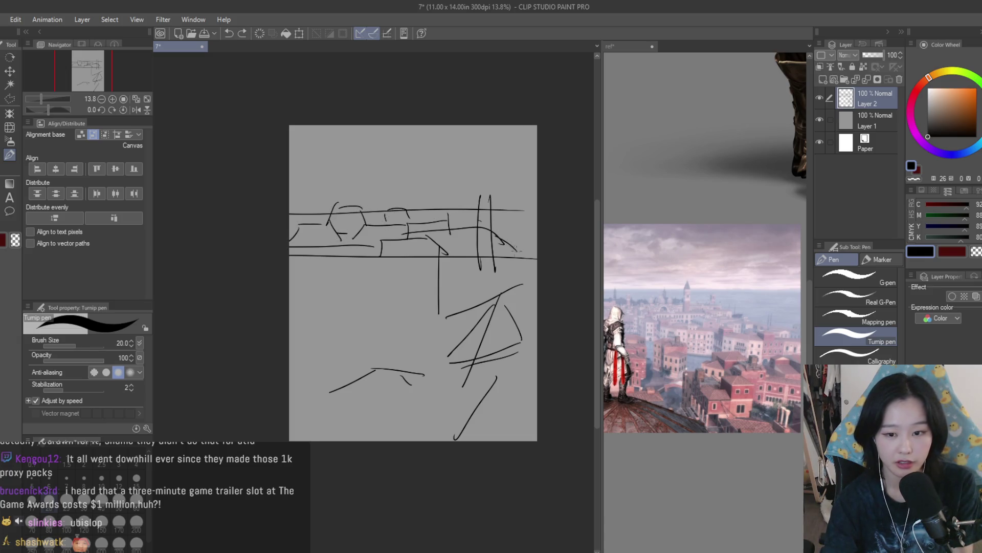
Step: Consult the reference board, then sketch curved rooftop strokes in the centre-left
{"action": "key", "text": "ctrl+Tab"}
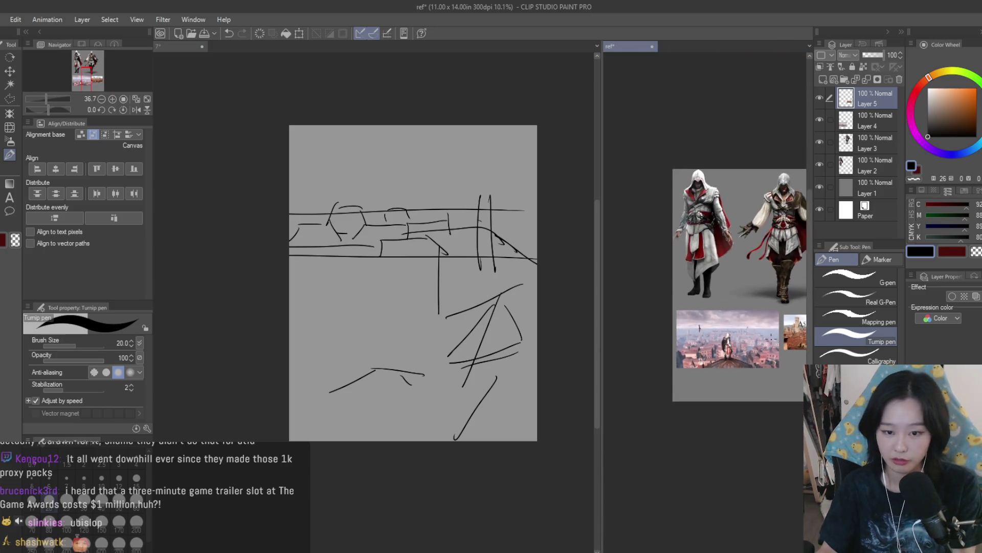
{"action": "scroll", "coordinate": [639, 314], "scroll_direction": "up", "scroll_amount": 2}
{"action": "scroll", "coordinate": [639, 314], "scroll_direction": "down", "scroll_amount": 2}
{"action": "scroll", "coordinate": [639, 314], "scroll_direction": "up", "scroll_amount": 3}
{"action": "scroll", "coordinate": [639, 314], "scroll_direction": "down", "scroll_amount": 2}
{"action": "scroll", "coordinate": [639, 314], "scroll_direction": "up", "scroll_amount": 2}
{"action": "key", "text": "ctrl+Tab"}
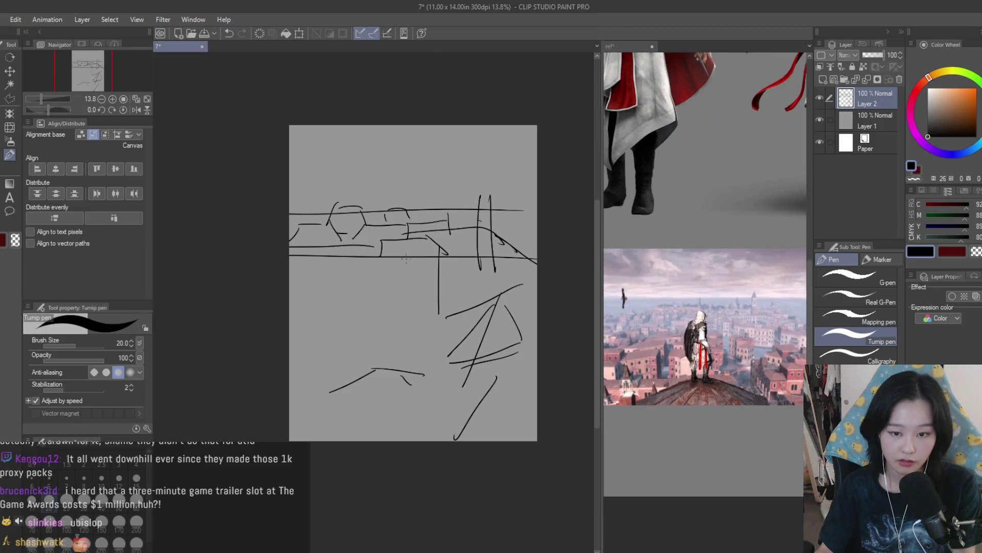
{"action": "left_click_drag", "start_coordinate": [387, 266], "coordinate": [348, 299]}
{"action": "key", "text": "ctrl+z"}
{"action": "left_click_drag", "start_coordinate": [419, 282], "coordinate": [345, 314]}
{"action": "key", "text": "ctrl+z"}
{"action": "left_click_drag", "start_coordinate": [381, 273], "coordinate": [289, 318]}
{"action": "key", "text": "ctrl+z"}
{"action": "left_click_drag", "start_coordinate": [399, 286], "coordinate": [311, 331]}
{"action": "left_click_drag", "start_coordinate": [349, 285], "coordinate": [391, 281]}
Step: Add vertical building edges and a curved line at lower left
{"action": "key", "text": "ctrl+z"}
{"action": "key", "text": "ctrl+z"}
{"action": "left_click_drag", "start_coordinate": [371, 345], "coordinate": [371, 283]}
{"action": "key", "text": "ctrl+z"}
{"action": "key", "text": "ctrl+z"}
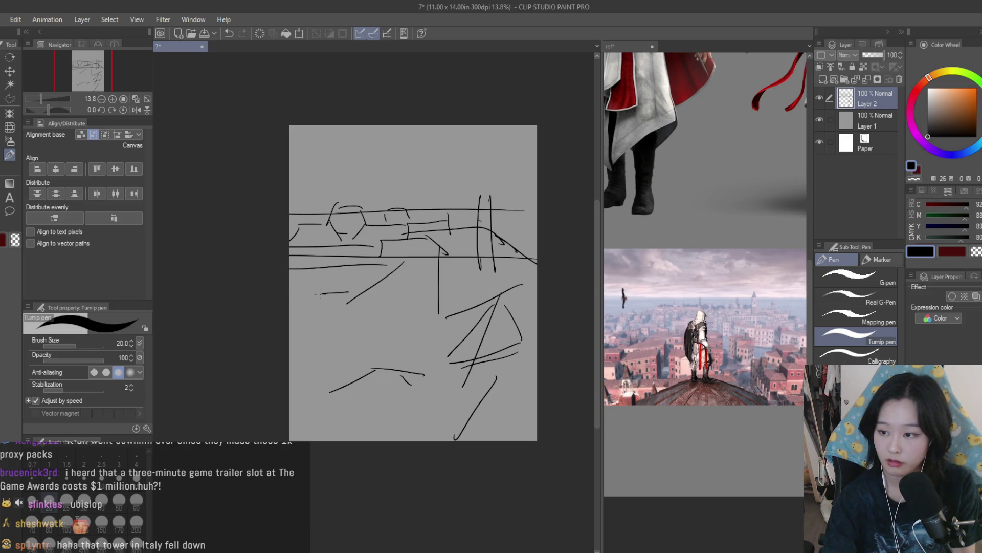
{"action": "left_click_drag", "start_coordinate": [359, 289], "coordinate": [358, 367]}
{"action": "key", "text": "ctrl+z"}
{"action": "left_click_drag", "start_coordinate": [299, 366], "coordinate": [354, 363]}
{"action": "left_click_drag", "start_coordinate": [394, 288], "coordinate": [393, 362]}
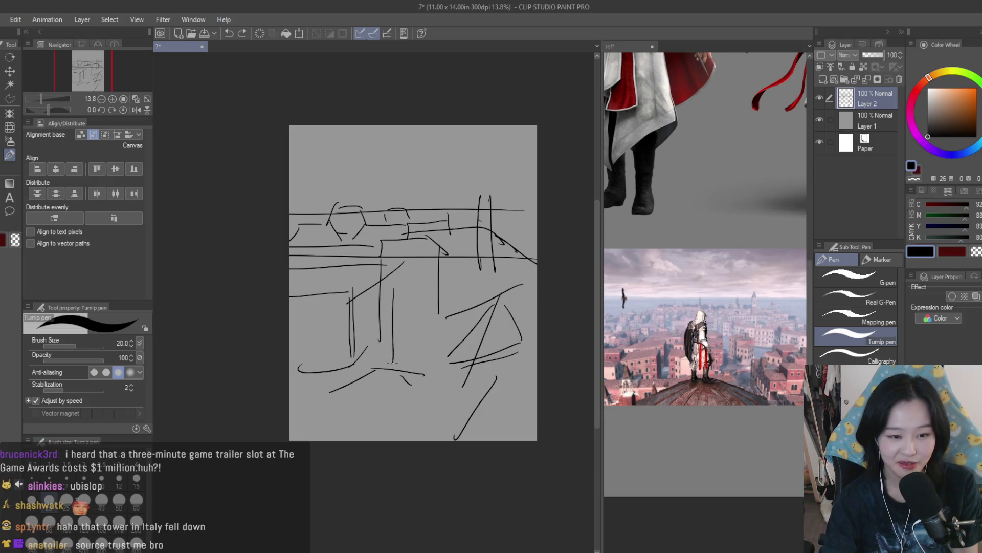
{"action": "key", "text": "ctrl+z"}
Step: Draw a horizontal line across the lower left and a diagonal at lower right
{"action": "left_click_drag", "start_coordinate": [291, 366], "coordinate": [445, 352]}
{"action": "key", "text": "ctrl+z"}
{"action": "key", "text": "ctrl+z"}
{"action": "left_click_drag", "start_coordinate": [291, 348], "coordinate": [439, 345]}
{"action": "left_click_drag", "start_coordinate": [495, 355], "coordinate": [422, 440]}
{"action": "key", "text": "ctrl+z"}
{"action": "key", "text": "ctrl+z"}
{"action": "left_click_drag", "start_coordinate": [407, 350], "coordinate": [265, 348]}
{"action": "mouse_move", "coordinate": [404, 351]}
{"action": "left_mouse_down"}
{"action": "mouse_move", "coordinate": [483, 441]}
{"action": "mouse_move", "coordinate": [503, 440]}
{"action": "left_mouse_up"}
{"action": "key", "text": "ctrl+z"}
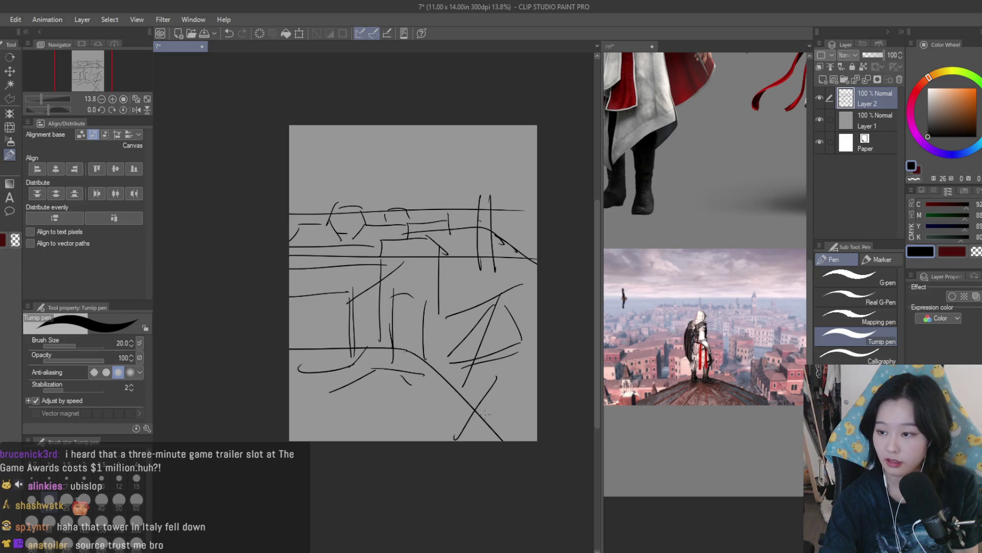
Step: Check the reference board, then go back to the sketch canvas
{"action": "left_click", "coordinate": [663, 398]}
{"action": "scroll", "coordinate": [663, 398], "scroll_direction": "down", "scroll_amount": 3}
{"action": "scroll", "coordinate": [663, 398], "scroll_direction": "up", "scroll_amount": 5}
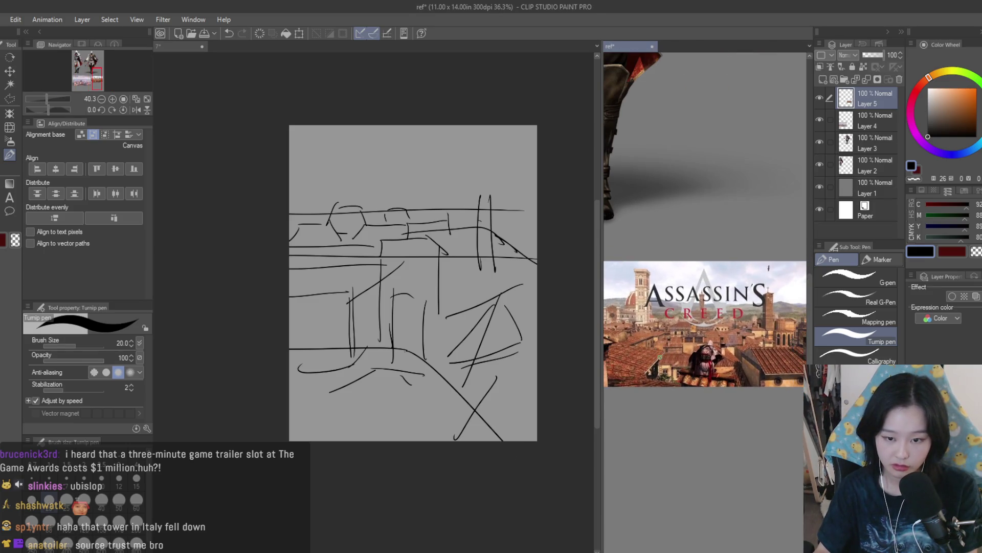
{"action": "left_click", "coordinate": [412, 361]}
Step: Try trial diagonals and short curves across the lower canvas, undoing each attempt
{"action": "key", "text": "ctrl+z"}
{"action": "left_click_drag", "start_coordinate": [332, 348], "coordinate": [298, 360]}
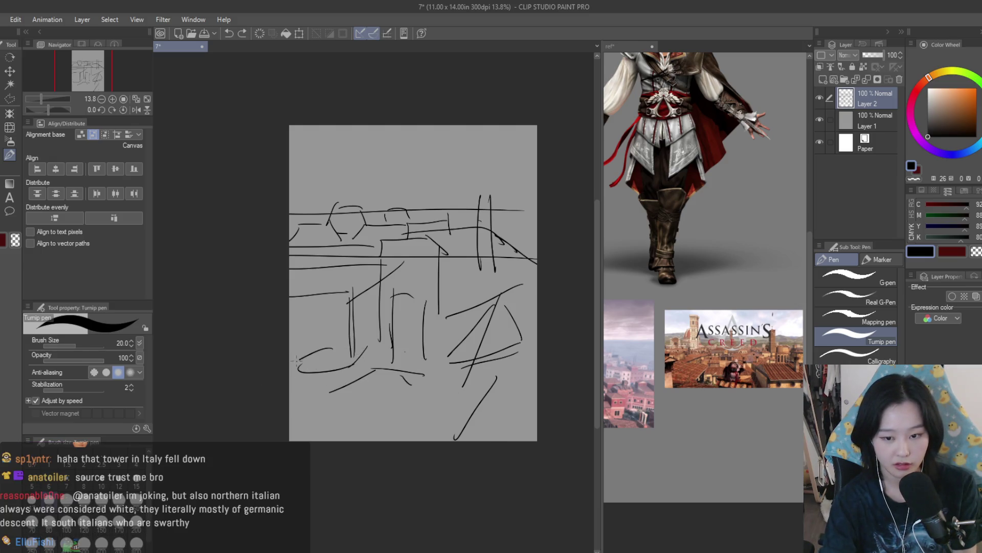
{"action": "left_click_drag", "start_coordinate": [327, 389], "coordinate": [440, 349]}
{"action": "key", "text": "ctrl+z"}
{"action": "left_click_drag", "start_coordinate": [289, 344], "coordinate": [481, 440]}
{"action": "key", "text": "ctrl+z"}
{"action": "left_click_drag", "start_coordinate": [289, 344], "coordinate": [481, 440]}
{"action": "key", "text": "ctrl+z"}
{"action": "key", "text": "ctrl+z"}
{"action": "left_click_drag", "start_coordinate": [290, 352], "coordinate": [476, 440]}
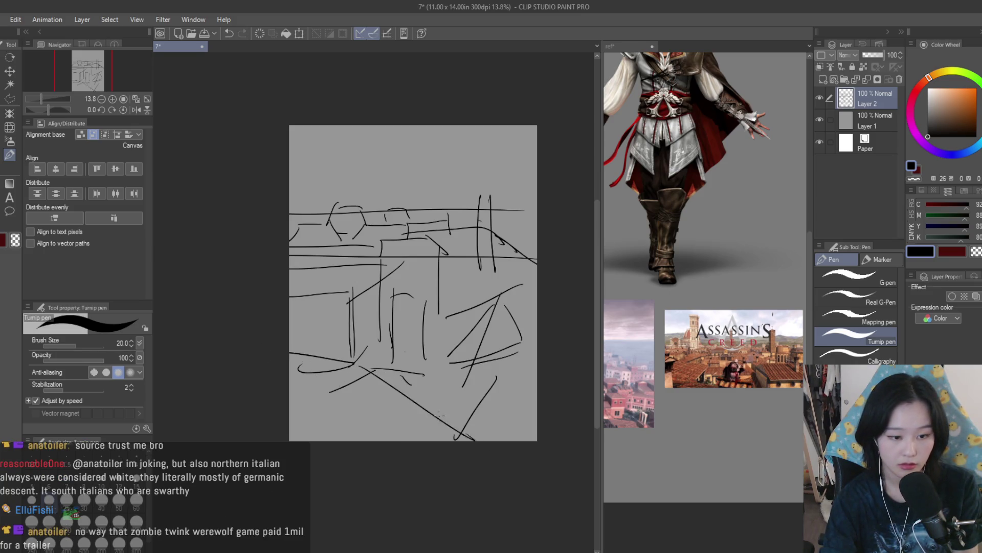
{"action": "key", "text": "ctrl+z"}
{"action": "mouse_move", "coordinate": [323, 312]}
{"action": "left_mouse_down"}
{"action": "mouse_move", "coordinate": [339, 280]}
{"action": "mouse_move", "coordinate": [349, 390]}
{"action": "left_mouse_up"}
{"action": "key", "text": "ctrl+z"}
Step: Sketch curved lines left of the figure, a narrow body loop and rising lines
{"action": "key", "text": "ctrl+z"}
{"action": "left_click_drag", "start_coordinate": [352, 300], "coordinate": [351, 373]}
{"action": "left_click_drag", "start_coordinate": [357, 321], "coordinate": [291, 394]}
{"action": "key", "text": "ctrl+z"}
{"action": "left_click_drag", "start_coordinate": [362, 353], "coordinate": [373, 383]}
{"action": "left_click_drag", "start_coordinate": [368, 366], "coordinate": [433, 330]}
{"action": "key", "text": "ctrl+z"}
{"action": "mouse_move", "coordinate": [357, 286]}
{"action": "left_mouse_down"}
{"action": "mouse_move", "coordinate": [290, 372]}
{"action": "mouse_move", "coordinate": [367, 302]}
{"action": "left_mouse_up"}
{"action": "left_click_drag", "start_coordinate": [387, 346], "coordinate": [444, 330]}
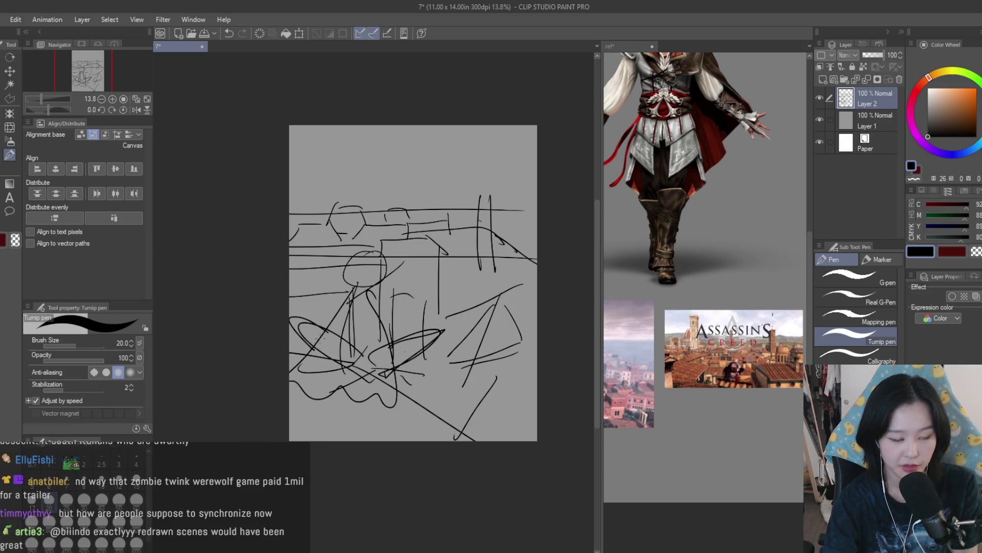
Step: Step back and forth through the recent strokes with undo and redo
{"action": "scroll", "coordinate": [536, 316], "scroll_direction": "down", "scroll_amount": 2}
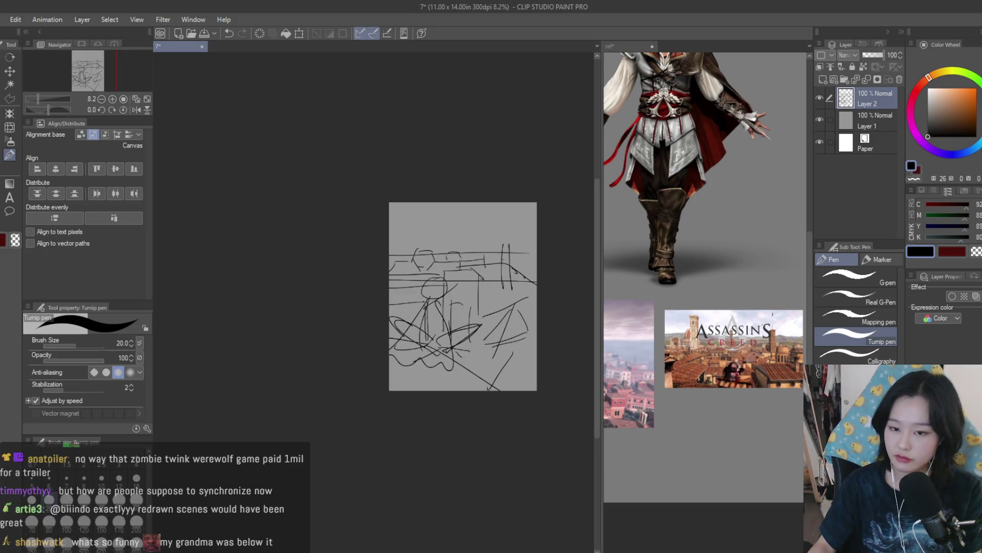
{"action": "scroll", "coordinate": [760, 326], "scroll_direction": "down", "scroll_amount": 3}
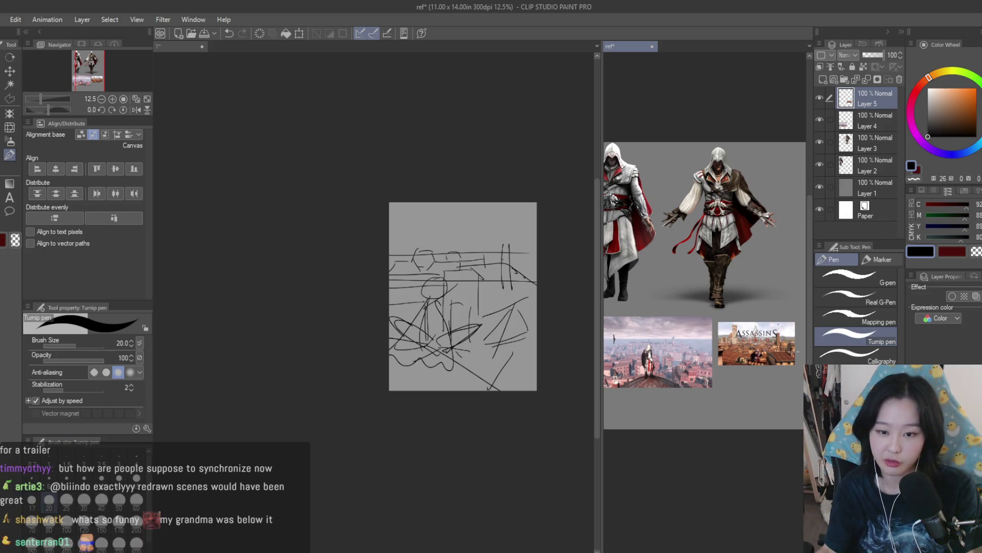
{"action": "scroll", "coordinate": [706, 245], "scroll_direction": "up", "scroll_amount": 5}
{"action": "scroll", "coordinate": [495, 280], "scroll_direction": "up", "scroll_amount": 2}
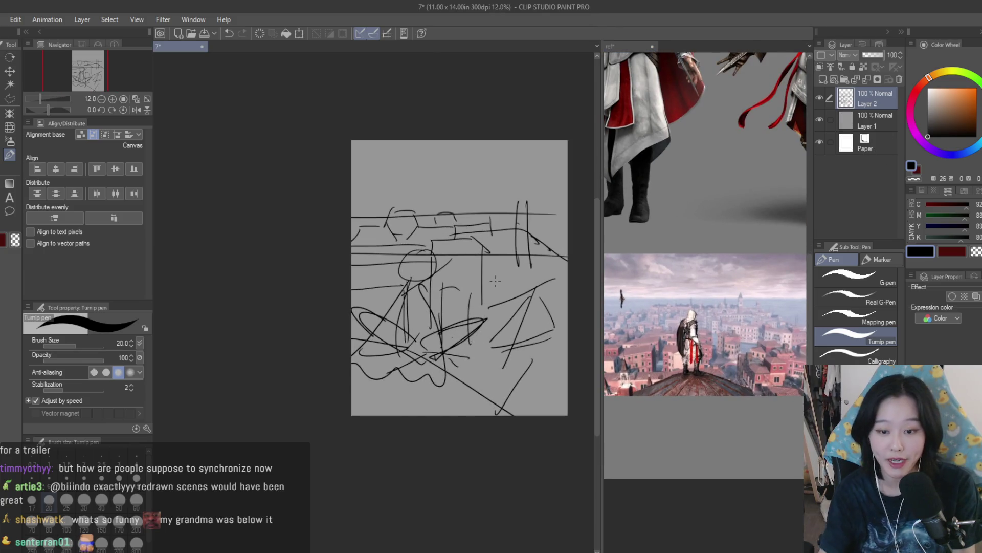
{"action": "key", "text": "ctrl+z"}
{"action": "key", "text": "ctrl+z"}
{"action": "key", "text": "ctrl+z"}
{"action": "key", "text": "ctrl+z"}
{"action": "key", "text": "ctrl+z"}
{"action": "key", "text": "ctrl+z"}
{"action": "key", "text": "ctrl+y"}
{"action": "key", "text": "ctrl+z"}
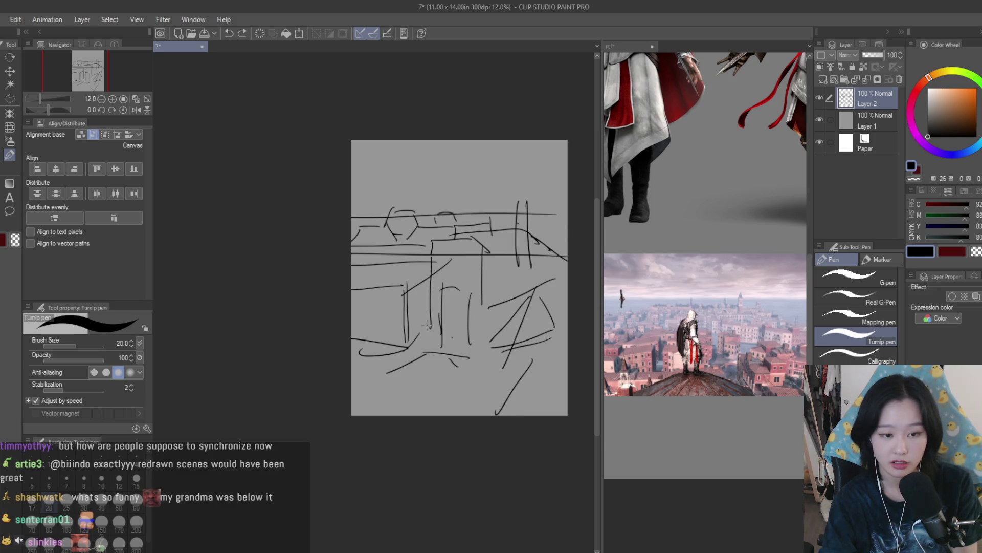
{"action": "key", "text": "ctrl+y"}
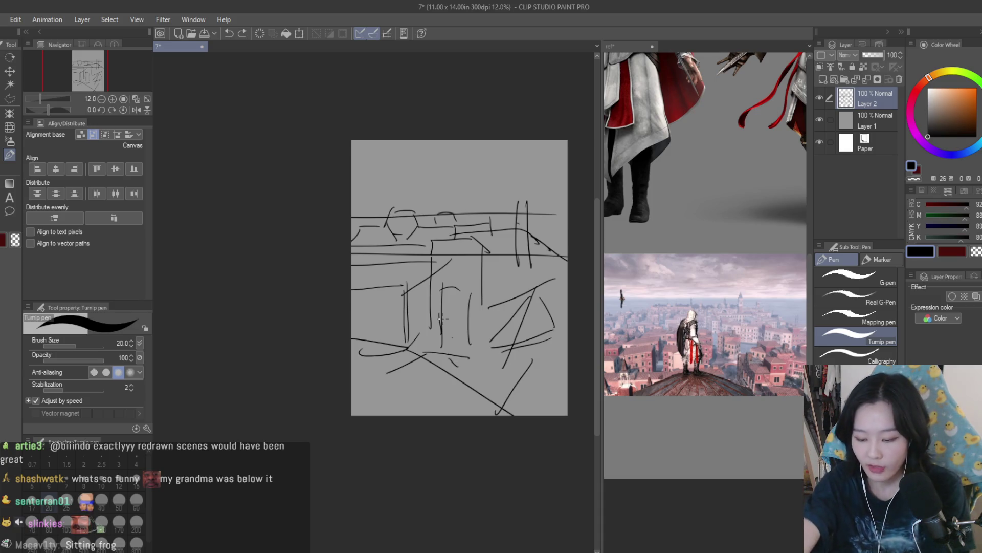
{"action": "scroll", "coordinate": [441, 317], "scroll_direction": "down", "scroll_amount": 1}
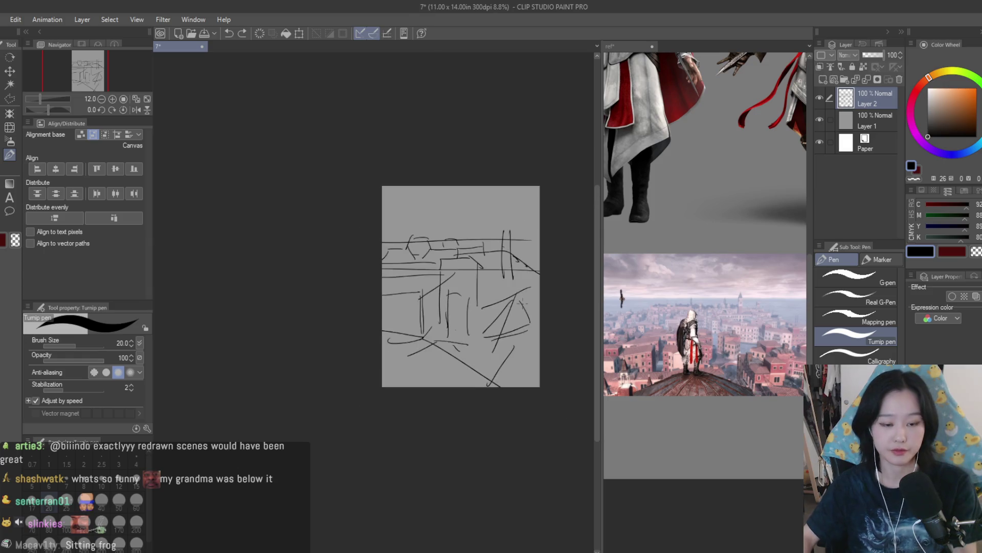
{"action": "scroll", "coordinate": [424, 242], "scroll_direction": "up", "scroll_amount": 2}
{"action": "scroll", "coordinate": [687, 390], "scroll_direction": "down", "scroll_amount": 3}
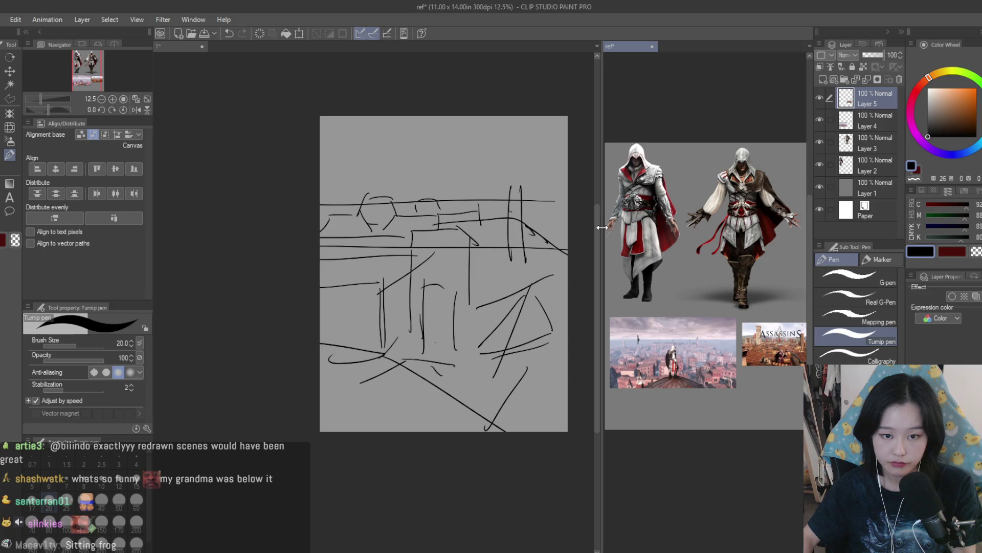
Step: Widen the sketch pane and rough in a head circle with body lines below
{"action": "left_click_drag", "start_coordinate": [602, 227], "coordinate": [586, 227]}
{"action": "left_click_drag", "start_coordinate": [371, 279], "coordinate": [376, 348]}
{"action": "left_click_drag", "start_coordinate": [381, 305], "coordinate": [396, 396]}
{"action": "left_click_drag", "start_coordinate": [400, 290], "coordinate": [404, 358]}
{"action": "left_click_drag", "start_coordinate": [388, 306], "coordinate": [343, 389]}
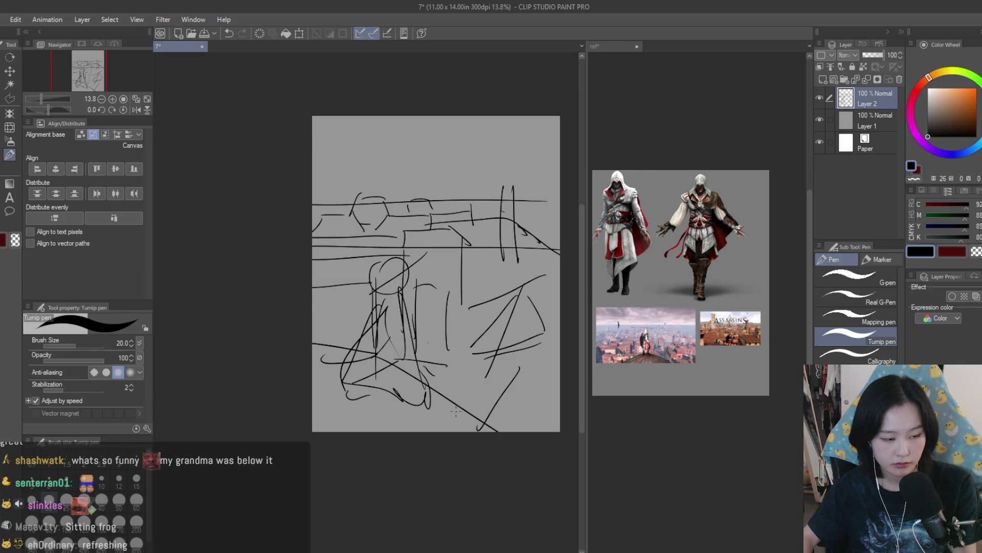
Step: Add long rough vertical and diagonal strokes, with looping curves across the upper middle
{"action": "left_click_drag", "start_coordinate": [438, 275], "coordinate": [557, 430]}
{"action": "mouse_move", "coordinate": [313, 376]}
{"action": "left_mouse_down"}
{"action": "mouse_move", "coordinate": [435, 304]}
{"action": "mouse_move", "coordinate": [414, 271]}
{"action": "left_mouse_up"}
{"action": "mouse_move", "coordinate": [389, 287]}
{"action": "left_mouse_down"}
{"action": "mouse_move", "coordinate": [384, 123]}
{"action": "mouse_move", "coordinate": [410, 286]}
{"action": "left_mouse_up"}
{"action": "left_click_drag", "start_coordinate": [440, 117], "coordinate": [470, 287]}
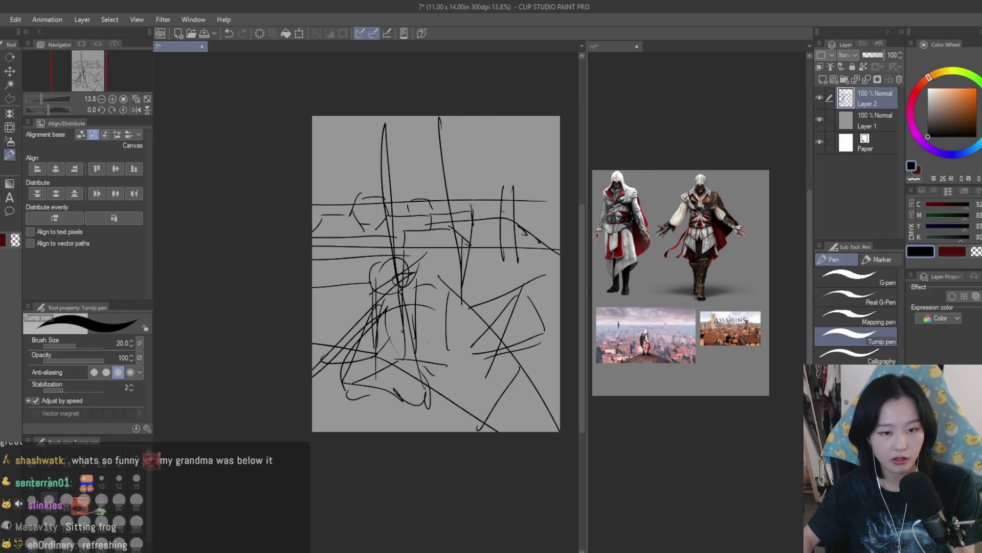
{"action": "left_click_drag", "start_coordinate": [480, 122], "coordinate": [499, 215]}
{"action": "left_click_drag", "start_coordinate": [402, 123], "coordinate": [544, 378]}
{"action": "left_click_drag", "start_coordinate": [433, 144], "coordinate": [560, 243]}
{"action": "mouse_move", "coordinate": [313, 169]}
{"action": "left_mouse_down"}
{"action": "mouse_move", "coordinate": [358, 121]}
{"action": "mouse_move", "coordinate": [491, 205]}
{"action": "left_mouse_up"}
{"action": "left_click_drag", "start_coordinate": [389, 171], "coordinate": [489, 205]}
{"action": "left_click_drag", "start_coordinate": [358, 164], "coordinate": [421, 227]}
{"action": "mouse_move", "coordinate": [391, 181]}
{"action": "left_mouse_down"}
{"action": "mouse_move", "coordinate": [365, 207]}
{"action": "mouse_move", "coordinate": [404, 176]}
{"action": "left_mouse_up"}
Step: Fill the middle and lower right with a wide loop and rough strokes
{"action": "left_click_drag", "start_coordinate": [461, 271], "coordinate": [389, 217]}
{"action": "left_click_drag", "start_coordinate": [425, 267], "coordinate": [315, 253]}
{"action": "mouse_move", "coordinate": [314, 254]}
{"action": "left_mouse_down"}
{"action": "mouse_move", "coordinate": [387, 261]}
{"action": "mouse_move", "coordinate": [364, 337]}
{"action": "left_mouse_up"}
{"action": "left_click_drag", "start_coordinate": [461, 297], "coordinate": [392, 413]}
{"action": "left_click_drag", "start_coordinate": [313, 289], "coordinate": [352, 247]}
{"action": "left_click_drag", "start_coordinate": [351, 357], "coordinate": [460, 290]}
{"action": "left_click_drag", "start_coordinate": [400, 251], "coordinate": [459, 355]}
{"action": "left_click_drag", "start_coordinate": [425, 273], "coordinate": [494, 353]}
{"action": "left_click_drag", "start_coordinate": [490, 351], "coordinate": [520, 393]}
{"action": "left_click_drag", "start_coordinate": [379, 222], "coordinate": [521, 384]}
{"action": "mouse_move", "coordinate": [353, 225]}
{"action": "left_mouse_down"}
{"action": "mouse_move", "coordinate": [421, 168]}
{"action": "mouse_move", "coordinate": [426, 251]}
{"action": "left_mouse_up"}
{"action": "left_click_drag", "start_coordinate": [421, 231], "coordinate": [434, 240]}
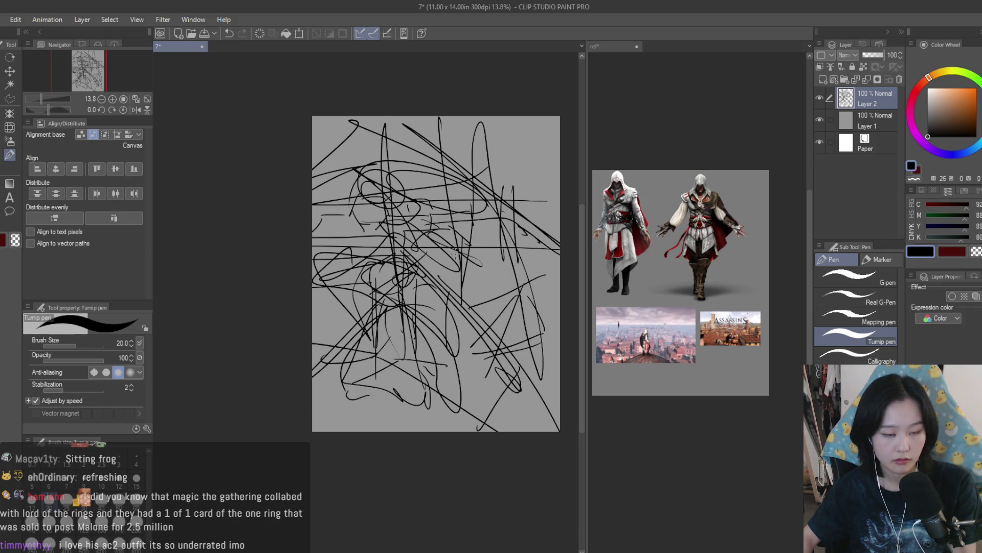
Step: Undo the rough strokes and try new diagonal strokes on the right
{"action": "scroll", "coordinate": [454, 251], "scroll_direction": "up", "scroll_amount": 2}
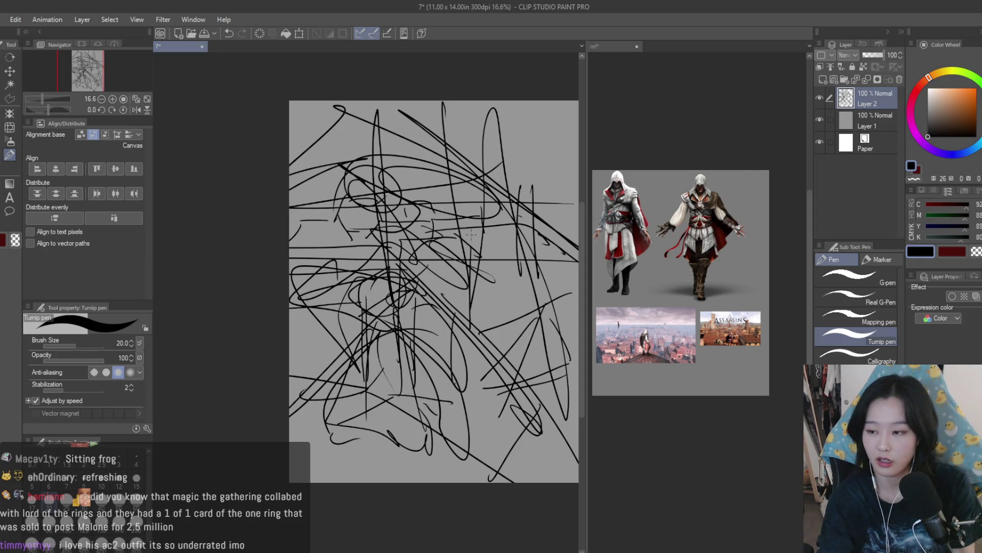
{"action": "key", "text": "ctrl+z"}
{"action": "key", "text": "ctrl+z"}
{"action": "key", "text": "ctrl+z"}
{"action": "key", "text": "ctrl+z"}
{"action": "key", "text": "ctrl+z"}
{"action": "key", "text": "ctrl+z"}
{"action": "left_click_drag", "start_coordinate": [450, 177], "coordinate": [529, 375]}
{"action": "key", "text": "ctrl+z"}
{"action": "left_click_drag", "start_coordinate": [463, 236], "coordinate": [543, 194]}
{"action": "key", "text": "ctrl+z"}
{"action": "mouse_move", "coordinate": [476, 226]}
{"action": "left_mouse_down"}
{"action": "mouse_move", "coordinate": [560, 189]}
{"action": "mouse_move", "coordinate": [553, 427]}
{"action": "left_mouse_up"}
Step: Try a few more right-side strokes, then clear every stroke from Layer 2
{"action": "key", "text": "ctrl+z"}
{"action": "key", "text": "ctrl+z"}
{"action": "left_click_drag", "start_coordinate": [481, 256], "coordinate": [524, 411]}
{"action": "key", "text": "ctrl+z"}
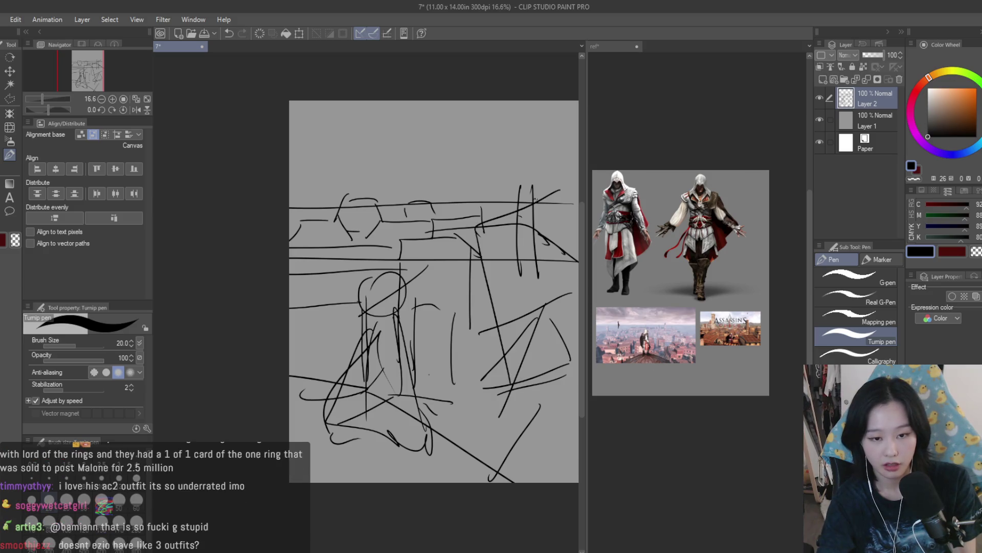
{"action": "left_click_drag", "start_coordinate": [503, 139], "coordinate": [442, 325]}
{"action": "key", "text": "ctrl+z"}
{"action": "left_click_drag", "start_coordinate": [470, 140], "coordinate": [496, 299]}
{"action": "left_click_drag", "start_coordinate": [486, 239], "coordinate": [576, 115]}
{"action": "key", "text": "ctrl+z"}
{"action": "key", "text": "ctrl+z"}
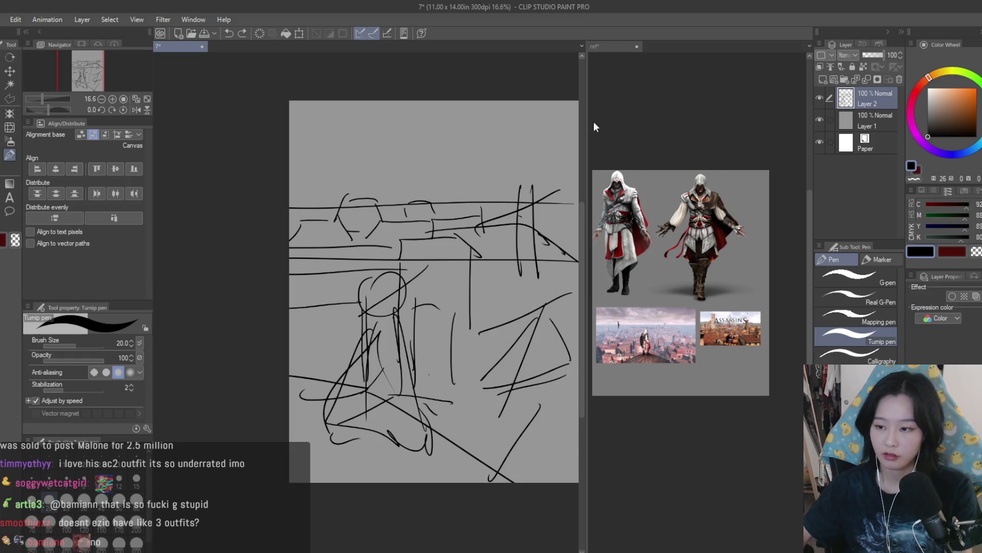
{"action": "key", "text": "Delete"}
{"action": "key", "text": "ctrl+minus"}
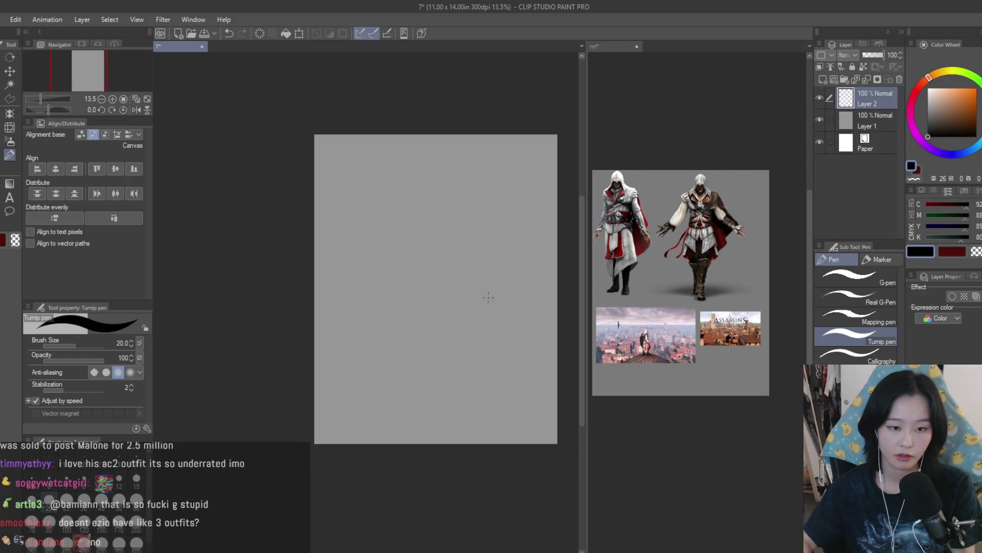
Step: Test diagonal, horizontal and outer cloak strokes on the blank page, undoing them
{"action": "left_click_drag", "start_coordinate": [454, 267], "coordinate": [559, 391]}
{"action": "key", "text": "ctrl+z"}
{"action": "left_click_drag", "start_coordinate": [388, 273], "coordinate": [477, 272]}
{"action": "key", "text": "ctrl+z"}
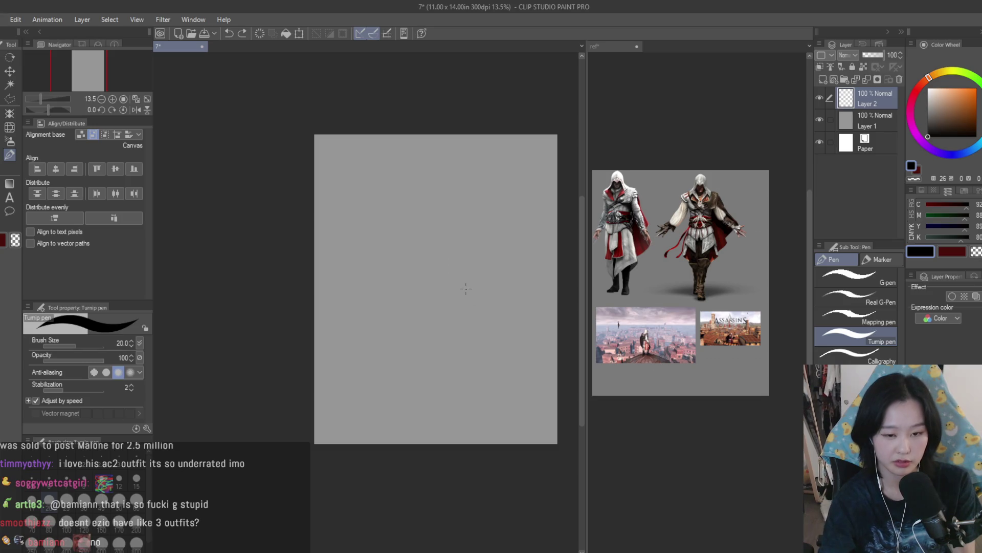
{"action": "mouse_move", "coordinate": [448, 136]}
{"action": "left_mouse_down"}
{"action": "mouse_move", "coordinate": [535, 346]}
{"action": "mouse_move", "coordinate": [558, 305]}
{"action": "left_mouse_up"}
{"action": "key", "text": "ctrl+z"}
{"action": "key", "text": "ctrl+z"}
{"action": "mouse_move", "coordinate": [376, 149]}
{"action": "left_mouse_down"}
{"action": "mouse_move", "coordinate": [321, 318]}
{"action": "mouse_move", "coordinate": [314, 271]}
{"action": "left_mouse_up"}
{"action": "key", "text": "ctrl+z"}
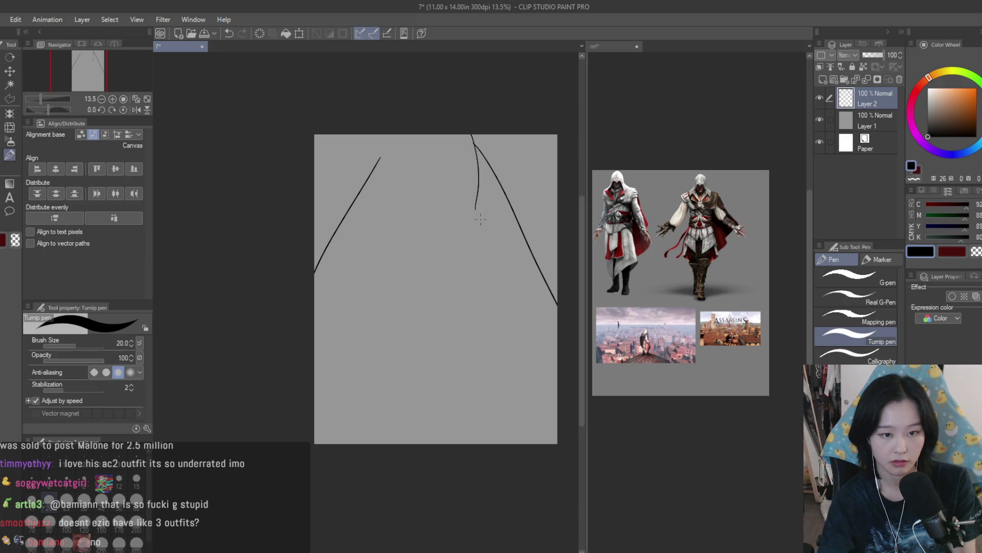
Step: Draw the long cloak lines: an inner right curve and an inner left line reaching the bottom
{"action": "left_click_drag", "start_coordinate": [473, 197], "coordinate": [467, 376]}
{"action": "key", "text": "ctrl+z"}
{"action": "left_click_drag", "start_coordinate": [473, 199], "coordinate": [471, 361]}
{"action": "left_click_drag", "start_coordinate": [533, 369], "coordinate": [479, 445]}
{"action": "key", "text": "ctrl+z"}
{"action": "left_click_drag", "start_coordinate": [477, 276], "coordinate": [494, 425]}
{"action": "left_click_drag", "start_coordinate": [555, 414], "coordinate": [527, 443]}
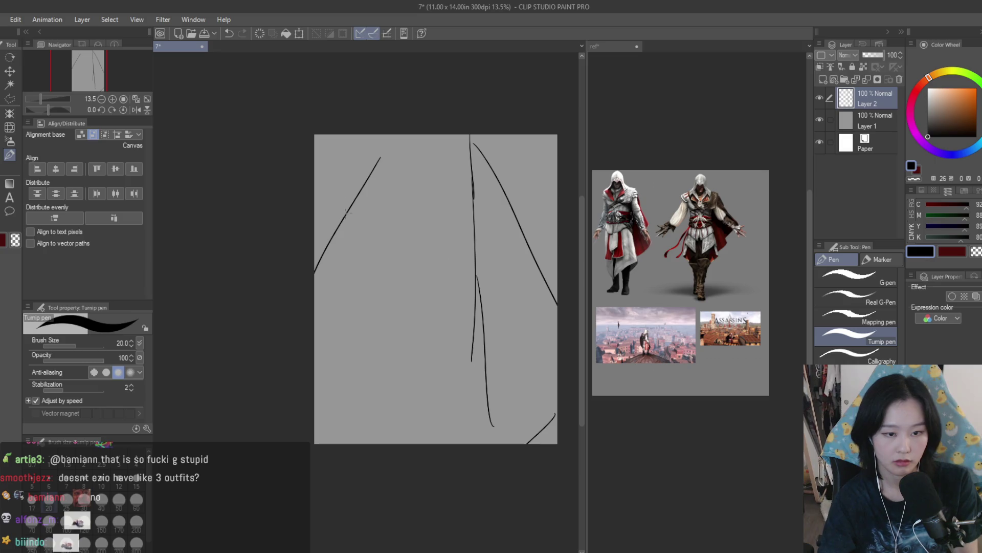
{"action": "left_click_drag", "start_coordinate": [384, 147], "coordinate": [387, 317]}
{"action": "left_click_drag", "start_coordinate": [384, 323], "coordinate": [347, 443]}
{"action": "left_click_drag", "start_coordinate": [396, 358], "coordinate": [365, 443]}
Step: Add a small head loop with an arm line, an upper arc and the arm curving down-left
{"action": "mouse_move", "coordinate": [395, 202]}
{"action": "left_mouse_down"}
{"action": "mouse_move", "coordinate": [434, 205]}
{"action": "mouse_move", "coordinate": [476, 235]}
{"action": "mouse_move", "coordinate": [467, 280]}
{"action": "left_mouse_up"}
{"action": "key", "text": "ctrl+z"}
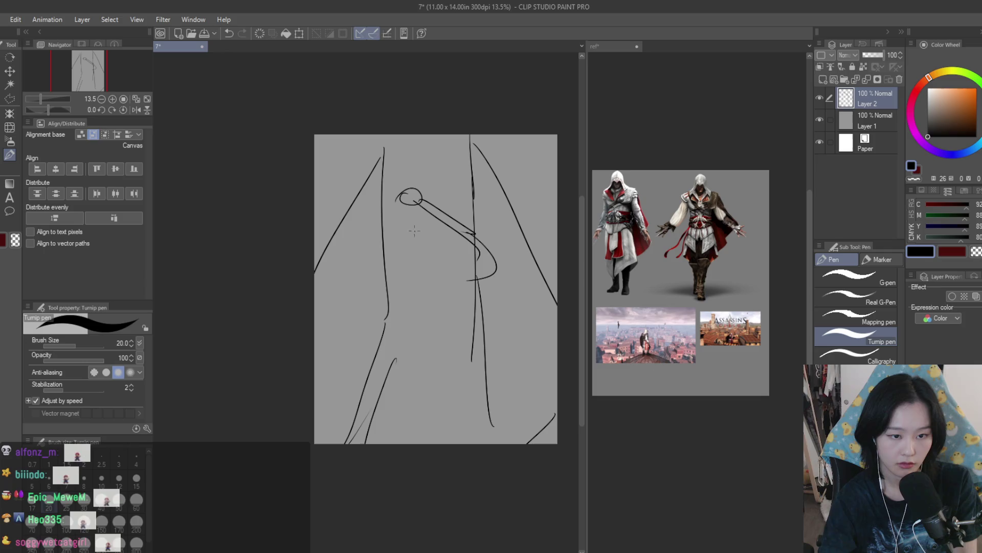
{"action": "left_click_drag", "start_coordinate": [427, 200], "coordinate": [476, 195]}
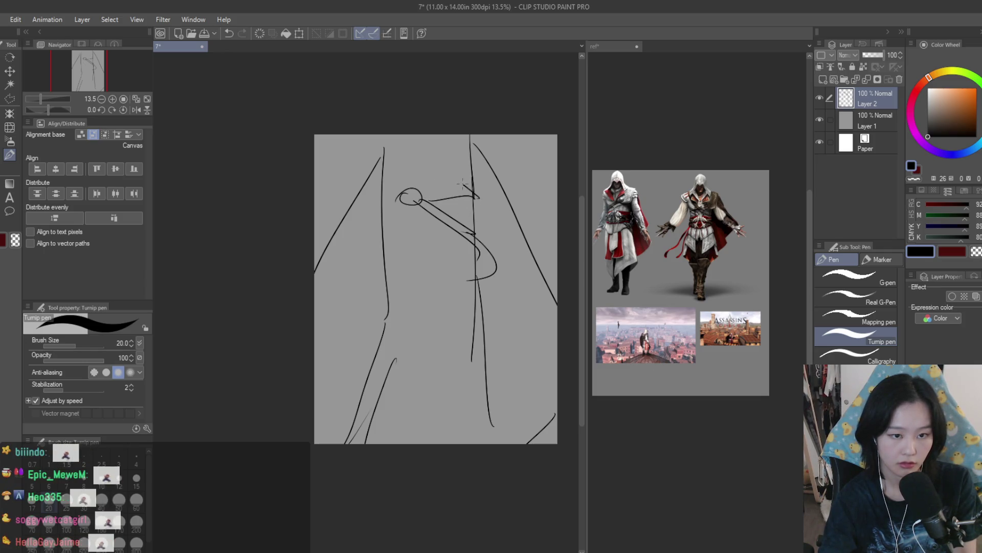
{"action": "left_click_drag", "start_coordinate": [423, 164], "coordinate": [479, 193]}
{"action": "left_click_drag", "start_coordinate": [404, 211], "coordinate": [377, 246]}
{"action": "key", "text": "ctrl+z"}
{"action": "left_click_drag", "start_coordinate": [418, 207], "coordinate": [444, 258]}
{"action": "left_click_drag", "start_coordinate": [354, 202], "coordinate": [415, 212]}
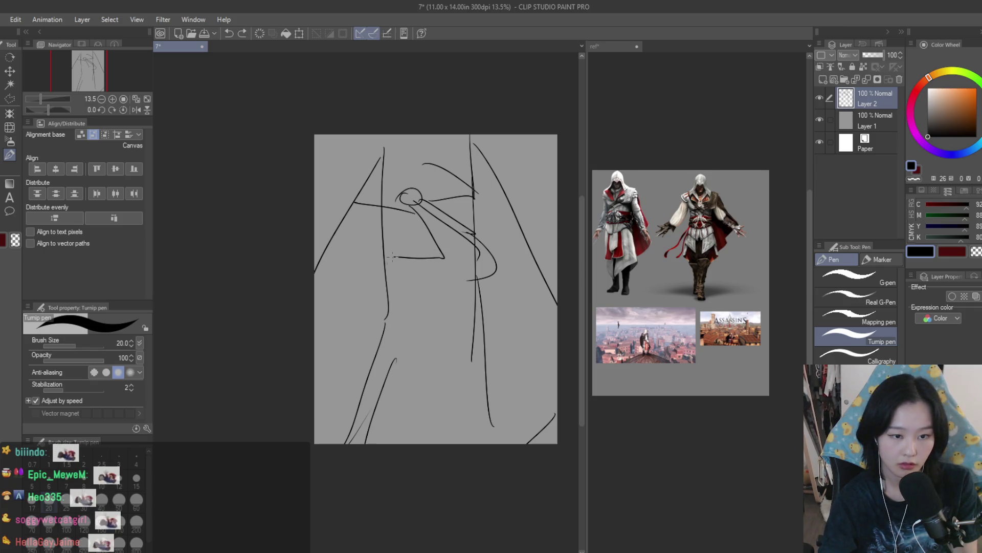
{"action": "left_click_drag", "start_coordinate": [444, 256], "coordinate": [359, 285]}
{"action": "key", "text": "ctrl+z"}
{"action": "left_click_drag", "start_coordinate": [443, 257], "coordinate": [360, 295]}
Step: Rework the arm lines near the head and the strokes around the arm
{"action": "left_click_drag", "start_coordinate": [478, 261], "coordinate": [509, 399]}
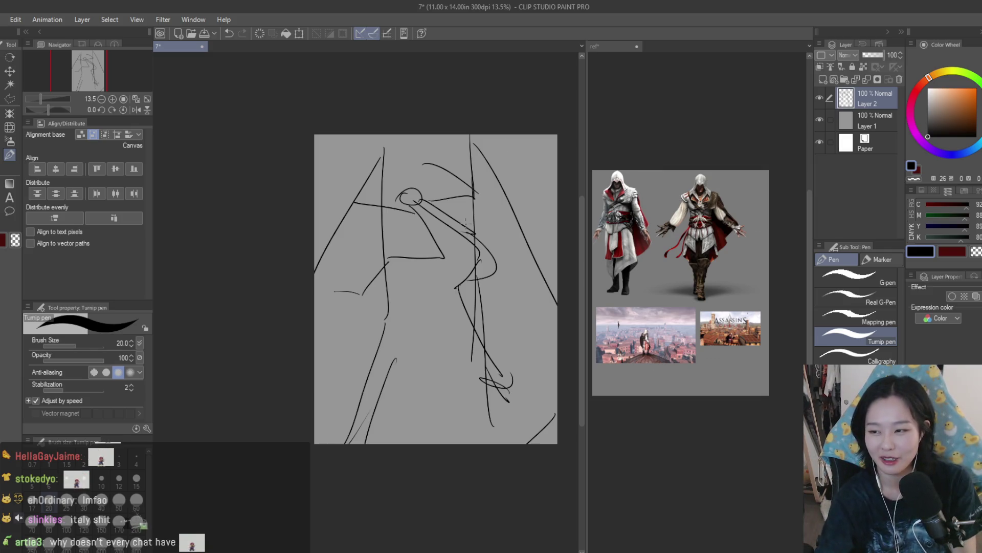
{"action": "key", "text": "ctrl+z"}
{"action": "left_click_drag", "start_coordinate": [417, 204], "coordinate": [451, 268]}
{"action": "left_click_drag", "start_coordinate": [426, 206], "coordinate": [473, 240]}
{"action": "left_click_drag", "start_coordinate": [419, 255], "coordinate": [474, 284]}
{"action": "left_click_drag", "start_coordinate": [443, 213], "coordinate": [503, 278]}
{"action": "key", "text": "ctrl+z"}
{"action": "left_click_drag", "start_coordinate": [450, 225], "coordinate": [494, 267]}
{"action": "key", "text": "ctrl+z"}
Step: Redraw the shoulder arc, then add a left arm, a long right arm with hand, and torso curves
{"action": "mouse_move", "coordinate": [415, 191]}
{"action": "left_mouse_down"}
{"action": "mouse_move", "coordinate": [410, 210]}
{"action": "mouse_move", "coordinate": [397, 211]}
{"action": "left_mouse_up"}
{"action": "key", "text": "ctrl+z"}
{"action": "mouse_move", "coordinate": [444, 205]}
{"action": "left_mouse_down"}
{"action": "mouse_move", "coordinate": [472, 198]}
{"action": "mouse_move", "coordinate": [455, 195]}
{"action": "left_mouse_up"}
{"action": "key", "text": "ctrl+z"}
{"action": "left_click_drag", "start_coordinate": [408, 163], "coordinate": [473, 190]}
{"action": "left_click_drag", "start_coordinate": [432, 197], "coordinate": [473, 188]}
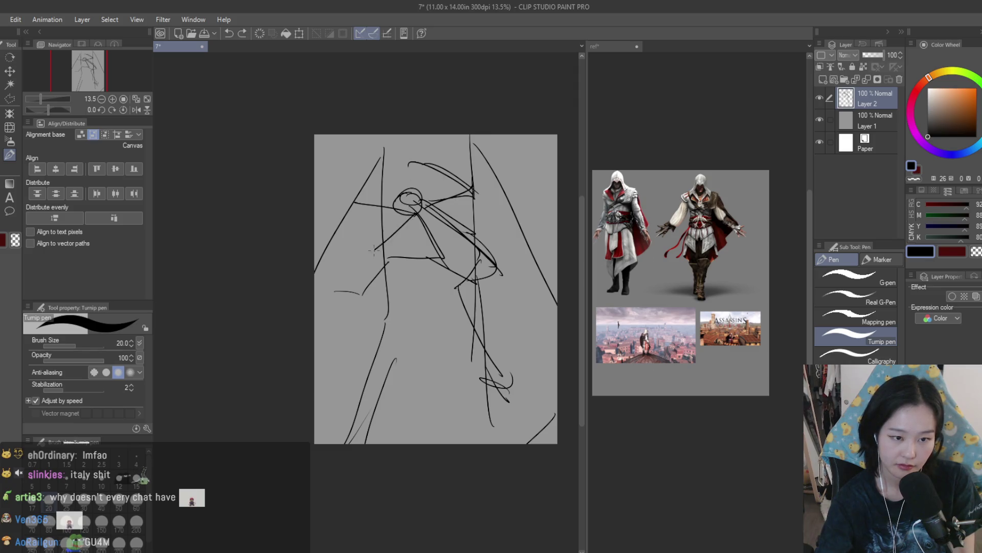
{"action": "key", "text": "ctrl+z"}
{"action": "mouse_move", "coordinate": [384, 241]}
{"action": "left_mouse_down"}
{"action": "mouse_move", "coordinate": [345, 279]}
{"action": "mouse_move", "coordinate": [335, 271]}
{"action": "left_mouse_up"}
{"action": "left_click_drag", "start_coordinate": [432, 222], "coordinate": [537, 266]}
{"action": "left_click_drag", "start_coordinate": [504, 297], "coordinate": [531, 337]}
{"action": "mouse_move", "coordinate": [353, 210]}
{"action": "left_mouse_down"}
{"action": "mouse_move", "coordinate": [367, 265]}
{"action": "mouse_move", "coordinate": [424, 332]}
{"action": "left_mouse_up"}
{"action": "left_click_drag", "start_coordinate": [440, 342], "coordinate": [467, 328]}
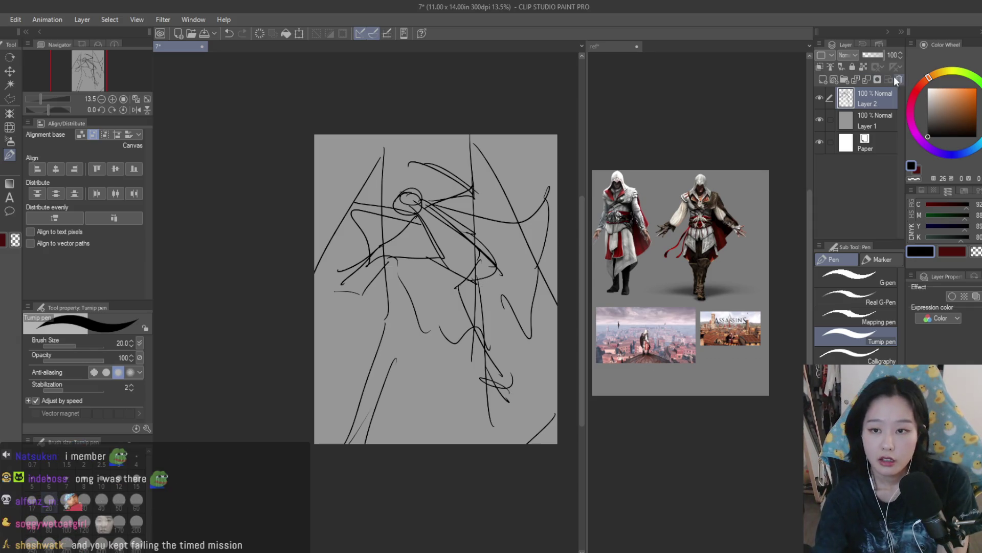
Step: Clear the old figure and draw a new head oval with crossing guide lines
{"action": "key", "text": "Delete"}
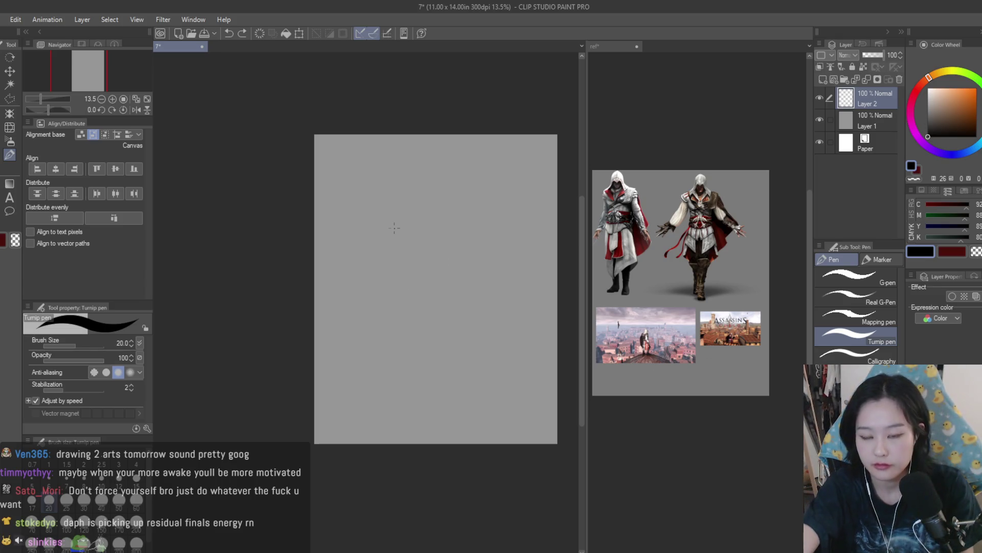
{"action": "left_click_drag", "start_coordinate": [426, 187], "coordinate": [436, 266]}
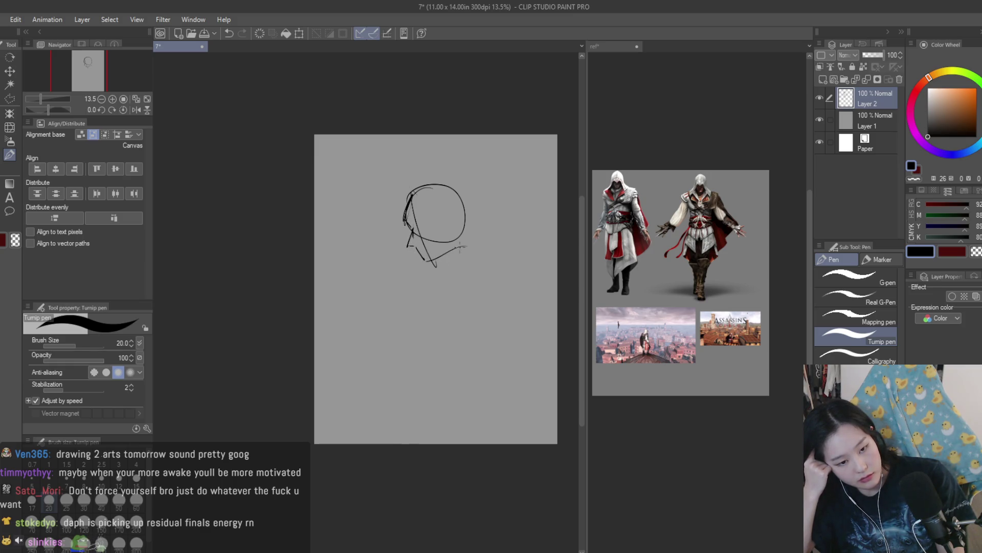
{"action": "left_click_drag", "start_coordinate": [390, 189], "coordinate": [454, 252]}
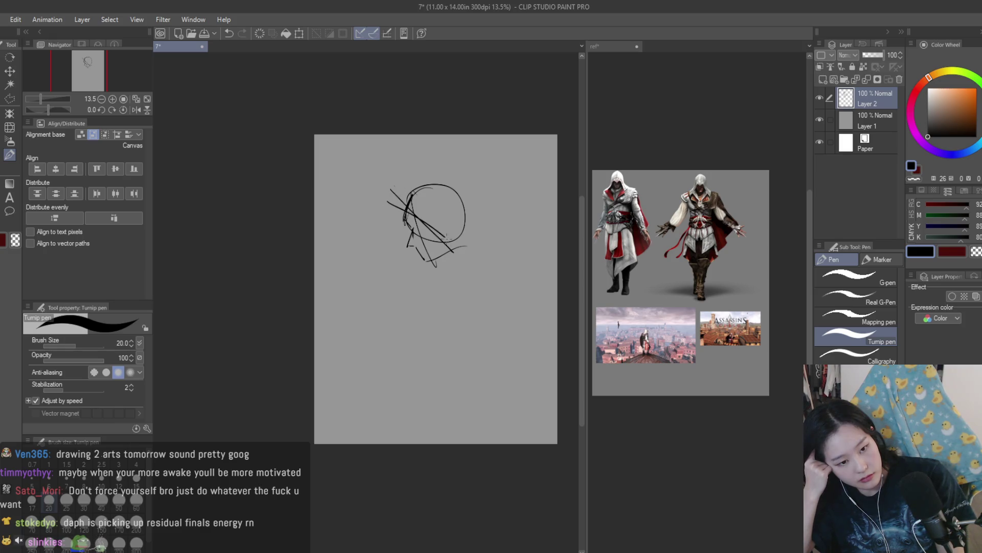
{"action": "mouse_move", "coordinate": [424, 175]}
{"action": "left_mouse_down"}
{"action": "mouse_move", "coordinate": [377, 215]}
{"action": "mouse_move", "coordinate": [407, 220]}
{"action": "left_mouse_up"}
{"action": "left_click_drag", "start_coordinate": [421, 179], "coordinate": [484, 253]}
{"action": "mouse_move", "coordinate": [438, 179]}
{"action": "left_mouse_down"}
{"action": "mouse_move", "coordinate": [476, 239]}
{"action": "mouse_move", "coordinate": [502, 251]}
{"action": "mouse_move", "coordinate": [486, 254]}
{"action": "left_mouse_up"}
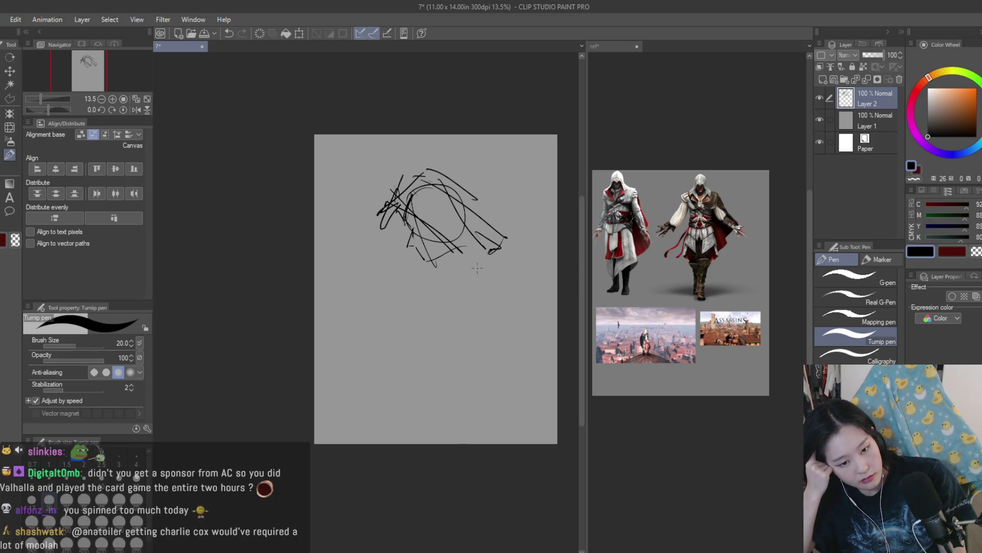
Step: Rough in the cloak's right outline and the curved shoulder and torso strokes, undoing retries
{"action": "mouse_move", "coordinate": [501, 272]}
{"action": "left_mouse_down"}
{"action": "mouse_move", "coordinate": [558, 353]}
{"action": "mouse_move", "coordinate": [495, 379]}
{"action": "mouse_move", "coordinate": [555, 404]}
{"action": "mouse_move", "coordinate": [557, 427]}
{"action": "left_mouse_up"}
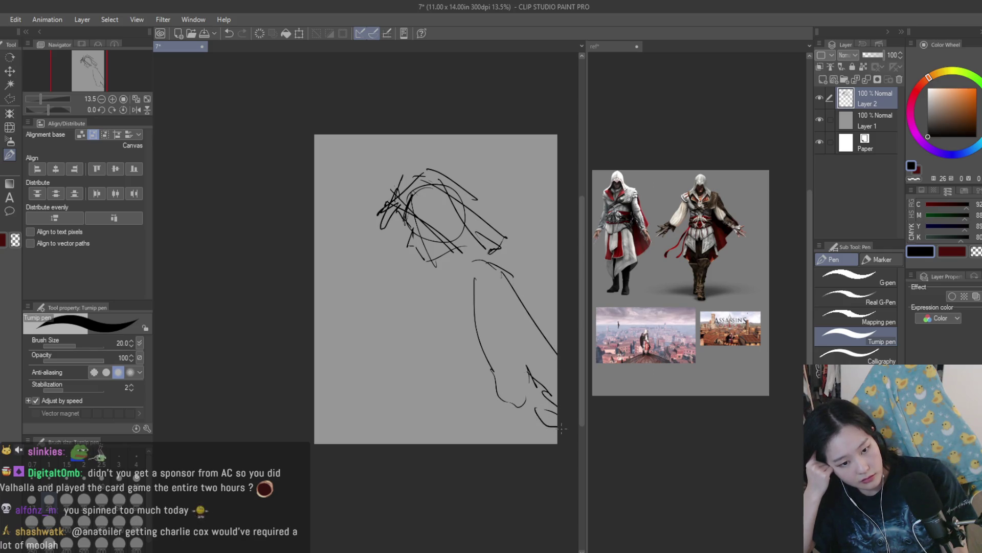
{"action": "left_click_drag", "start_coordinate": [446, 284], "coordinate": [454, 303]}
{"action": "key", "text": "ctrl+z"}
{"action": "key", "text": "ctrl+z"}
{"action": "key", "text": "ctrl+z"}
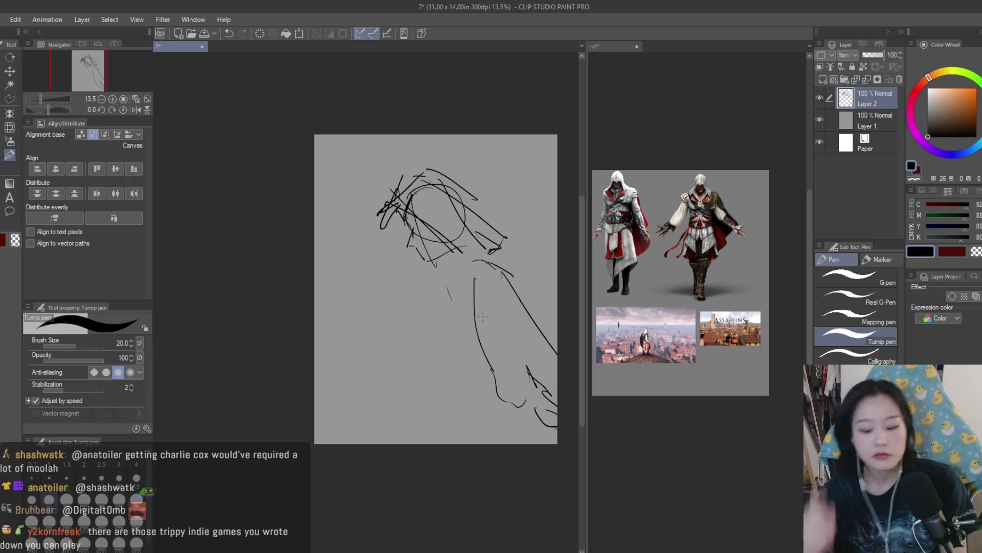
{"action": "key", "text": "ctrl+z"}
{"action": "key", "text": "ctrl+z"}
{"action": "key", "text": "ctrl+z"}
{"action": "mouse_move", "coordinate": [478, 264]}
{"action": "left_mouse_down"}
{"action": "mouse_move", "coordinate": [509, 278]}
{"action": "mouse_move", "coordinate": [439, 301]}
{"action": "left_mouse_up"}
{"action": "left_click_drag", "start_coordinate": [470, 268], "coordinate": [434, 361]}
{"action": "key", "text": "ctrl+z"}
{"action": "mouse_move", "coordinate": [459, 295]}
{"action": "left_mouse_down"}
{"action": "mouse_move", "coordinate": [385, 410]}
{"action": "mouse_move", "coordinate": [443, 414]}
{"action": "left_mouse_up"}
{"action": "mouse_move", "coordinate": [476, 282]}
{"action": "left_mouse_down"}
{"action": "mouse_move", "coordinate": [512, 419]}
{"action": "mouse_move", "coordinate": [492, 441]}
{"action": "left_mouse_up"}
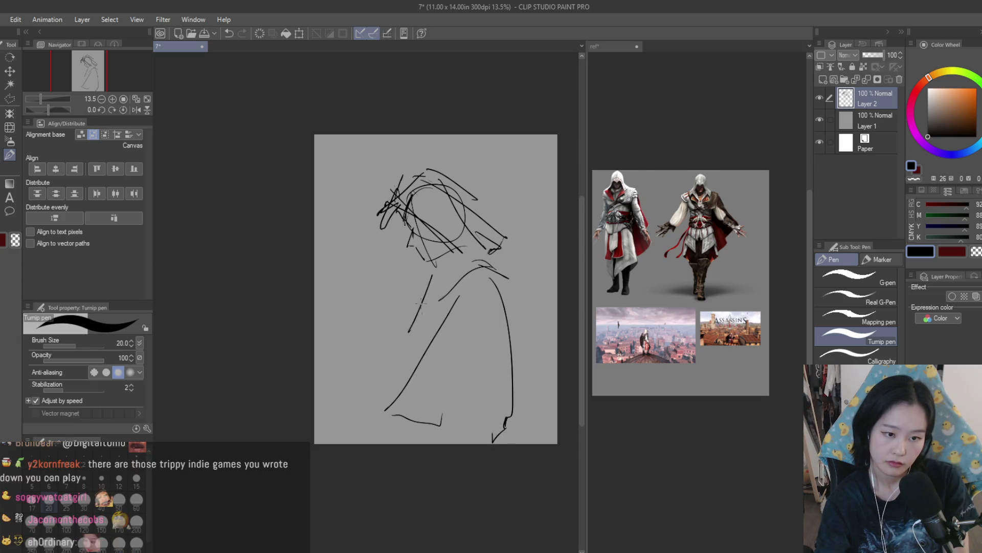
Step: Add the shoulder arc, torso diagonals and vertical lines on the figure's left side
{"action": "mouse_move", "coordinate": [413, 315]}
{"action": "left_mouse_down"}
{"action": "mouse_move", "coordinate": [495, 279]}
{"action": "mouse_move", "coordinate": [461, 359]}
{"action": "left_mouse_up"}
{"action": "key", "text": "ctrl+z"}
{"action": "left_click_drag", "start_coordinate": [499, 287], "coordinate": [450, 367]}
{"action": "left_click_drag", "start_coordinate": [433, 276], "coordinate": [488, 263]}
{"action": "left_click_drag", "start_coordinate": [430, 273], "coordinate": [421, 376]}
{"action": "left_click_drag", "start_coordinate": [414, 327], "coordinate": [421, 379]}
{"action": "left_click_drag", "start_coordinate": [434, 272], "coordinate": [501, 272]}
{"action": "left_click_drag", "start_coordinate": [504, 274], "coordinate": [446, 350]}
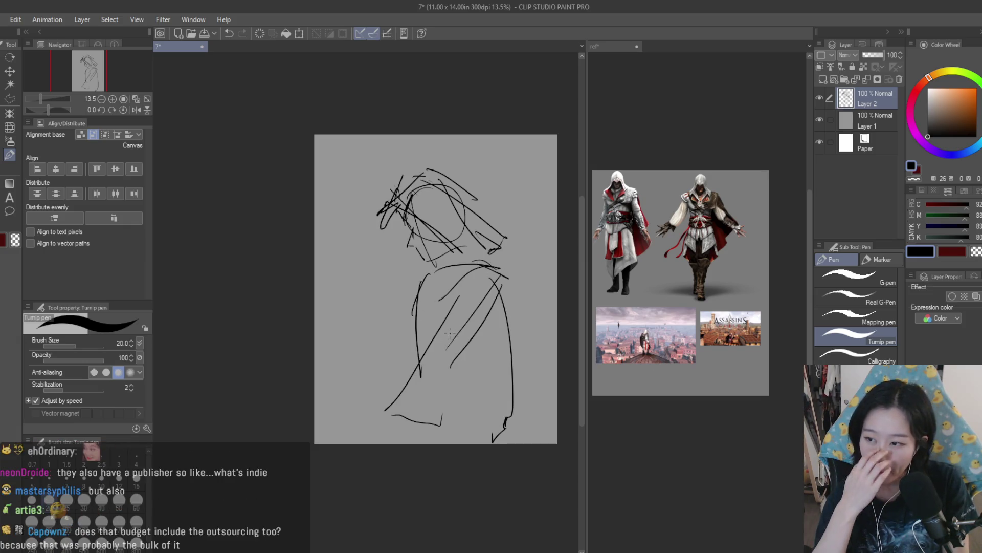
{"action": "left_click_drag", "start_coordinate": [408, 282], "coordinate": [377, 358]}
{"action": "key", "text": "ctrl+z"}
Step: Retry the stroke beside the torso, add a hip curve and a long sweep to the bottom-left
{"action": "key", "text": "ctrl+z"}
{"action": "left_click_drag", "start_coordinate": [409, 281], "coordinate": [376, 361]}
{"action": "key", "text": "ctrl+z"}
{"action": "key", "text": "ctrl+z"}
{"action": "left_click_drag", "start_coordinate": [426, 273], "coordinate": [359, 344]}
{"action": "key", "text": "ctrl+z"}
{"action": "mouse_move", "coordinate": [424, 333]}
{"action": "left_mouse_down"}
{"action": "mouse_move", "coordinate": [385, 379]}
{"action": "mouse_move", "coordinate": [407, 356]}
{"action": "left_mouse_up"}
{"action": "mouse_move", "coordinate": [415, 282]}
{"action": "left_mouse_down"}
{"action": "mouse_move", "coordinate": [374, 337]}
{"action": "mouse_move", "coordinate": [364, 406]}
{"action": "mouse_move", "coordinate": [335, 425]}
{"action": "left_mouse_up"}
{"action": "key", "text": "ctrl+z"}
Step: Sketch the lower-left hand and shoulder lines, then switch to the reference board
{"action": "mouse_move", "coordinate": [373, 397]}
{"action": "left_mouse_down"}
{"action": "mouse_move", "coordinate": [354, 418]}
{"action": "mouse_move", "coordinate": [362, 435]}
{"action": "left_mouse_up"}
{"action": "left_click_drag", "start_coordinate": [376, 371], "coordinate": [343, 417]}
{"action": "left_click_drag", "start_coordinate": [353, 404], "coordinate": [335, 430]}
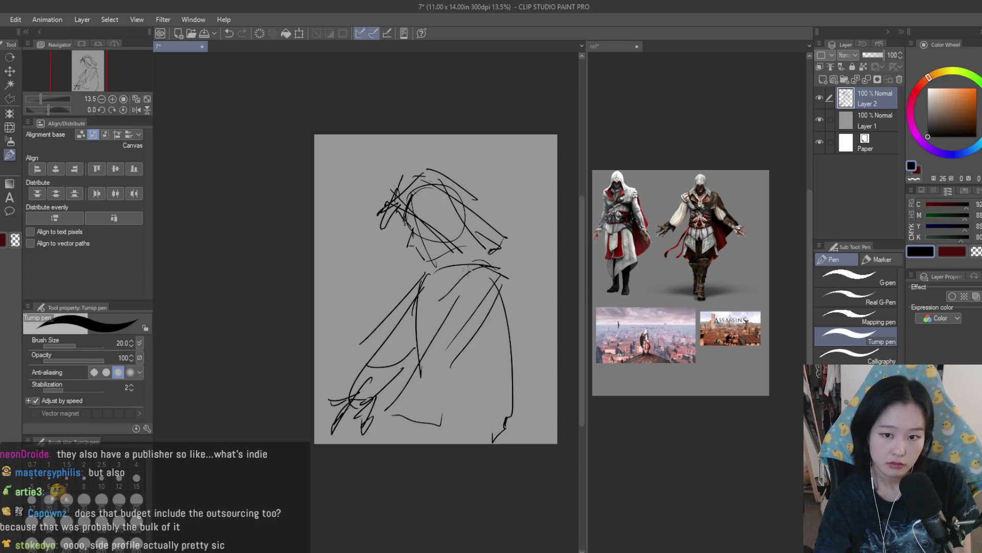
{"action": "left_click_drag", "start_coordinate": [433, 309], "coordinate": [484, 269]}
{"action": "left_click_drag", "start_coordinate": [458, 264], "coordinate": [498, 278]}
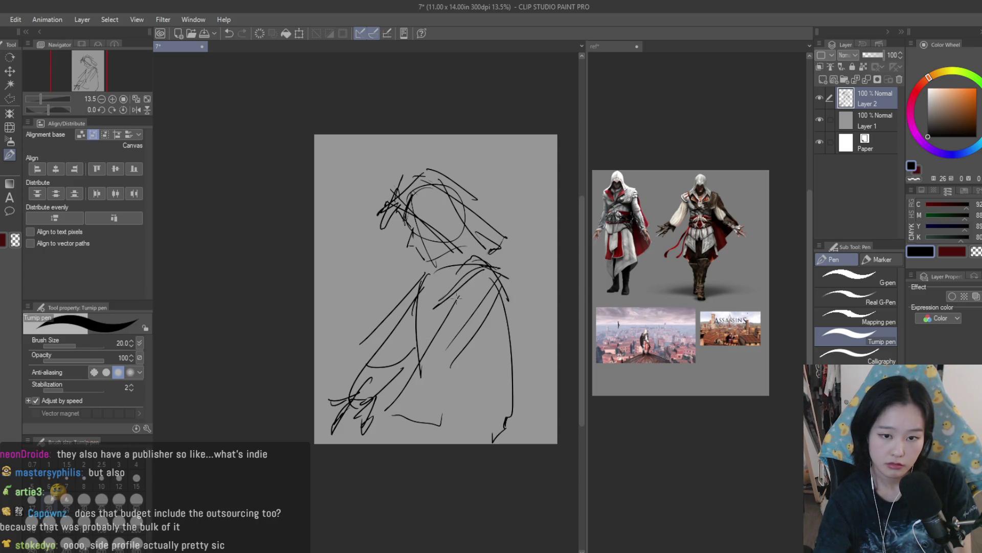
{"action": "left_click", "coordinate": [673, 273]}
{"action": "scroll", "coordinate": [673, 272], "scroll_direction": "up", "scroll_amount": 3}
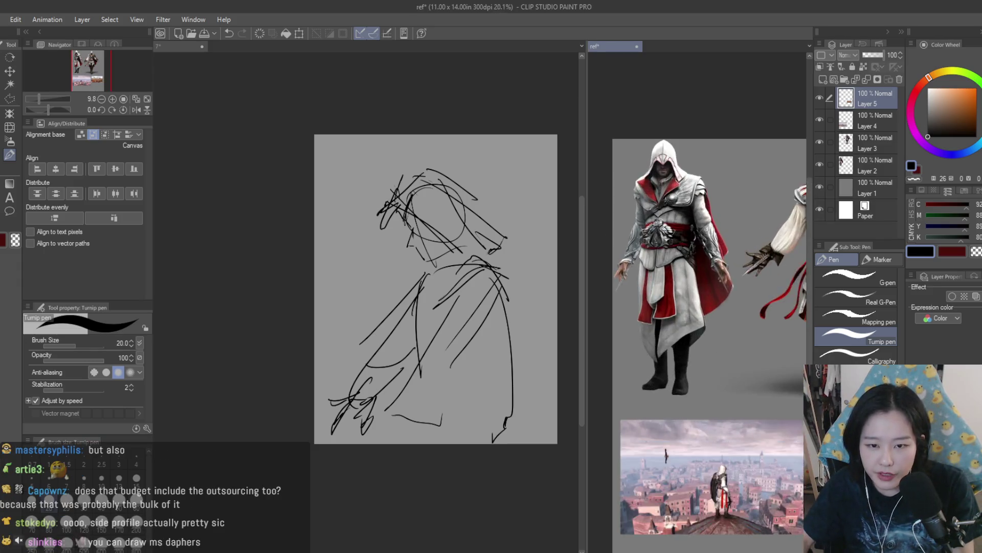
Step: Zoom and pan the reference board to study the white Brotherhood Ezio
{"action": "scroll", "coordinate": [651, 209], "scroll_direction": "up", "scroll_amount": 2}
{"action": "scroll", "coordinate": [777, 173], "scroll_direction": "down", "scroll_amount": 3}
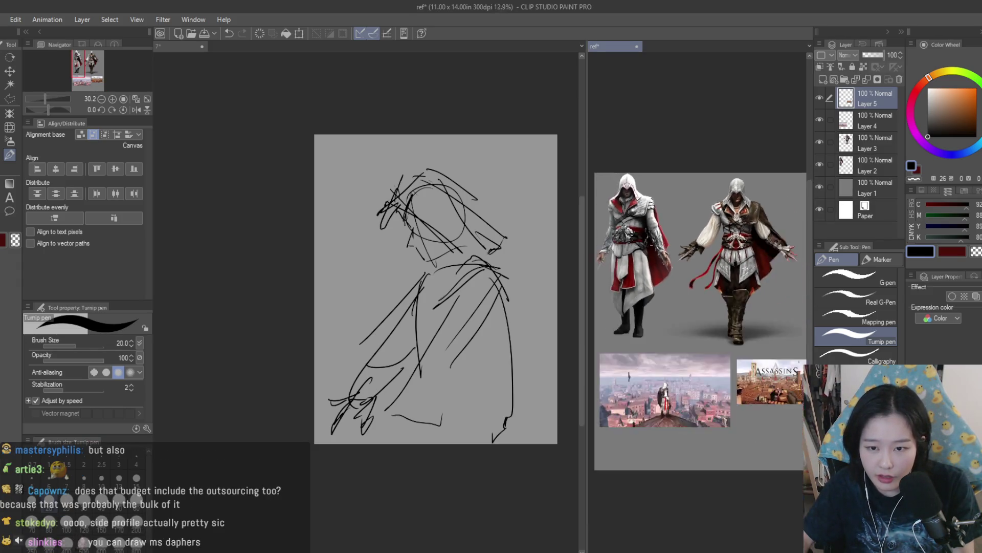
{"action": "scroll", "coordinate": [777, 173], "scroll_direction": "up", "scroll_amount": 4}
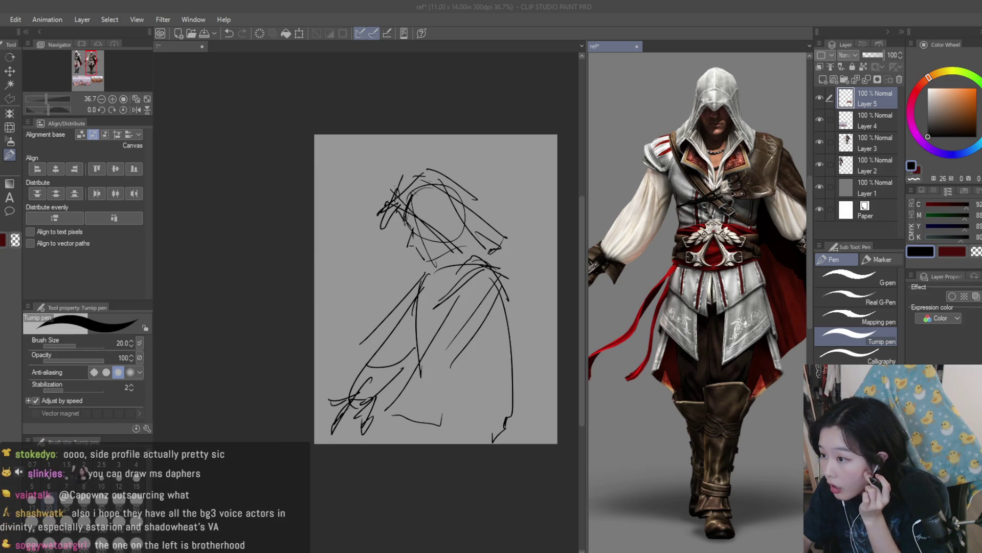
{"action": "scroll", "coordinate": [699, 302], "scroll_direction": "down", "scroll_amount": 3}
{"action": "mouse_move", "coordinate": [767, 306]}
{"action": "left_mouse_down"}
{"action": "mouse_move", "coordinate": [603, 230]}
{"action": "mouse_move", "coordinate": [603, 266]}
{"action": "left_mouse_up"}
{"action": "scroll", "coordinate": [699, 302], "scroll_direction": "down", "scroll_amount": 2}
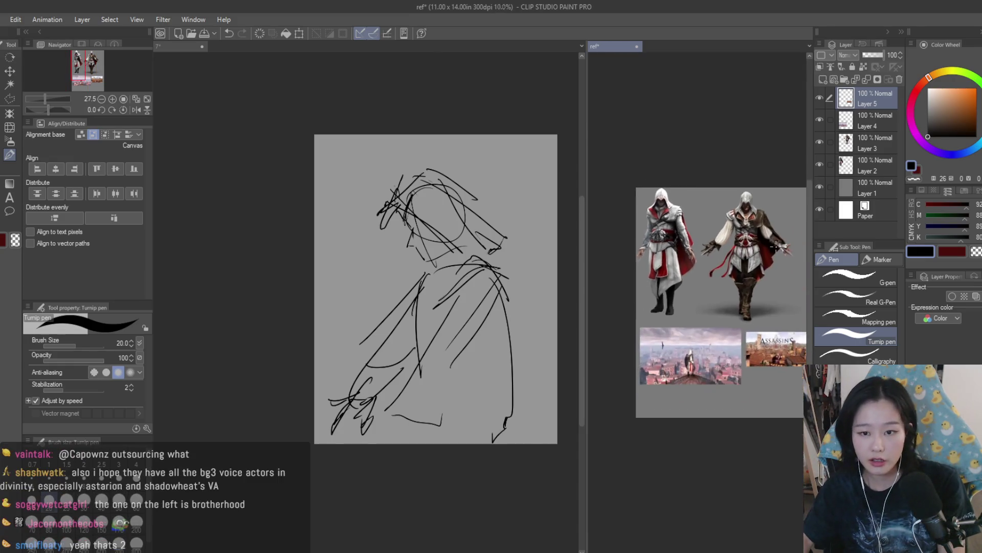
{"action": "scroll", "coordinate": [698, 302], "scroll_direction": "up", "scroll_amount": 2}
Step: Back on the sketch, extend the cloak's right edge to the page bottom and begin the left arm
{"action": "left_click", "coordinate": [479, 203]}
{"action": "scroll", "coordinate": [505, 161], "scroll_direction": "up", "scroll_amount": 1}
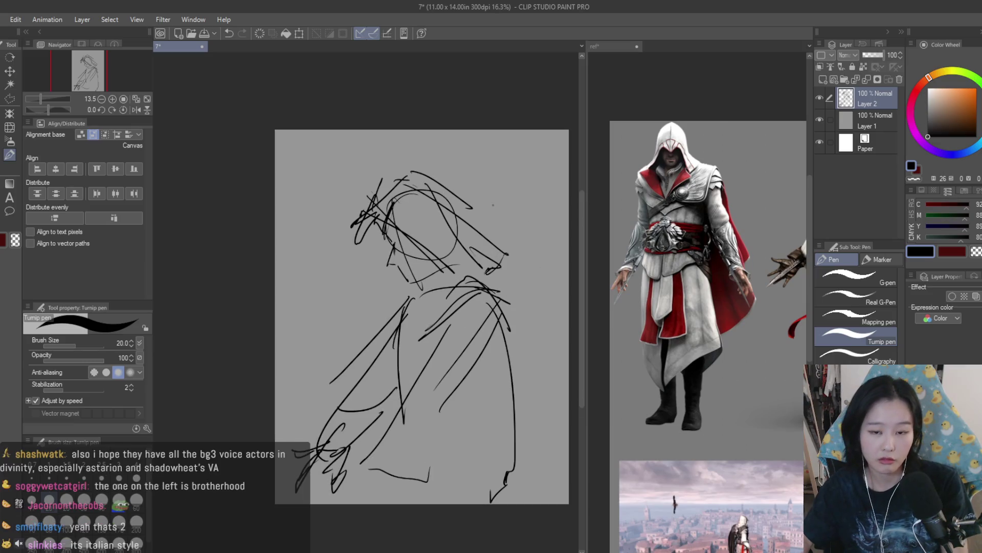
{"action": "key", "text": "ctrl+z"}
{"action": "left_click_drag", "start_coordinate": [500, 313], "coordinate": [518, 504]}
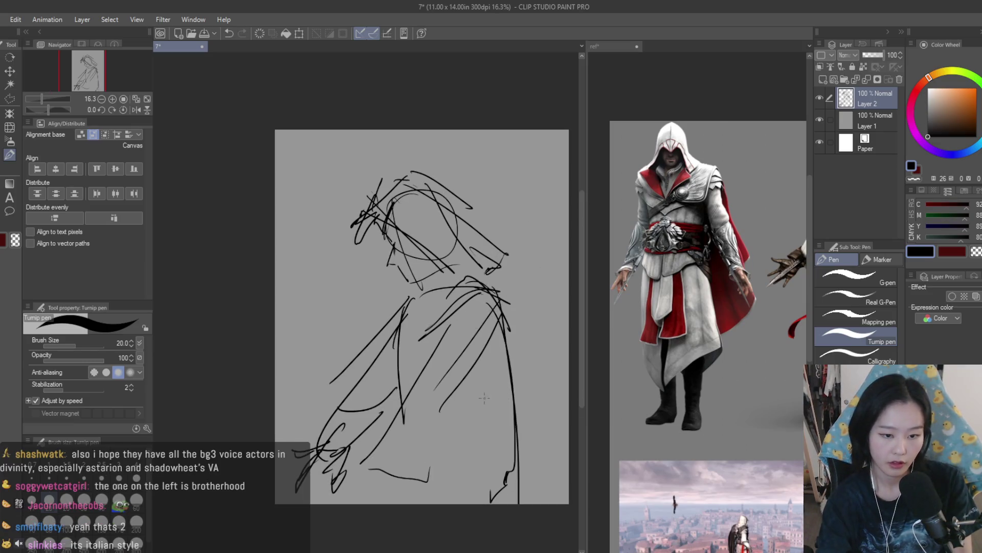
{"action": "left_click_drag", "start_coordinate": [394, 424], "coordinate": [304, 486]}
{"action": "left_click_drag", "start_coordinate": [300, 490], "coordinate": [356, 504]}
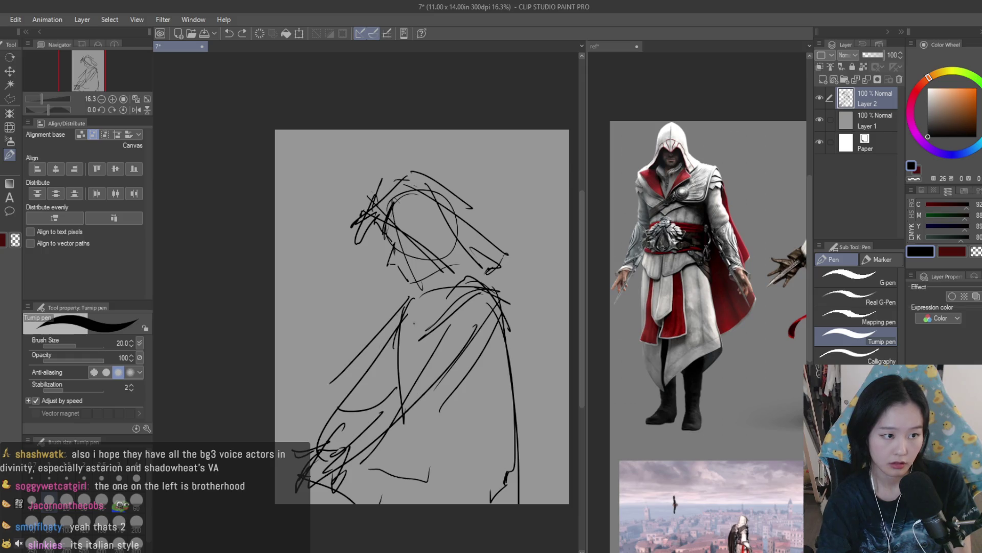
{"action": "left_click_drag", "start_coordinate": [399, 324], "coordinate": [353, 361]}
{"action": "left_click_drag", "start_coordinate": [359, 355], "coordinate": [337, 306]}
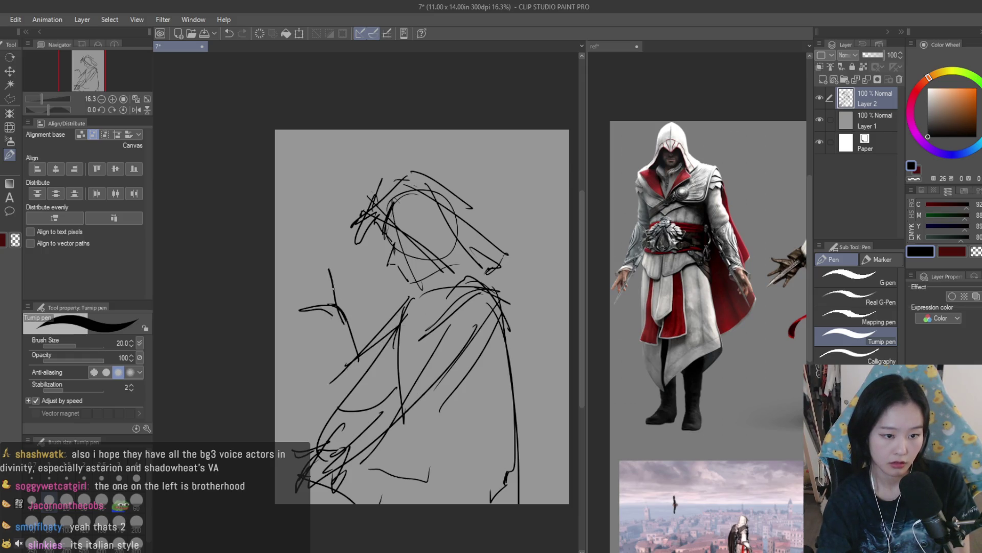
Step: Undo the arm strokes, lasso-delete the leftover arm lines and switch to the textured brush
{"action": "key", "text": "ctrl+z"}
{"action": "key", "text": "ctrl+z"}
{"action": "key", "text": "m"}
{"action": "left_click", "coordinate": [861, 321]}
{"action": "mouse_move", "coordinate": [353, 292]}
{"action": "left_mouse_down"}
{"action": "mouse_move", "coordinate": [292, 430]}
{"action": "mouse_move", "coordinate": [399, 368]}
{"action": "left_mouse_up"}
{"action": "key", "text": "Delete"}
{"action": "key", "text": "ctrl+d"}
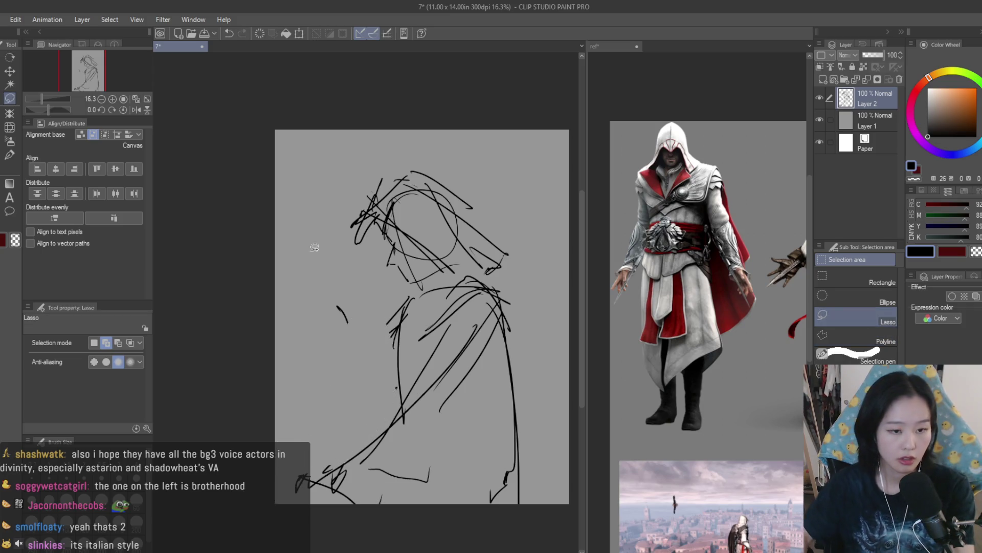
{"action": "key", "text": "b"}
Step: Add crossing strokes across the shoulder and torso, plus strokes around the hood
{"action": "mouse_move", "coordinate": [360, 323]}
{"action": "left_mouse_down"}
{"action": "mouse_move", "coordinate": [409, 296]}
{"action": "mouse_move", "coordinate": [390, 379]}
{"action": "mouse_move", "coordinate": [469, 368]}
{"action": "left_mouse_up"}
{"action": "key", "text": "ctrl+z"}
{"action": "left_click_drag", "start_coordinate": [407, 364], "coordinate": [462, 358]}
{"action": "left_click_drag", "start_coordinate": [508, 278], "coordinate": [473, 333]}
{"action": "mouse_move", "coordinate": [378, 197]}
{"action": "left_mouse_down"}
{"action": "mouse_move", "coordinate": [361, 241]}
{"action": "mouse_move", "coordinate": [445, 282]}
{"action": "left_mouse_up"}
{"action": "mouse_move", "coordinate": [432, 189]}
{"action": "left_mouse_down"}
{"action": "mouse_move", "coordinate": [463, 246]}
{"action": "mouse_move", "coordinate": [502, 279]}
{"action": "left_mouse_up"}
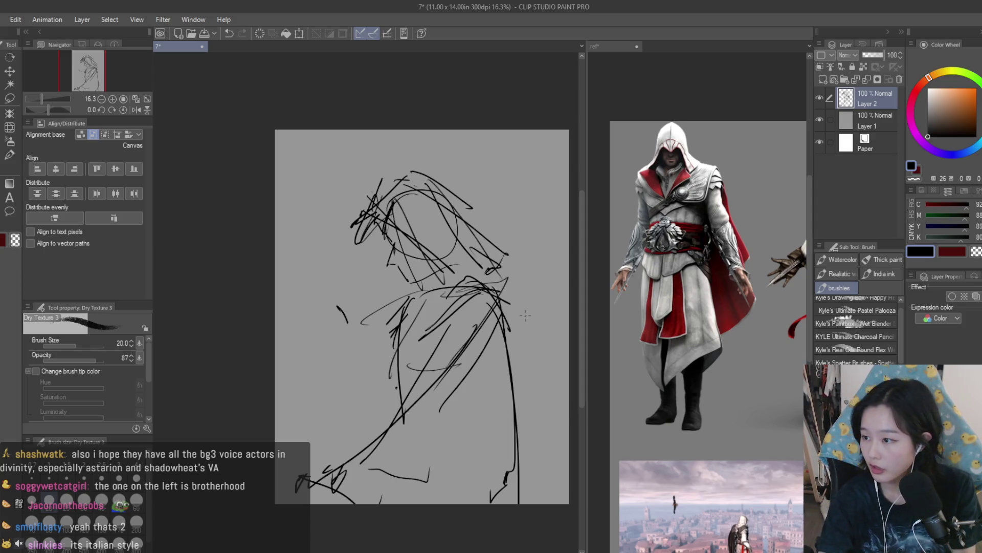
Step: Outline the left arm and forearm and add a vertical stroke down the torso's left
{"action": "left_click_drag", "start_coordinate": [293, 245], "coordinate": [332, 408]}
{"action": "left_click_drag", "start_coordinate": [302, 271], "coordinate": [353, 378]}
{"action": "left_click_drag", "start_coordinate": [385, 333], "coordinate": [342, 397]}
{"action": "left_click_drag", "start_coordinate": [307, 290], "coordinate": [288, 290]}
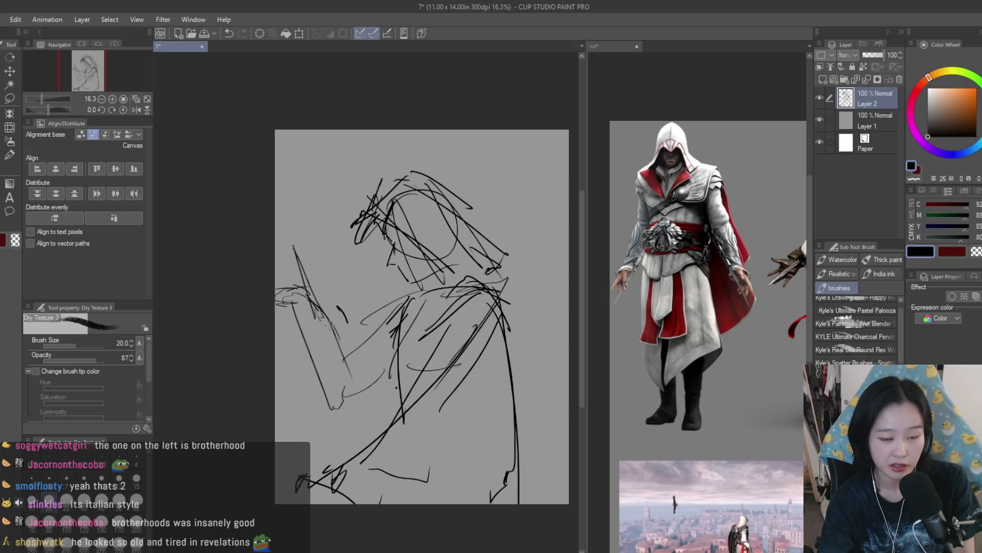
{"action": "left_click_drag", "start_coordinate": [385, 338], "coordinate": [387, 410]}
{"action": "key", "text": "ctrl+z"}
{"action": "left_click_drag", "start_coordinate": [385, 344], "coordinate": [398, 423]}
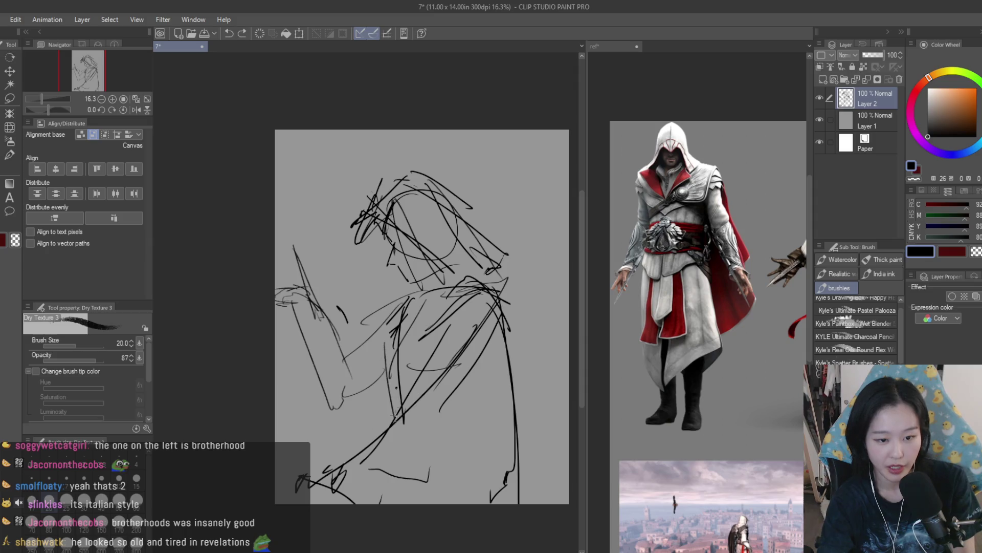
Step: Redraw a longer right cloak contour after several retries, ending in a foot line
{"action": "left_click_drag", "start_coordinate": [504, 303], "coordinate": [512, 412]}
{"action": "key", "text": "ctrl+z"}
{"action": "left_click_drag", "start_coordinate": [522, 354], "coordinate": [538, 463]}
{"action": "key", "text": "ctrl+z"}
{"action": "left_click_drag", "start_coordinate": [503, 304], "coordinate": [547, 417]}
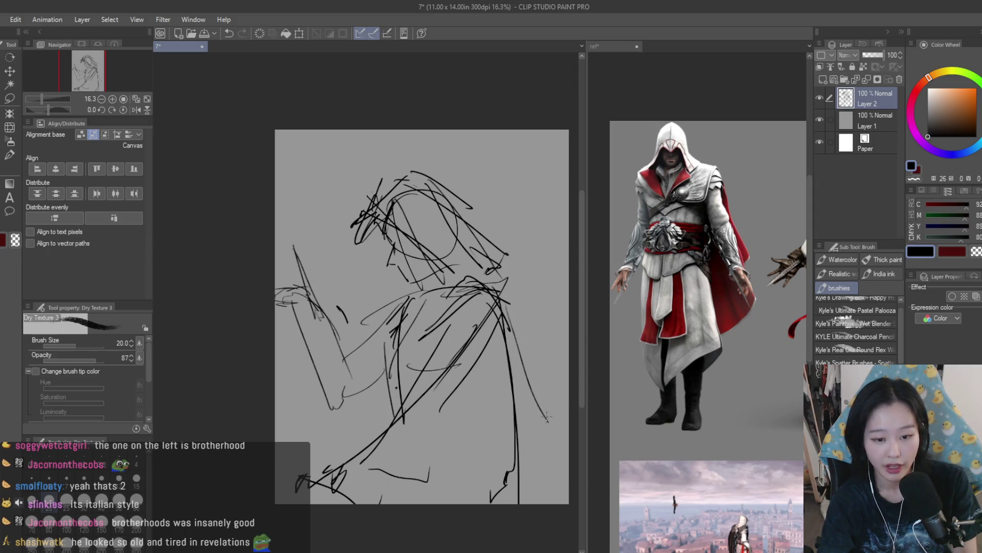
{"action": "key", "text": "ctrl+z"}
{"action": "key", "text": "ctrl+z"}
{"action": "left_click_drag", "start_coordinate": [510, 303], "coordinate": [536, 463]}
{"action": "left_click_drag", "start_coordinate": [537, 464], "coordinate": [506, 486]}
Step: Draw a long diagonal cloak line down to the lower left with short strokes at its end
{"action": "mouse_move", "coordinate": [499, 317]}
{"action": "left_mouse_down"}
{"action": "mouse_move", "coordinate": [419, 398]}
{"action": "mouse_move", "coordinate": [365, 406]}
{"action": "left_mouse_up"}
{"action": "key", "text": "ctrl+z"}
{"action": "mouse_move", "coordinate": [354, 407]}
{"action": "left_mouse_down"}
{"action": "mouse_move", "coordinate": [364, 439]}
{"action": "mouse_move", "coordinate": [348, 463]}
{"action": "left_mouse_up"}
{"action": "key", "text": "ctrl+z"}
{"action": "key", "text": "ctrl+z"}
{"action": "mouse_move", "coordinate": [490, 302]}
{"action": "left_mouse_down"}
{"action": "mouse_move", "coordinate": [315, 425]}
{"action": "mouse_move", "coordinate": [312, 454]}
{"action": "left_mouse_up"}
{"action": "left_click_drag", "start_coordinate": [321, 455], "coordinate": [336, 435]}
Step: Redraw strokes along both sides of the hood
{"action": "key", "text": "ctrl+z"}
{"action": "mouse_move", "coordinate": [411, 198]}
{"action": "left_mouse_down"}
{"action": "mouse_move", "coordinate": [365, 253]}
{"action": "mouse_move", "coordinate": [383, 256]}
{"action": "left_mouse_up"}
{"action": "left_click_drag", "start_coordinate": [423, 225], "coordinate": [435, 271]}
{"action": "key", "text": "ctrl+z"}
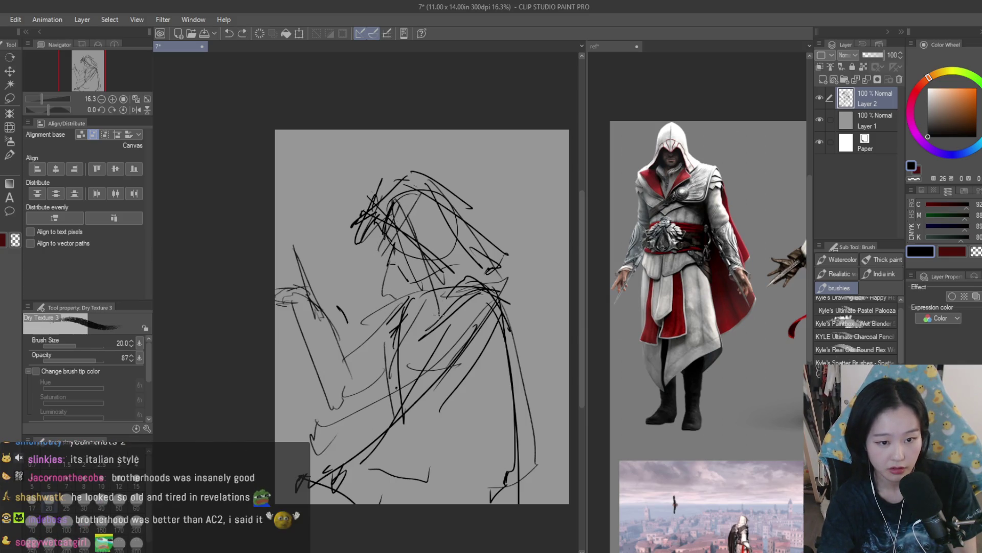
{"action": "left_click_drag", "start_coordinate": [439, 195], "coordinate": [485, 286]}
{"action": "scroll", "coordinate": [416, 252], "scroll_direction": "down", "scroll_amount": 3}
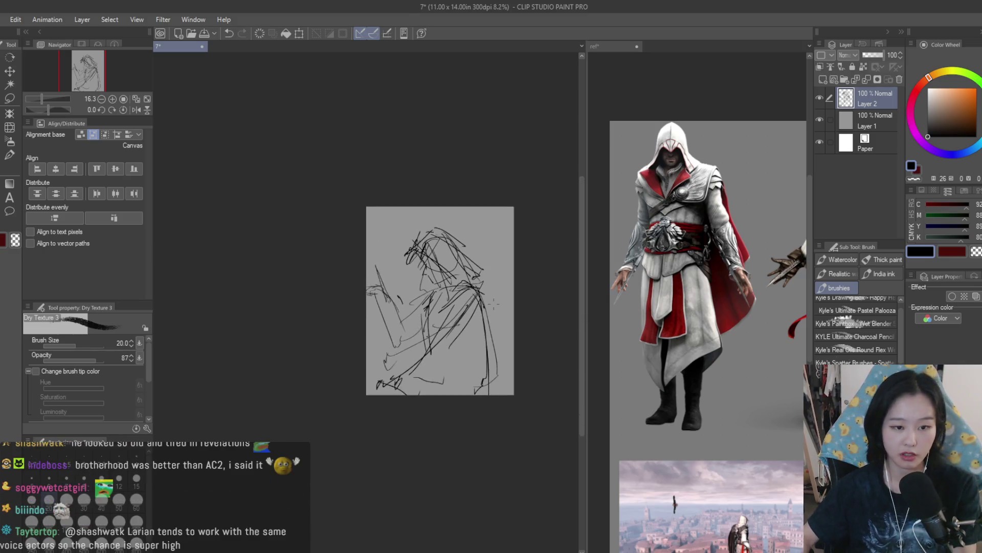
Step: Scale the whole sketch layer to about 121% and confirm
{"action": "scroll", "coordinate": [416, 252], "scroll_direction": "up", "scroll_amount": 2}
{"action": "scroll", "coordinate": [476, 292], "scroll_direction": "up", "scroll_amount": 1}
{"action": "key", "text": "ctrl+t"}
{"action": "left_click_drag", "start_coordinate": [512, 177], "coordinate": [578, 142]}
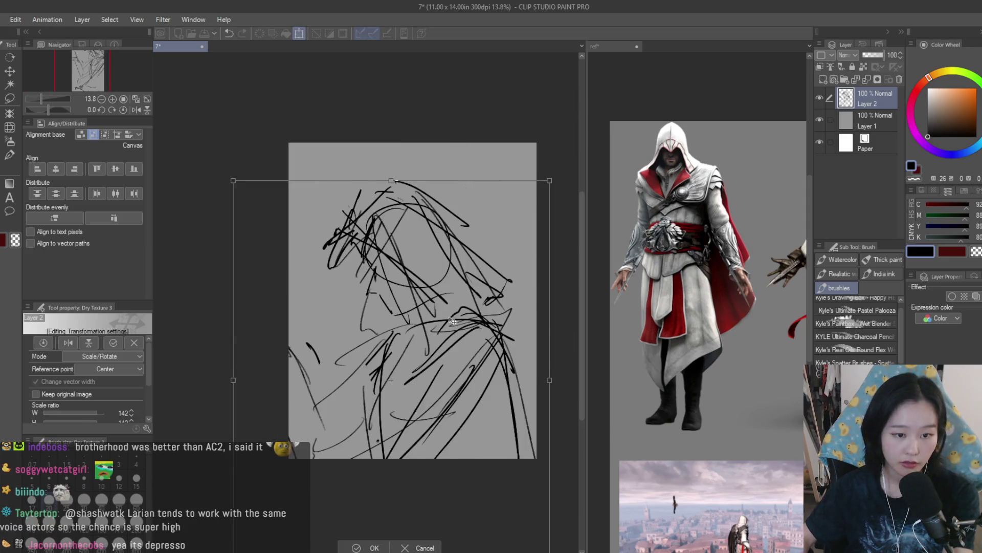
{"action": "scroll", "coordinate": [481, 284], "scroll_direction": "down", "scroll_amount": 2}
{"action": "mouse_move", "coordinate": [526, 169]}
{"action": "left_mouse_down"}
{"action": "mouse_move", "coordinate": [517, 192]}
{"action": "mouse_move", "coordinate": [555, 148]}
{"action": "mouse_move", "coordinate": [566, 173]}
{"action": "mouse_move", "coordinate": [542, 170]}
{"action": "left_mouse_up"}
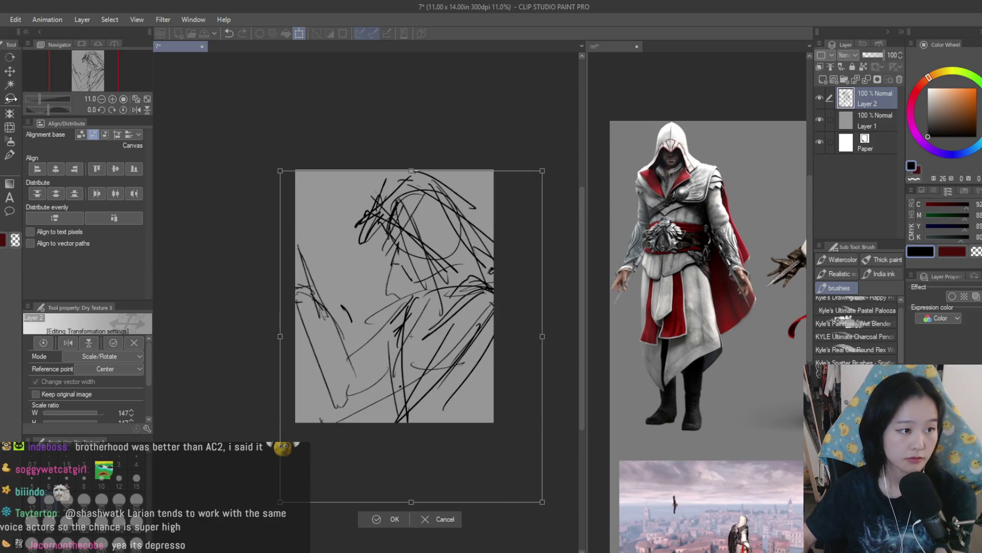
{"action": "left_click", "coordinate": [10, 98]}
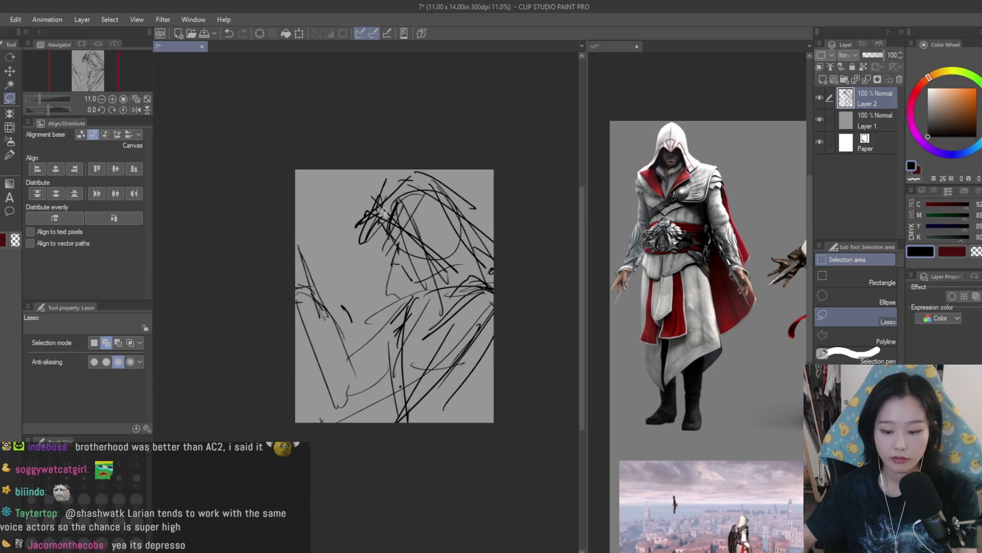
Step: Select the left part of the sketch and shift the arm lines to the left
{"action": "scroll", "coordinate": [383, 212], "scroll_direction": "up", "scroll_amount": 2}
{"action": "left_click", "coordinate": [10, 84]}
{"action": "left_click", "coordinate": [10, 113]}
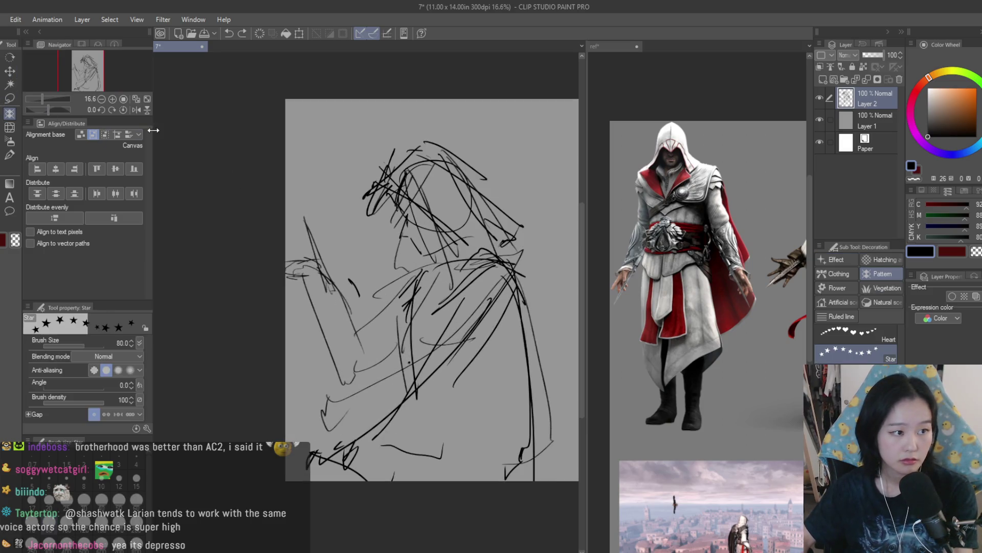
{"action": "left_click", "coordinate": [9, 98]}
{"action": "mouse_move", "coordinate": [296, 141]}
{"action": "left_mouse_down"}
{"action": "mouse_move", "coordinate": [228, 306]}
{"action": "mouse_move", "coordinate": [313, 240]}
{"action": "left_mouse_up"}
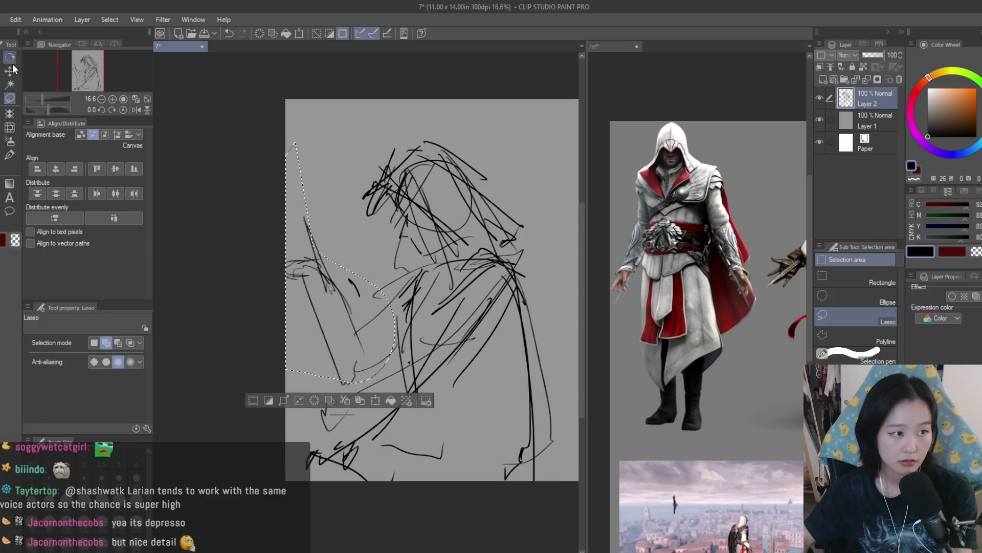
{"action": "key", "text": "k"}
{"action": "mouse_move", "coordinate": [404, 204]}
{"action": "left_mouse_down"}
{"action": "mouse_move", "coordinate": [417, 202]}
{"action": "mouse_move", "coordinate": [365, 205]}
{"action": "left_mouse_up"}
Step: Reselect the left arm area and rotate it clockwise in two transform passes
{"action": "key", "text": "m"}
{"action": "mouse_move", "coordinate": [304, 163]}
{"action": "left_mouse_down"}
{"action": "mouse_move", "coordinate": [266, 358]}
{"action": "mouse_move", "coordinate": [360, 162]}
{"action": "left_mouse_up"}
{"action": "key", "text": "ctrl+t"}
{"action": "mouse_move", "coordinate": [498, 366]}
{"action": "left_mouse_down"}
{"action": "mouse_move", "coordinate": [455, 419]}
{"action": "mouse_move", "coordinate": [442, 409]}
{"action": "mouse_move", "coordinate": [463, 429]}
{"action": "left_mouse_up"}
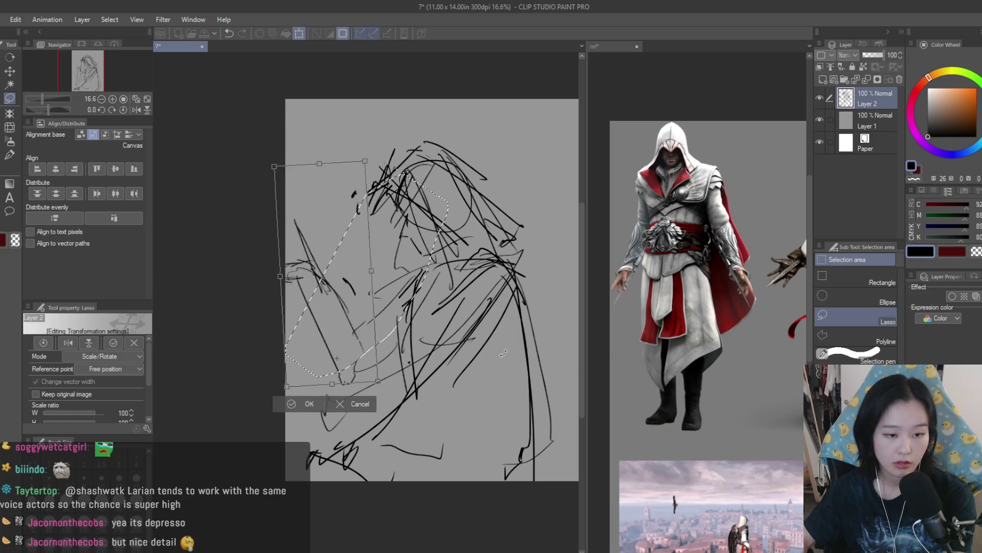
{"action": "key", "text": "Return"}
{"action": "mouse_move", "coordinate": [339, 207]}
{"action": "left_mouse_down"}
{"action": "mouse_move", "coordinate": [269, 390]}
{"action": "mouse_move", "coordinate": [389, 348]}
{"action": "mouse_move", "coordinate": [338, 208]}
{"action": "left_mouse_up"}
{"action": "key", "text": "ctrl+t"}
{"action": "mouse_move", "coordinate": [478, 332]}
{"action": "left_mouse_down"}
{"action": "mouse_move", "coordinate": [485, 278]}
{"action": "mouse_move", "coordinate": [478, 320]}
{"action": "left_mouse_up"}
{"action": "key", "text": "Return"}
Step: Lasso the raised arm strokes, rotate them about 19° clockwise and deselect
{"action": "scroll", "coordinate": [328, 281], "scroll_direction": "up", "scroll_amount": 2}
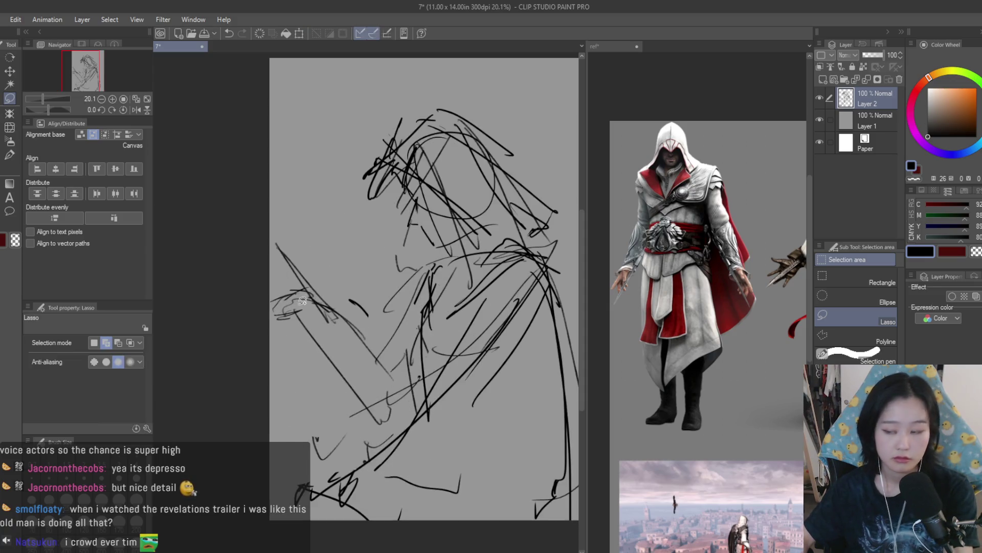
{"action": "left_click_drag", "start_coordinate": [293, 181], "coordinate": [257, 357]}
{"action": "left_click_drag", "start_coordinate": [371, 443], "coordinate": [394, 441]}
{"action": "key", "text": "ctrl+t"}
{"action": "scroll", "coordinate": [350, 303], "scroll_direction": "down", "scroll_amount": 1}
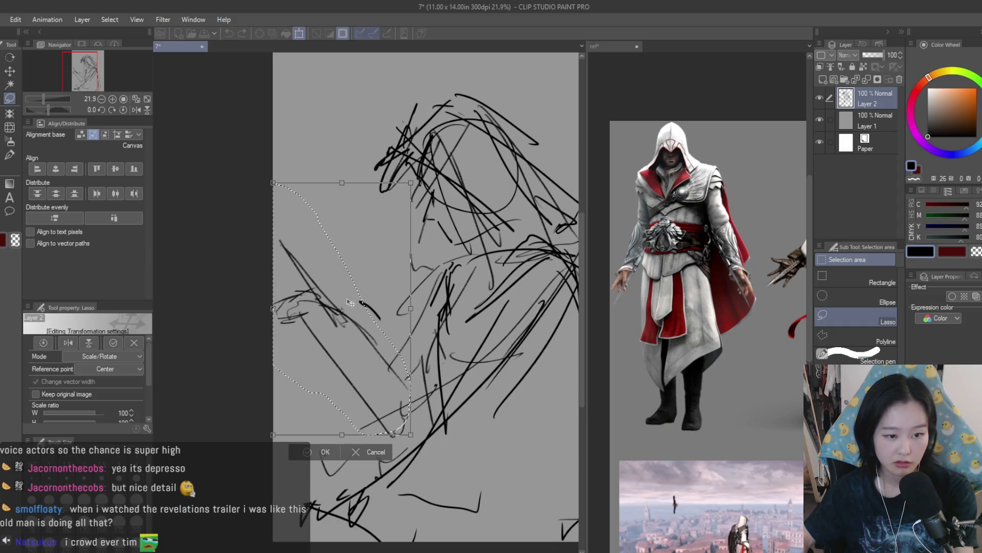
{"action": "left_click_drag", "start_coordinate": [512, 364], "coordinate": [518, 402]}
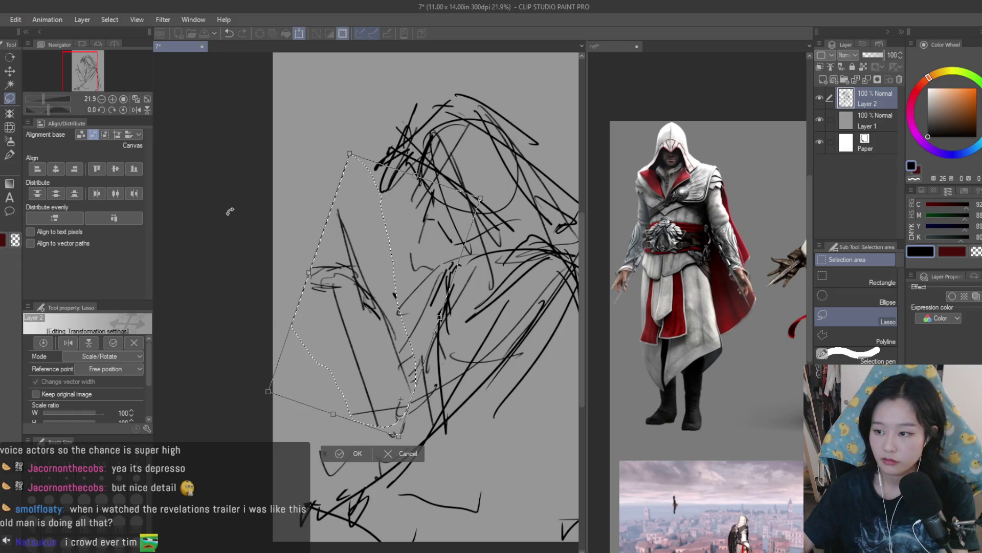
{"action": "key", "text": "Return"}
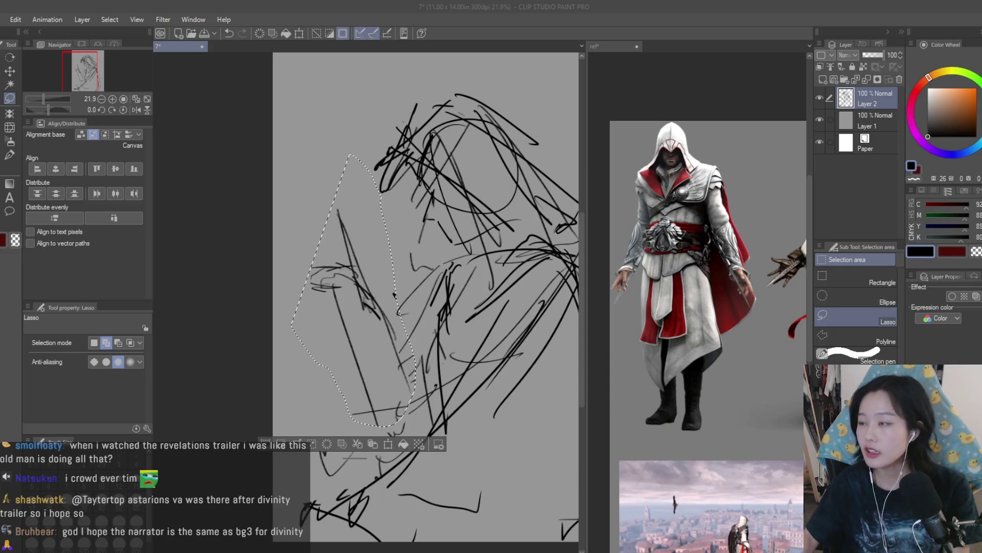
{"action": "key", "text": "ctrl+d"}
Step: Zoom in on the raised arm and redo the first short strokes of the hand
{"action": "key", "text": "b"}
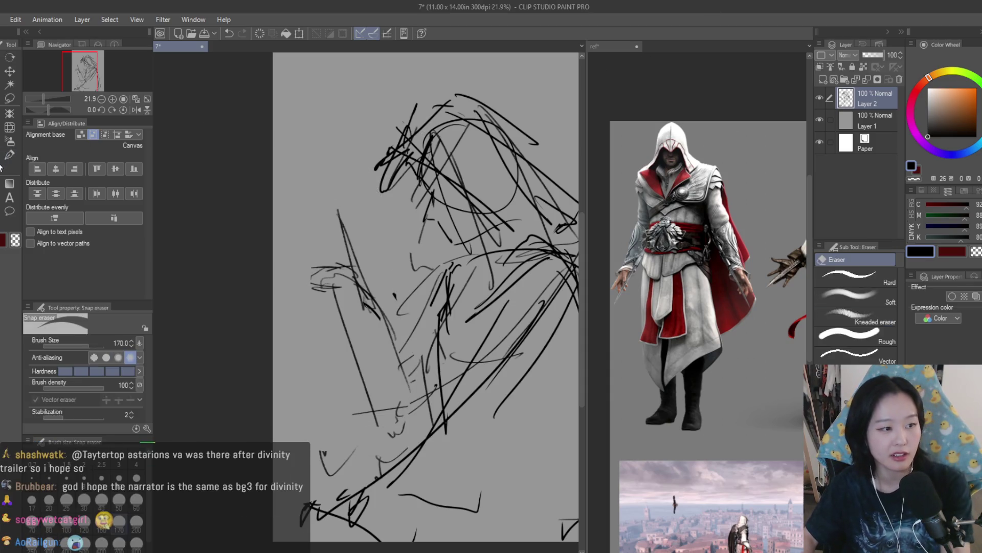
{"action": "key", "text": "ctrl+minus"}
{"action": "key", "text": "ctrl+plus"}
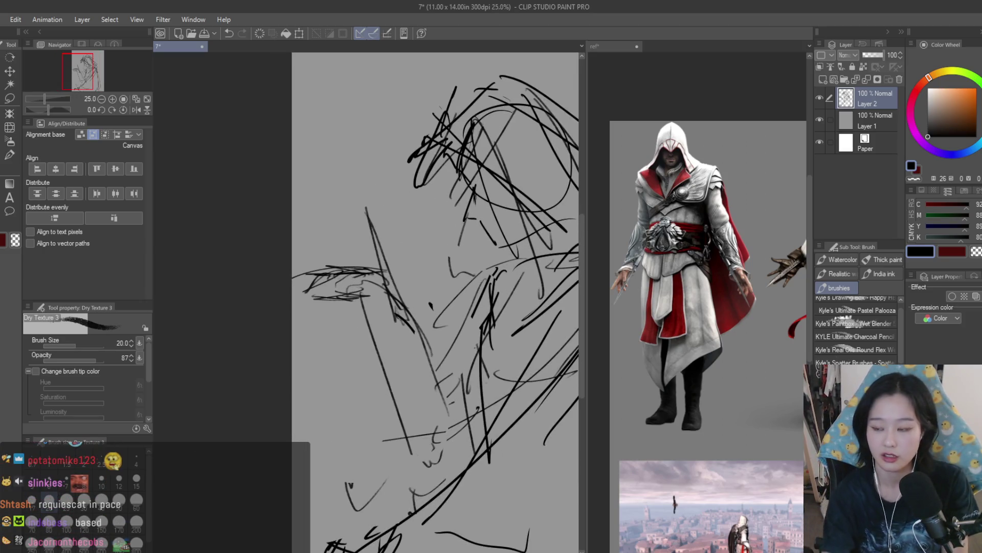
{"action": "key", "text": "ctrl+z"}
{"action": "key", "text": "ctrl+z"}
{"action": "left_click_drag", "start_coordinate": [319, 285], "coordinate": [366, 301]}
{"action": "key", "text": "ctrl+z"}
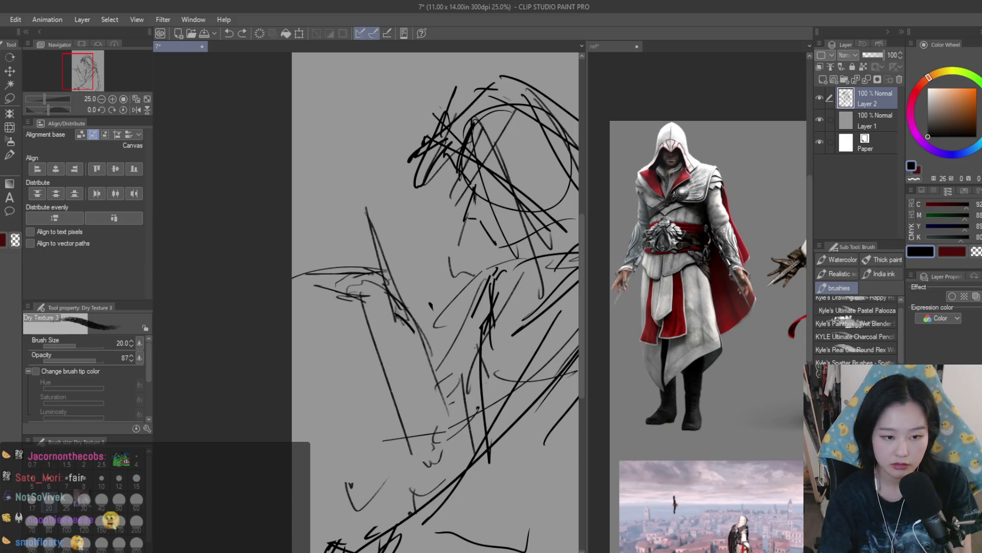
Step: Sketch the knuckles and top of the clenched fist, then mirror the canvas to check proportions
{"action": "mouse_move", "coordinate": [392, 258]}
{"action": "left_mouse_down"}
{"action": "mouse_move", "coordinate": [403, 296]}
{"action": "mouse_move", "coordinate": [396, 267]}
{"action": "mouse_move", "coordinate": [334, 250]}
{"action": "left_mouse_up"}
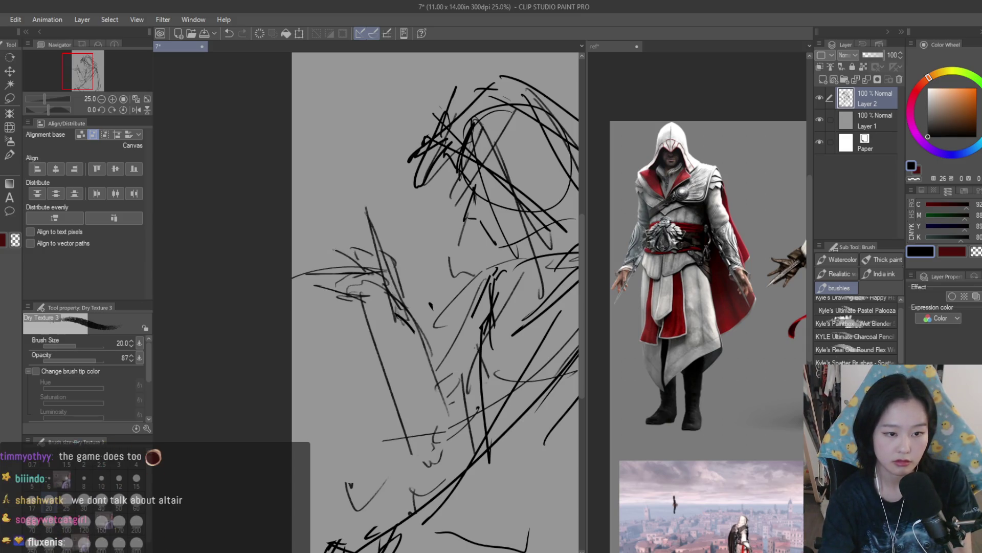
{"action": "mouse_move", "coordinate": [368, 302]}
{"action": "left_mouse_down"}
{"action": "mouse_move", "coordinate": [324, 285]}
{"action": "mouse_move", "coordinate": [330, 291]}
{"action": "left_mouse_up"}
{"action": "left_click_drag", "start_coordinate": [324, 270], "coordinate": [354, 272]}
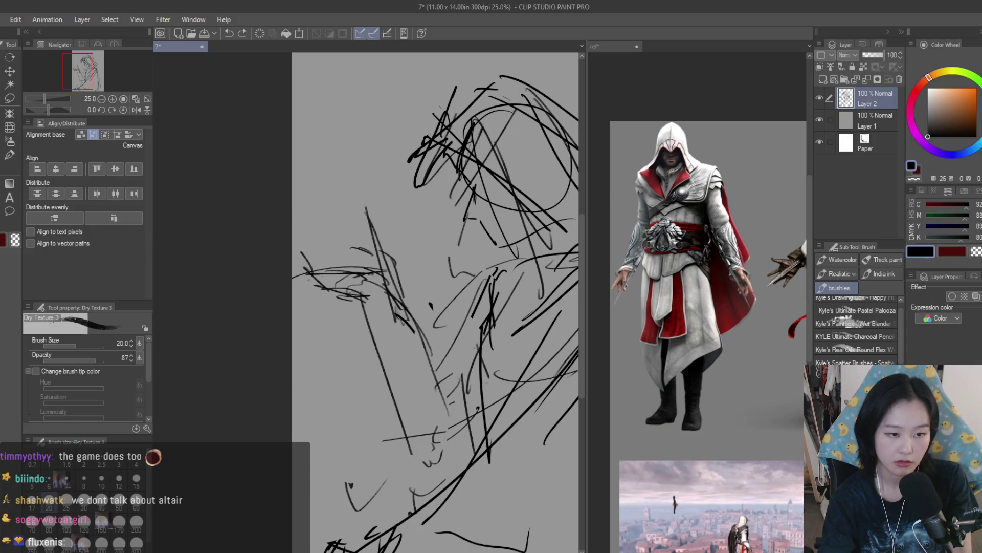
{"action": "mouse_move", "coordinate": [300, 253]}
{"action": "left_mouse_down"}
{"action": "mouse_move", "coordinate": [309, 273]}
{"action": "mouse_move", "coordinate": [327, 250]}
{"action": "left_mouse_up"}
{"action": "key", "text": "ctrl+z"}
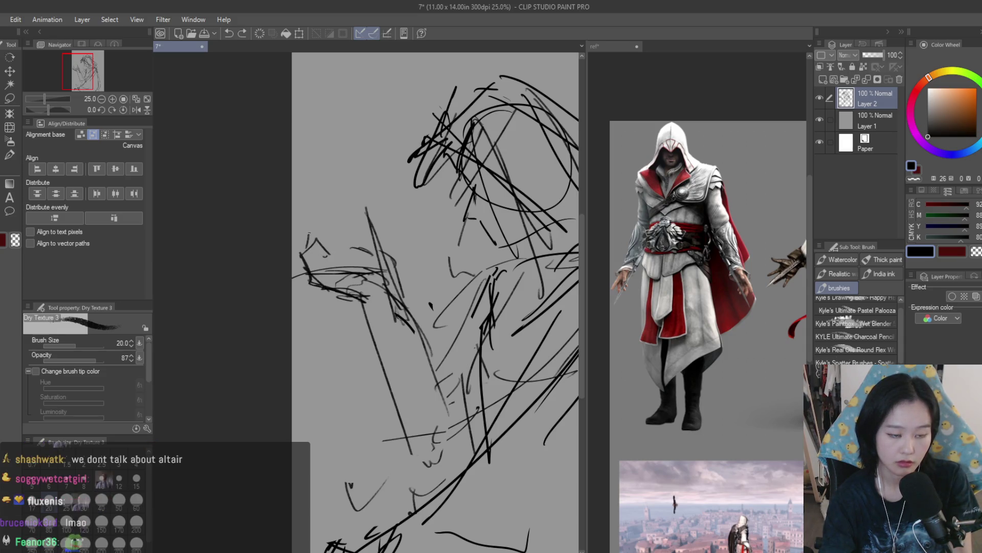
{"action": "mouse_move", "coordinate": [342, 207]}
{"action": "left_mouse_down"}
{"action": "mouse_move", "coordinate": [331, 248]}
{"action": "mouse_move", "coordinate": [359, 226]}
{"action": "left_mouse_up"}
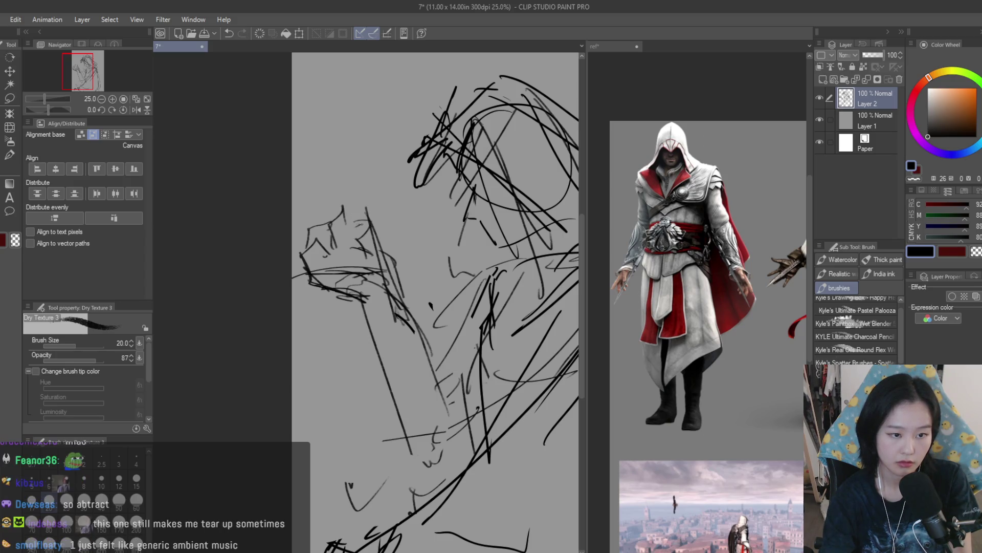
{"action": "left_click_drag", "start_coordinate": [322, 254], "coordinate": [366, 250]}
{"action": "key", "text": "ctrl+z"}
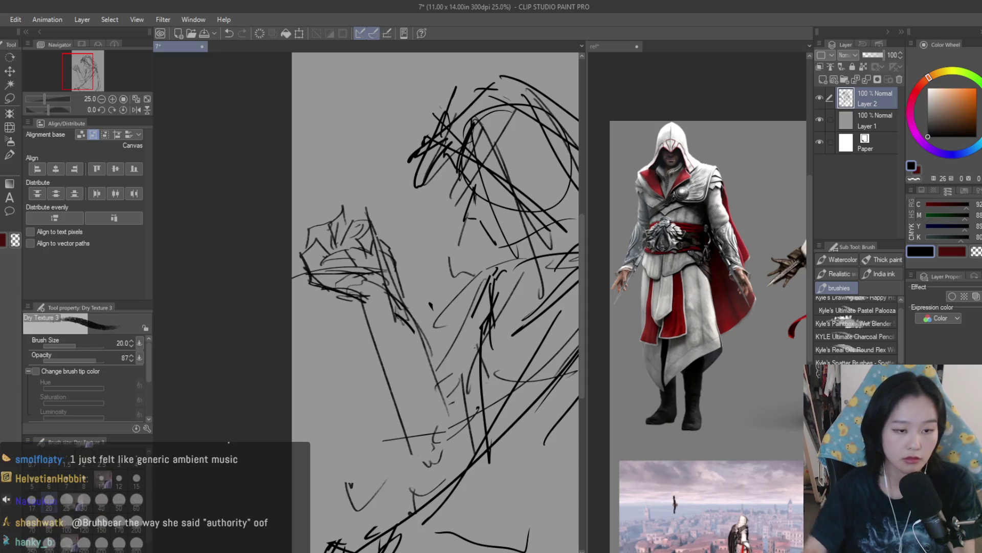
{"action": "scroll", "coordinate": [390, 250], "scroll_direction": "down", "scroll_amount": 3}
{"action": "left_click", "coordinate": [136, 110]}
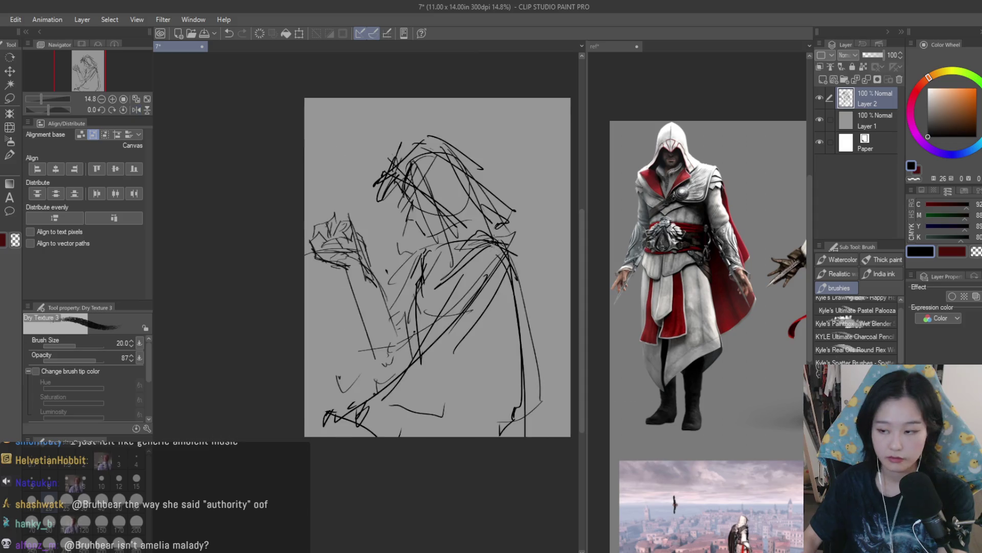
Step: Lasso the hood around the head and shrink it slightly
{"action": "scroll", "coordinate": [423, 327], "scroll_direction": "up", "scroll_amount": 2}
{"action": "key", "text": "m"}
{"action": "mouse_move", "coordinate": [312, 210]}
{"action": "left_mouse_down"}
{"action": "mouse_move", "coordinate": [539, 221]}
{"action": "mouse_move", "coordinate": [368, 243]}
{"action": "left_mouse_up"}
{"action": "scroll", "coordinate": [499, 189], "scroll_direction": "down", "scroll_amount": 2}
{"action": "scroll", "coordinate": [475, 224], "scroll_direction": "up", "scroll_amount": 1}
{"action": "key", "text": "ctrl+t"}
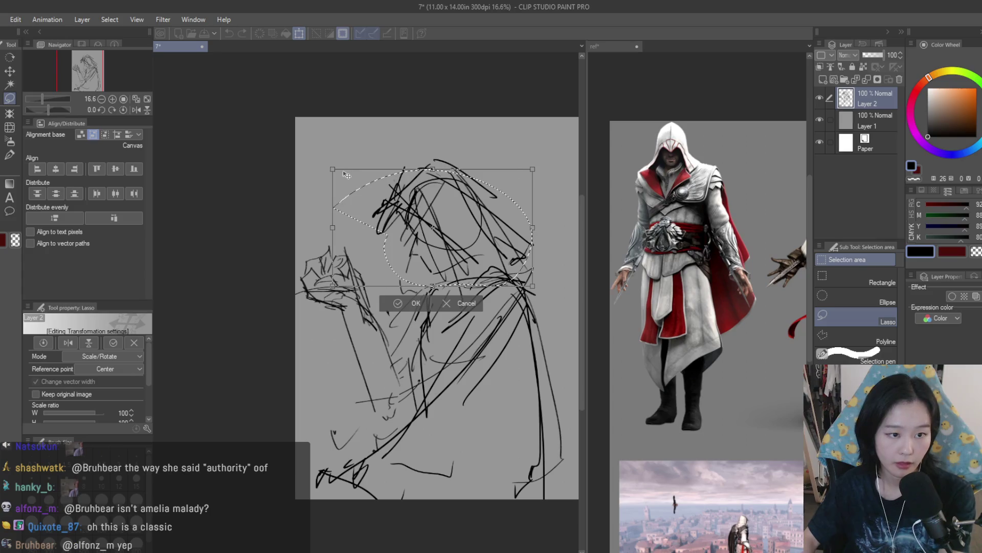
{"action": "left_click_drag", "start_coordinate": [348, 178], "coordinate": [357, 186]}
{"action": "key", "text": "Return"}
{"action": "scroll", "coordinate": [506, 250], "scroll_direction": "down", "scroll_amount": 1}
{"action": "key", "text": "ctrl+d"}
Step: Enlarge the whole sketch layer and tilt it clockwise
{"action": "key", "text": "h"}
{"action": "left_click", "coordinate": [136, 110]}
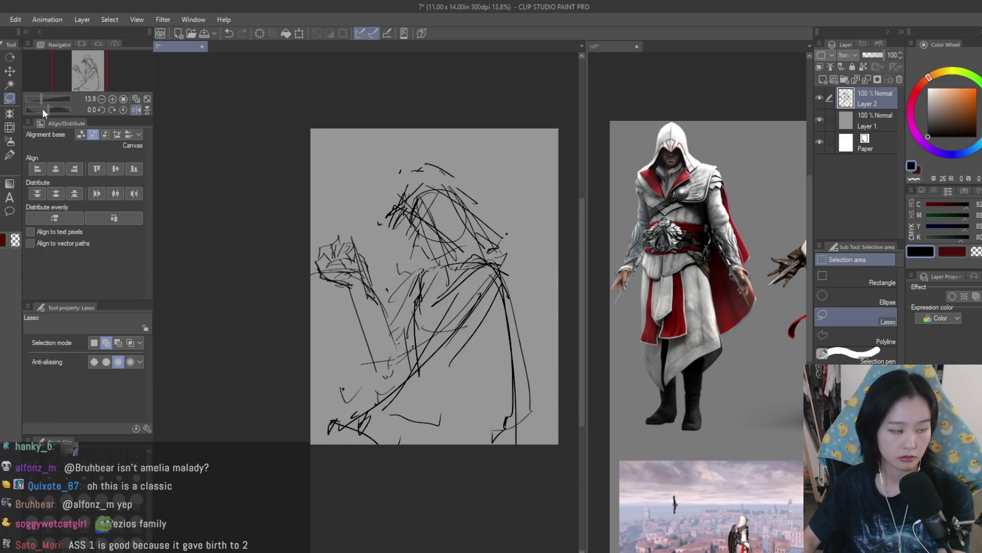
{"action": "left_click", "coordinate": [9, 71]}
{"action": "scroll", "coordinate": [396, 260], "scroll_direction": "down", "scroll_amount": 1}
{"action": "scroll", "coordinate": [396, 260], "scroll_direction": "down", "scroll_amount": 1}
{"action": "key", "text": "ctrl+t"}
{"action": "mouse_move", "coordinate": [485, 194]}
{"action": "left_mouse_down"}
{"action": "mouse_move", "coordinate": [524, 204]}
{"action": "mouse_move", "coordinate": [544, 231]}
{"action": "mouse_move", "coordinate": [544, 158]}
{"action": "mouse_move", "coordinate": [546, 213]}
{"action": "mouse_move", "coordinate": [533, 253]}
{"action": "left_mouse_up"}
{"action": "scroll", "coordinate": [532, 252], "scroll_direction": "up", "scroll_amount": 2}
{"action": "left_click_drag", "start_coordinate": [546, 161], "coordinate": [526, 206]}
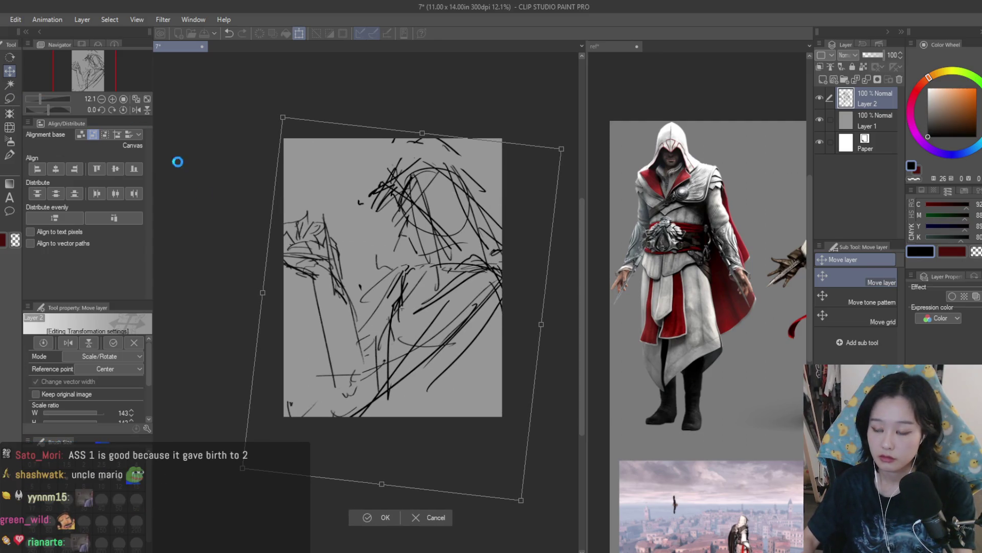
Step: Skew the raised left arm so its strokes lean to the right
{"action": "mouse_move", "coordinate": [237, 158]}
{"action": "left_mouse_down"}
{"action": "mouse_move", "coordinate": [290, 428]}
{"action": "mouse_move", "coordinate": [286, 163]}
{"action": "left_mouse_up"}
{"action": "key", "text": "ctrl+t"}
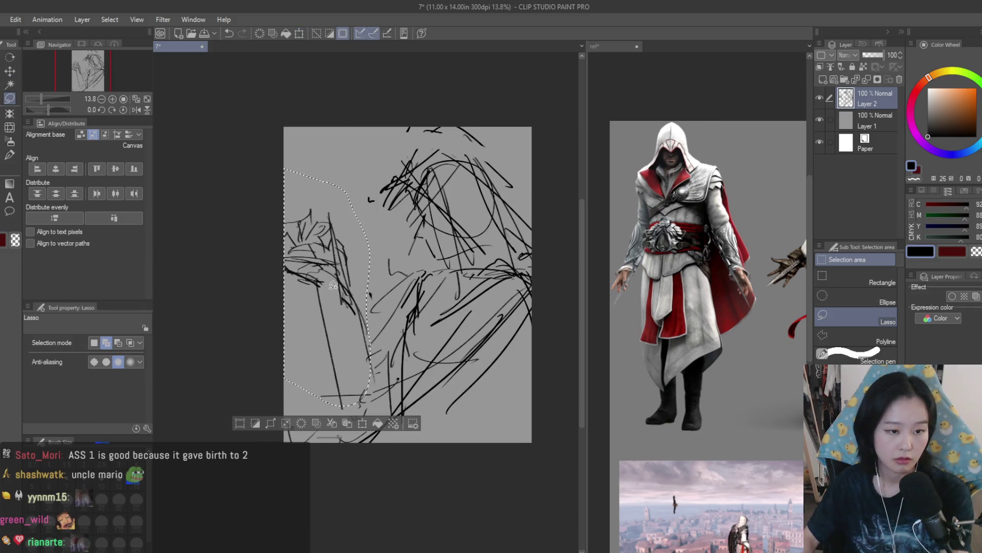
{"action": "mouse_move", "coordinate": [327, 287]}
{"action": "left_mouse_down"}
{"action": "mouse_move", "coordinate": [347, 376]}
{"action": "mouse_move", "coordinate": [370, 279]}
{"action": "mouse_move", "coordinate": [369, 292]}
{"action": "left_mouse_up"}
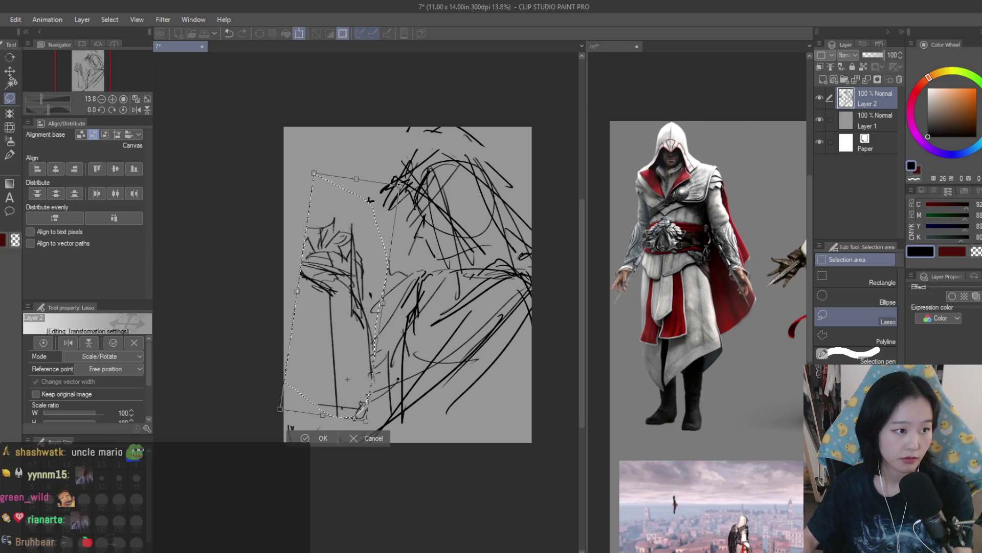
{"action": "left_click", "coordinate": [13, 76]}
Step: Place a 3D drawing figure from Materials on the reference board and turn it sideways
{"action": "left_click", "coordinate": [777, 144]}
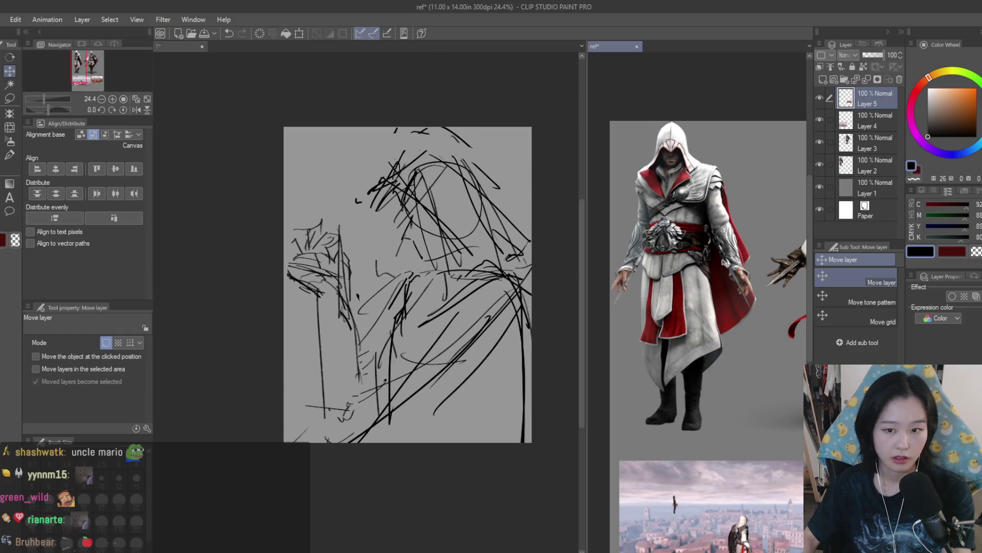
{"action": "scroll", "coordinate": [777, 143], "scroll_direction": "down", "scroll_amount": 3}
{"action": "key", "text": "F8"}
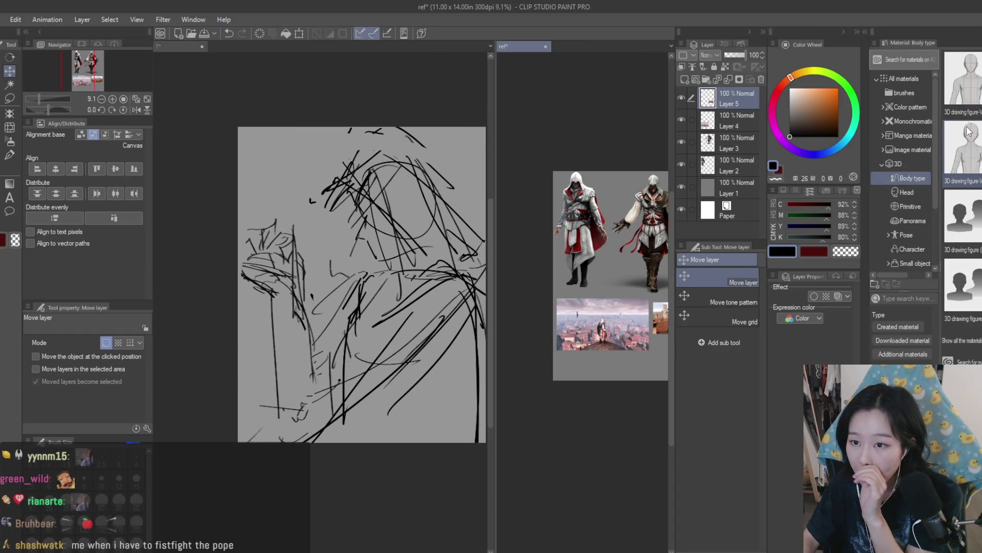
{"action": "left_click_drag", "start_coordinate": [619, 334], "coordinate": [630, 322]}
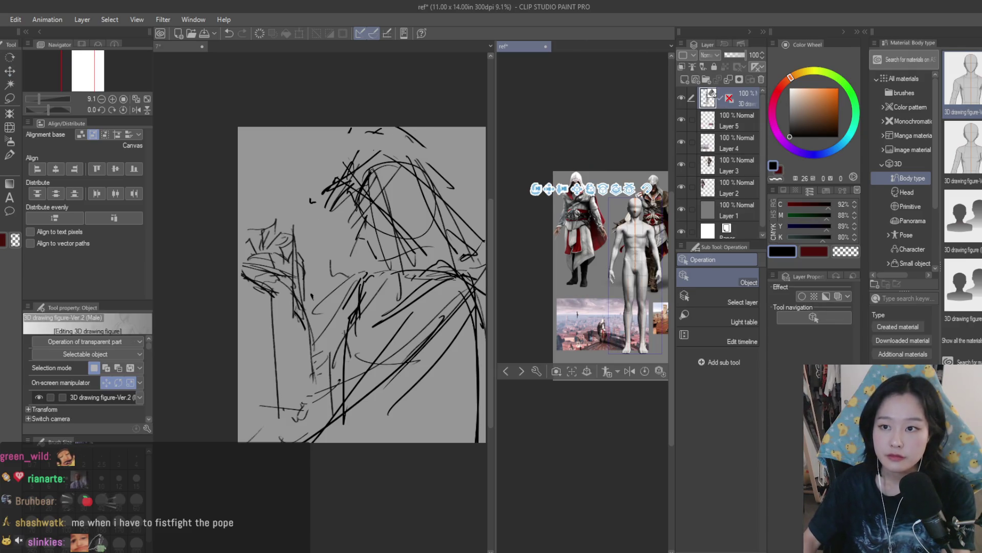
{"action": "key", "text": "F8"}
{"action": "left_click_drag", "start_coordinate": [796, 347], "coordinate": [603, 353]}
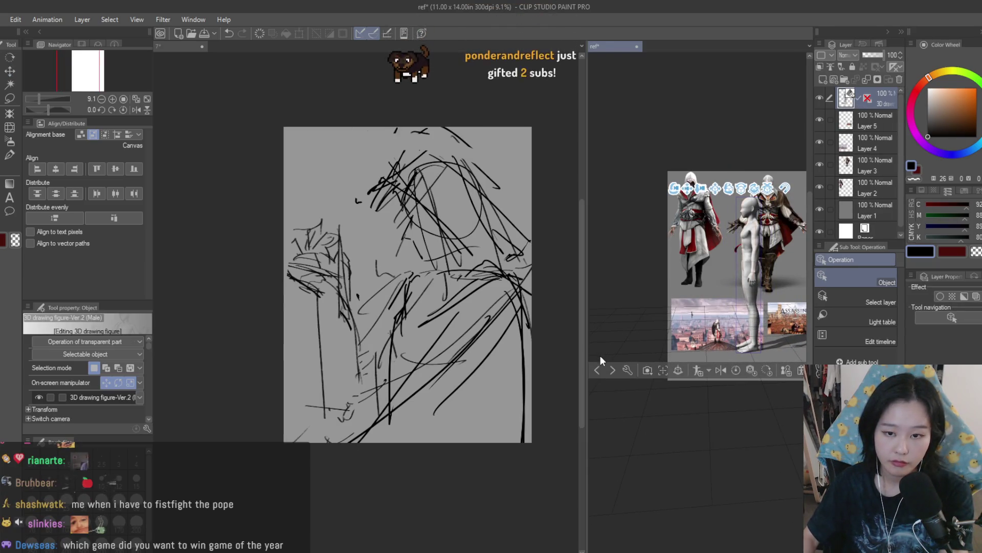
Step: Orbit the 3D figure to a side profile with its arm selected for posing
{"action": "key", "text": "k"}
{"action": "scroll", "coordinate": [708, 244], "scroll_direction": "up", "scroll_amount": 4}
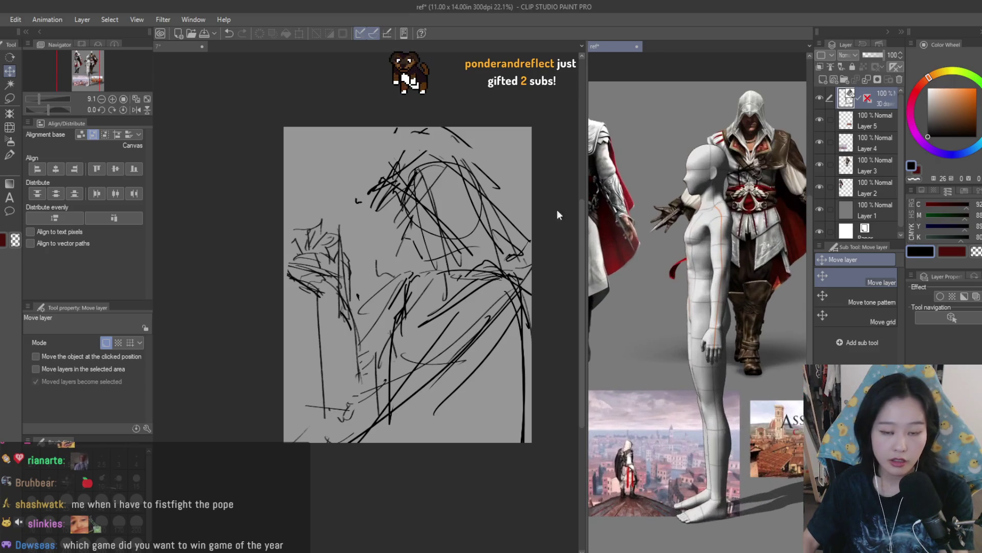
{"action": "scroll", "coordinate": [707, 244], "scroll_direction": "up", "scroll_amount": 2}
{"action": "key", "text": "o"}
{"action": "mouse_move", "coordinate": [716, 350]}
{"action": "left_mouse_down"}
{"action": "mouse_move", "coordinate": [791, 353]}
{"action": "mouse_move", "coordinate": [603, 361]}
{"action": "left_mouse_up"}
{"action": "left_click", "coordinate": [596, 353]}
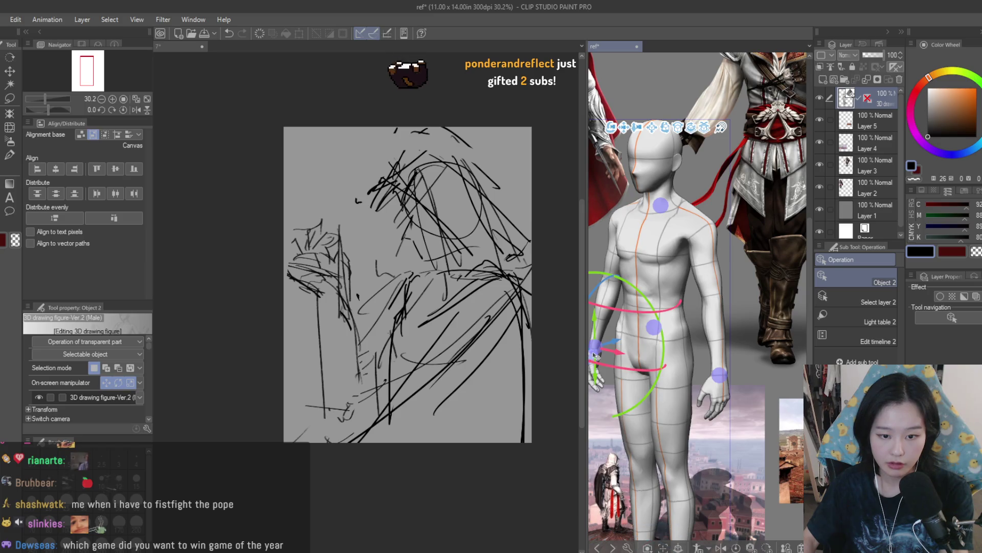
{"action": "mouse_move", "coordinate": [729, 336]}
{"action": "left_mouse_down"}
{"action": "mouse_move", "coordinate": [649, 350]}
{"action": "mouse_move", "coordinate": [608, 323]}
{"action": "mouse_move", "coordinate": [623, 327]}
{"action": "mouse_move", "coordinate": [604, 217]}
{"action": "mouse_move", "coordinate": [665, 348]}
{"action": "mouse_move", "coordinate": [710, 365]}
{"action": "mouse_move", "coordinate": [577, 390]}
{"action": "left_mouse_up"}
{"action": "scroll", "coordinate": [701, 381], "scroll_direction": "down", "scroll_amount": 3}
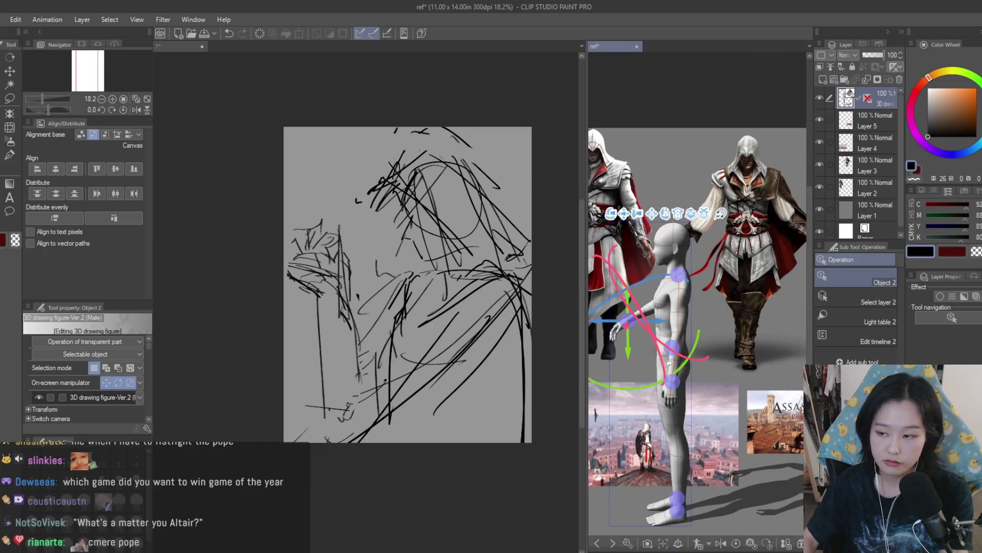
{"action": "scroll", "coordinate": [621, 369], "scroll_direction": "up", "scroll_amount": 3}
Step: Bend the figure's forearm and upper arm, using undo/redo to settle on the arm across the chest
{"action": "mouse_move", "coordinate": [639, 270]}
{"action": "left_mouse_down"}
{"action": "mouse_move", "coordinate": [633, 195]}
{"action": "mouse_move", "coordinate": [622, 245]}
{"action": "mouse_move", "coordinate": [643, 229]}
{"action": "mouse_move", "coordinate": [622, 250]}
{"action": "mouse_move", "coordinate": [664, 221]}
{"action": "left_mouse_up"}
{"action": "key", "text": "ctrl+z"}
{"action": "key", "text": "ctrl+z"}
{"action": "key", "text": "ctrl+z"}
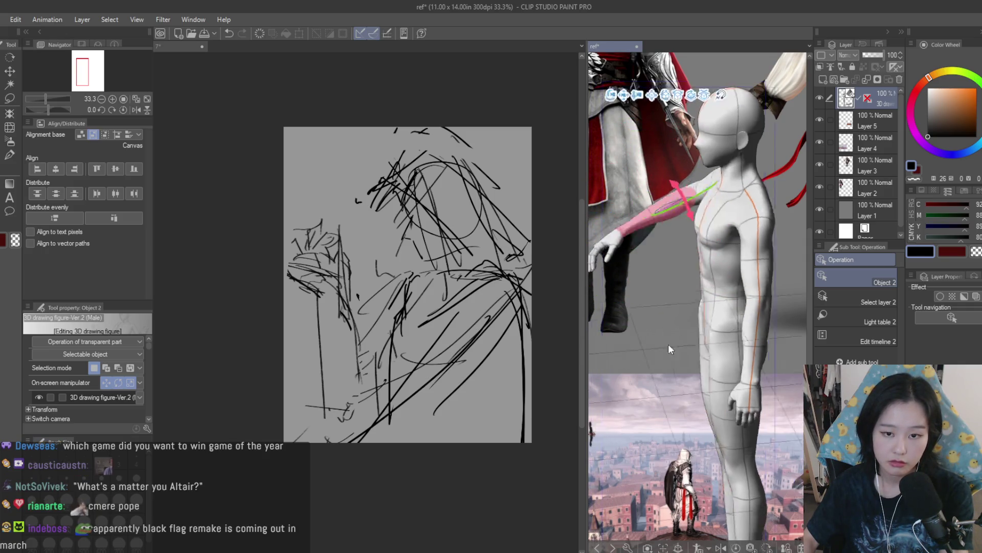
{"action": "left_click", "coordinate": [658, 216]}
{"action": "mouse_move", "coordinate": [689, 206]}
{"action": "left_mouse_down"}
{"action": "mouse_move", "coordinate": [701, 219]}
{"action": "mouse_move", "coordinate": [663, 232]}
{"action": "left_mouse_up"}
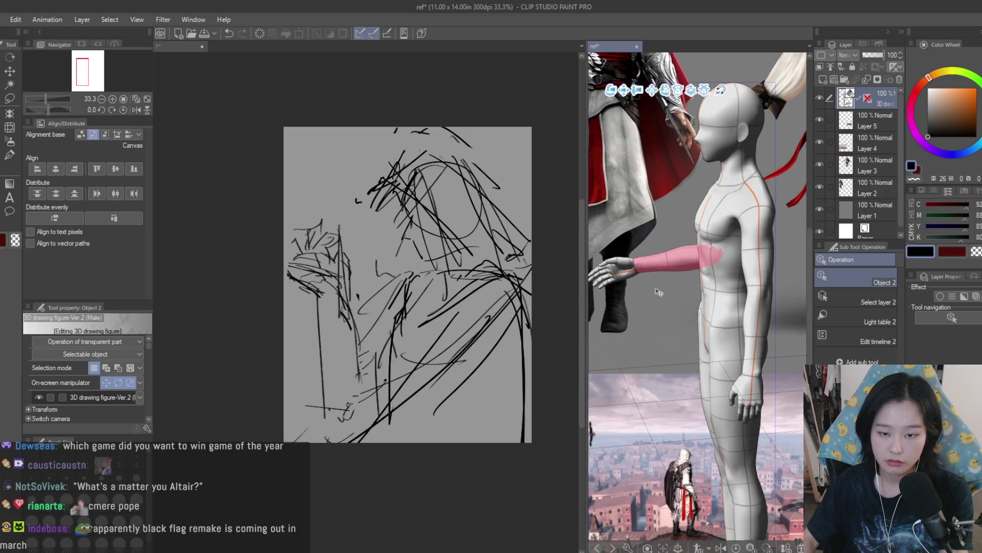
{"action": "key", "text": "ctrl+z"}
{"action": "key", "text": "ctrl+z"}
{"action": "key", "text": "ctrl+z"}
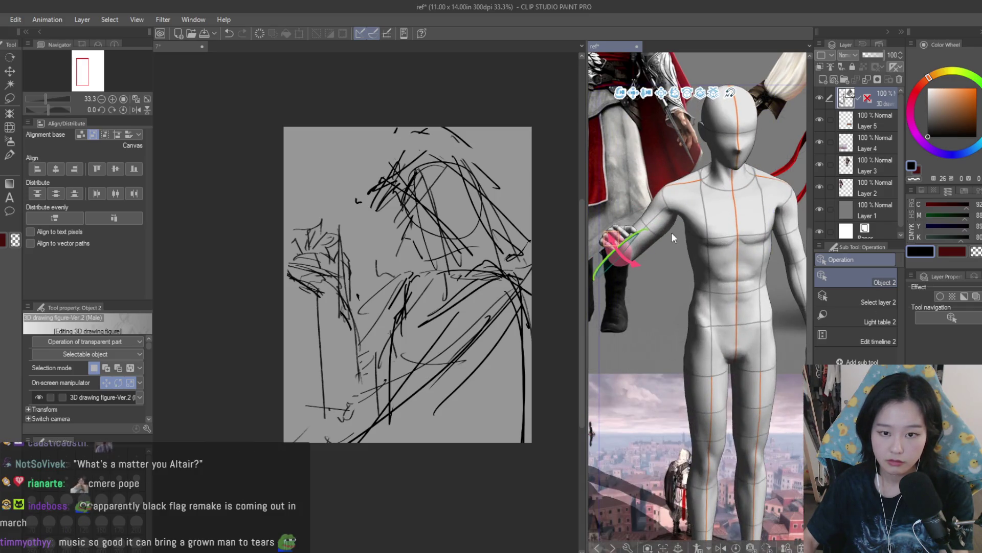
{"action": "key", "text": "ctrl+y"}
{"action": "key", "text": "ctrl+y"}
{"action": "key", "text": "ctrl+y"}
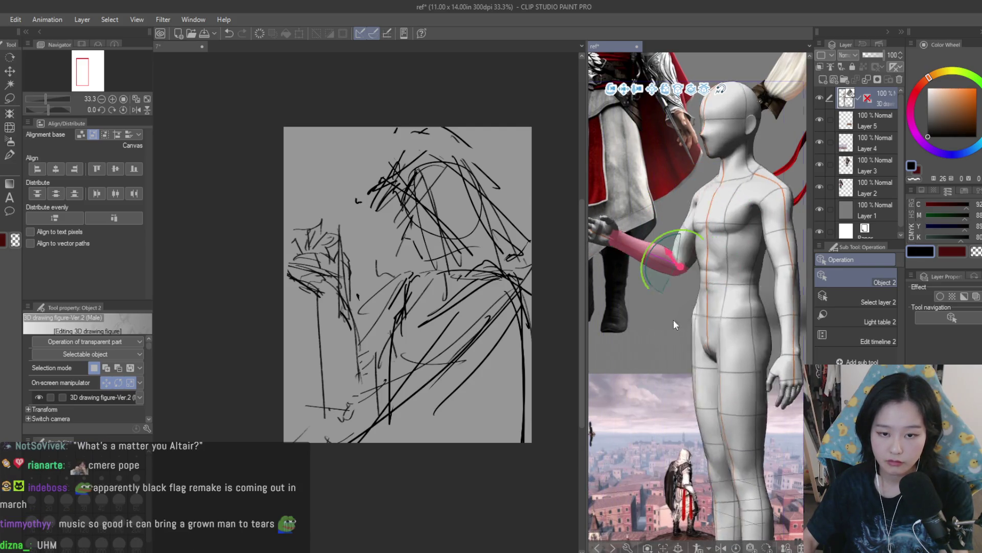
{"action": "key", "text": "ctrl+z"}
{"action": "key", "text": "ctrl+z"}
{"action": "key", "text": "ctrl+z"}
{"action": "key", "text": "ctrl+z"}
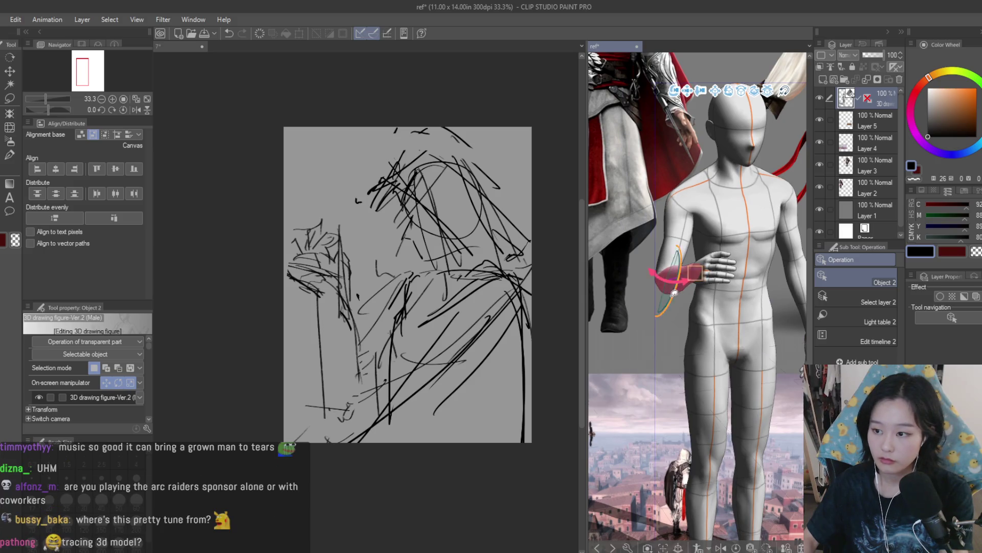
{"action": "key", "text": "ctrl+y"}
Step: Rotate the figure's hand, then raise and twist the forearm so the palm faces up
{"action": "left_click", "coordinate": [631, 236]}
{"action": "mouse_move", "coordinate": [641, 243]}
{"action": "left_mouse_down"}
{"action": "mouse_move", "coordinate": [680, 239]}
{"action": "mouse_move", "coordinate": [715, 321]}
{"action": "mouse_move", "coordinate": [708, 286]}
{"action": "left_mouse_up"}
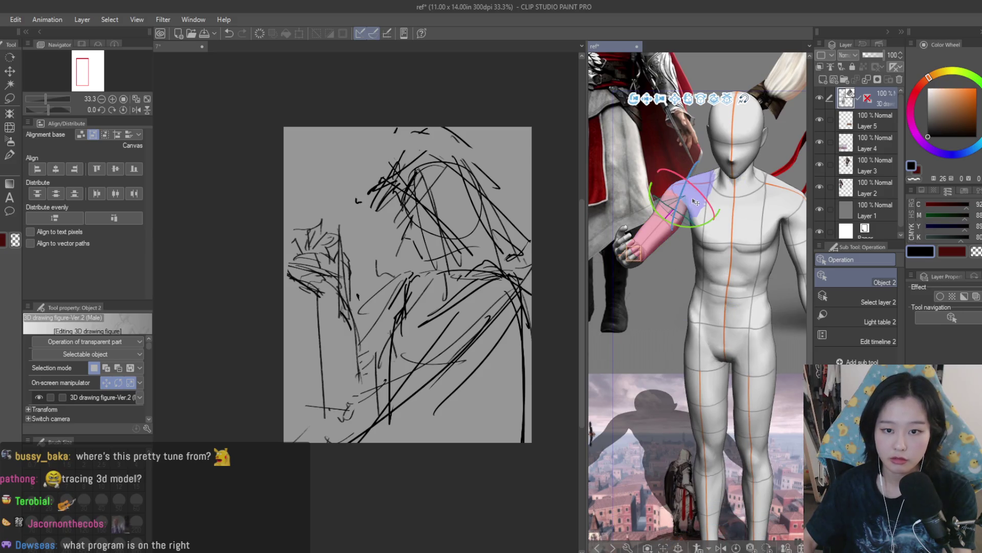
{"action": "key", "text": "ctrl+z"}
{"action": "key", "text": "ctrl+z"}
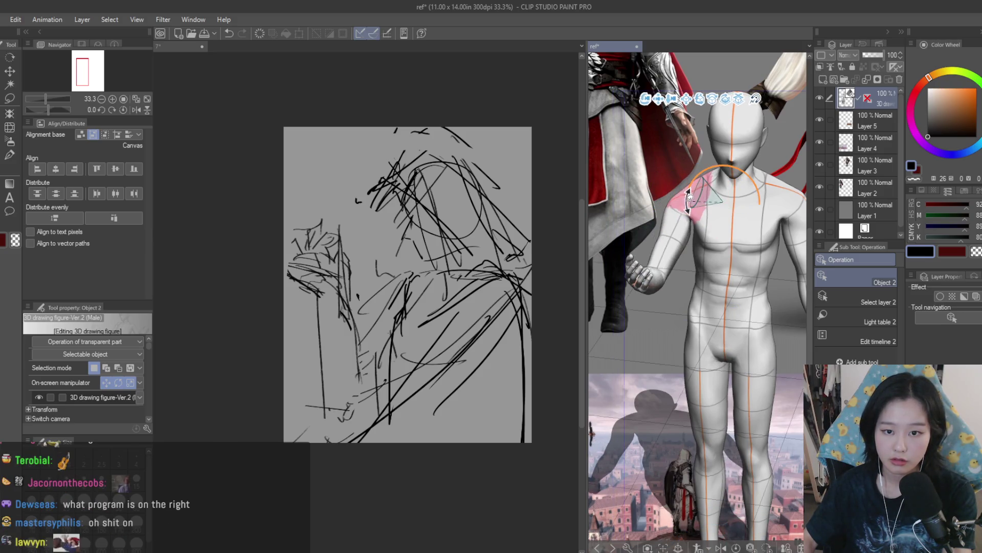
{"action": "key", "text": "ctrl+z"}
{"action": "key", "text": "ctrl+z"}
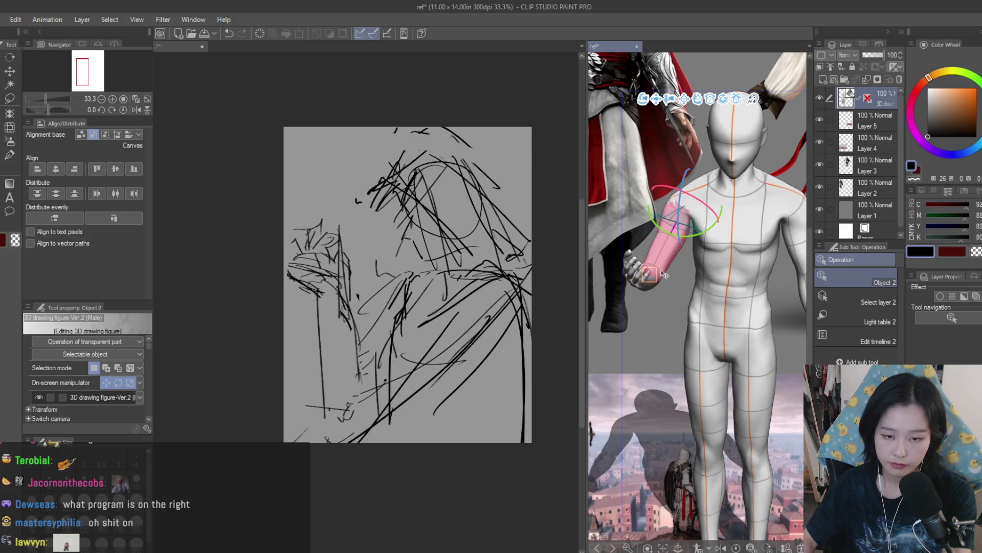
{"action": "key", "text": "ctrl+z"}
{"action": "key", "text": "ctrl+z"}
{"action": "key", "text": "ctrl+z"}
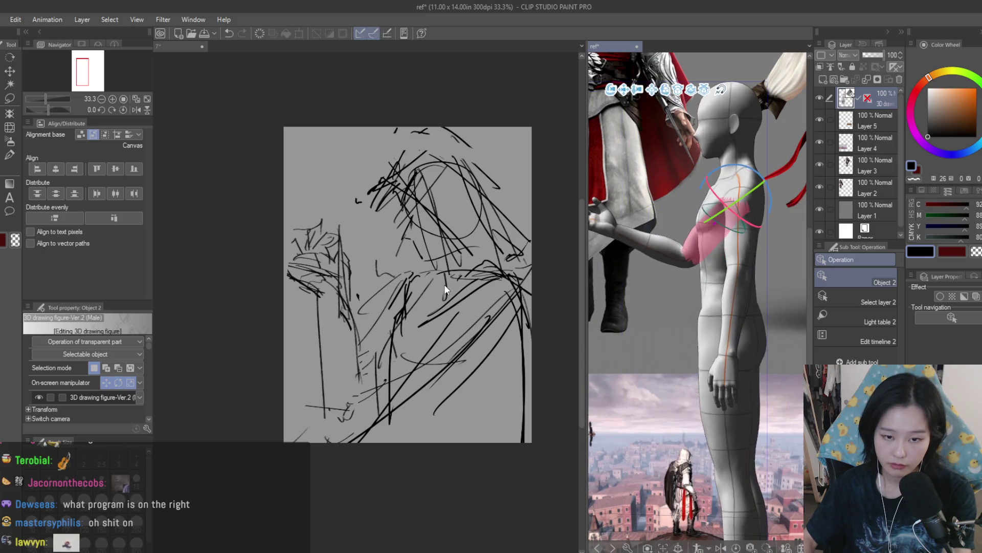
{"action": "left_click", "coordinate": [610, 221]}
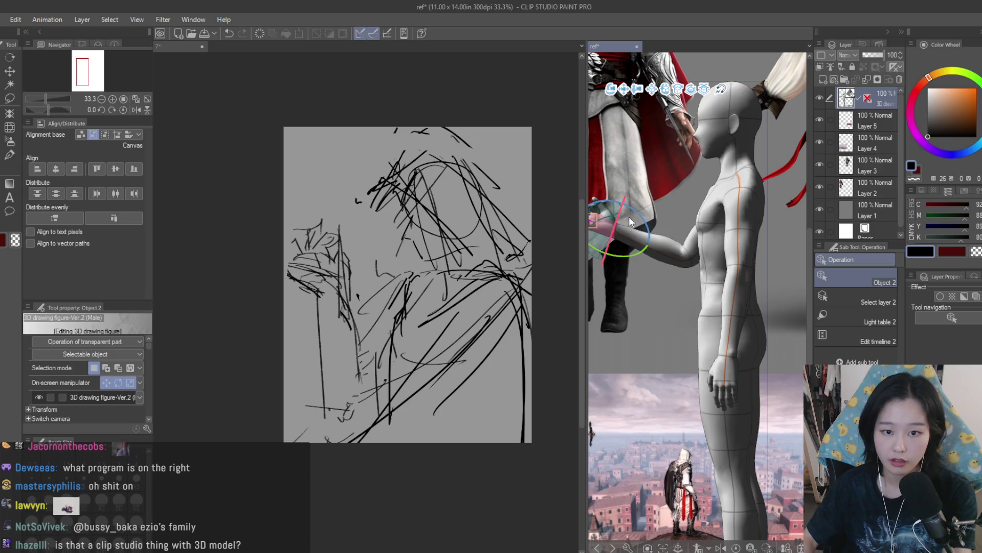
{"action": "left_click_drag", "start_coordinate": [637, 212], "coordinate": [627, 211]}
{"action": "left_click_drag", "start_coordinate": [663, 254], "coordinate": [660, 220]}
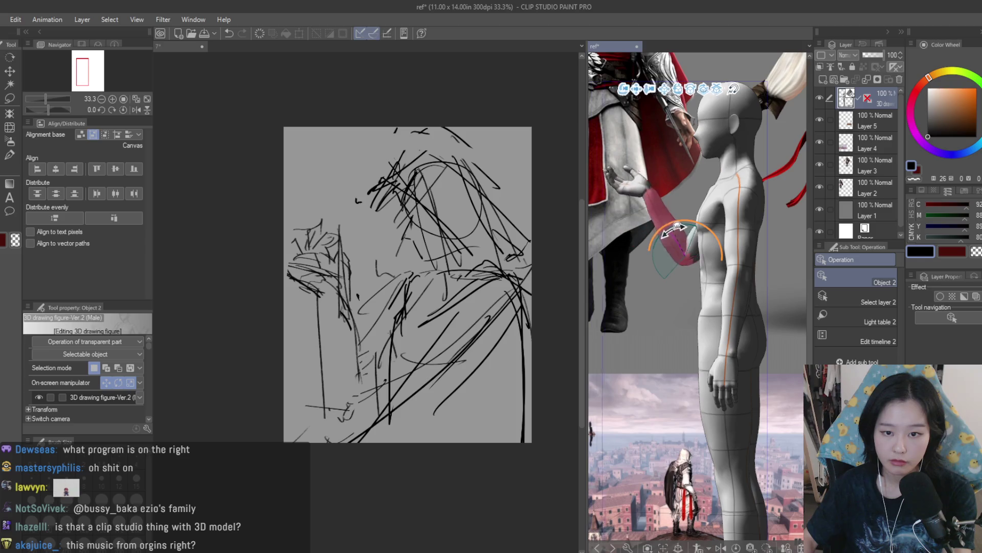
{"action": "left_click_drag", "start_coordinate": [757, 307], "coordinate": [854, 306]}
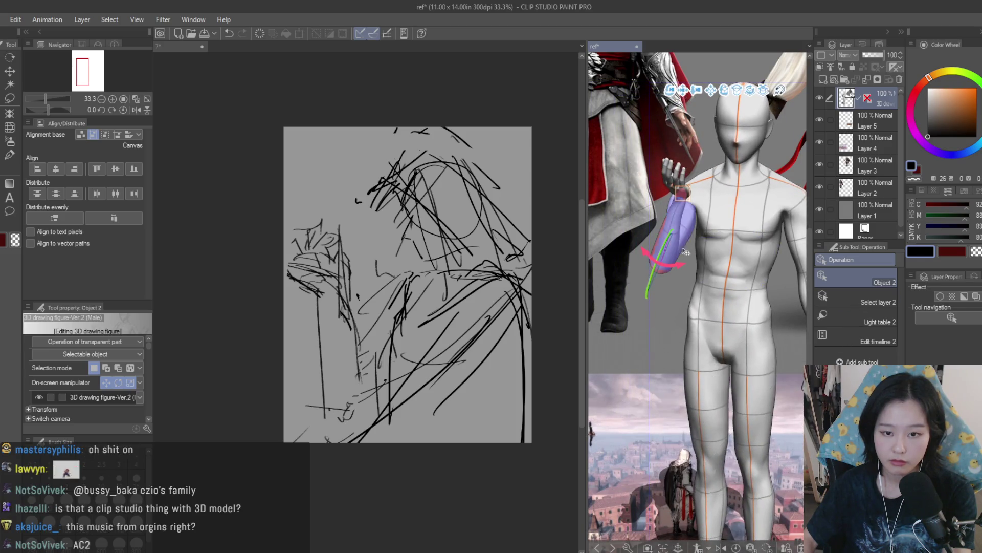
{"action": "mouse_move", "coordinate": [682, 267]}
{"action": "left_mouse_down"}
{"action": "mouse_move", "coordinate": [578, 295]}
{"action": "mouse_move", "coordinate": [544, 285]}
{"action": "mouse_move", "coordinate": [653, 291]}
{"action": "mouse_move", "coordinate": [670, 225]}
{"action": "left_mouse_up"}
Step: Bow and turn the head, lower the forearm slightly, turn the torso, then return to the brush
{"action": "left_click", "coordinate": [681, 215]}
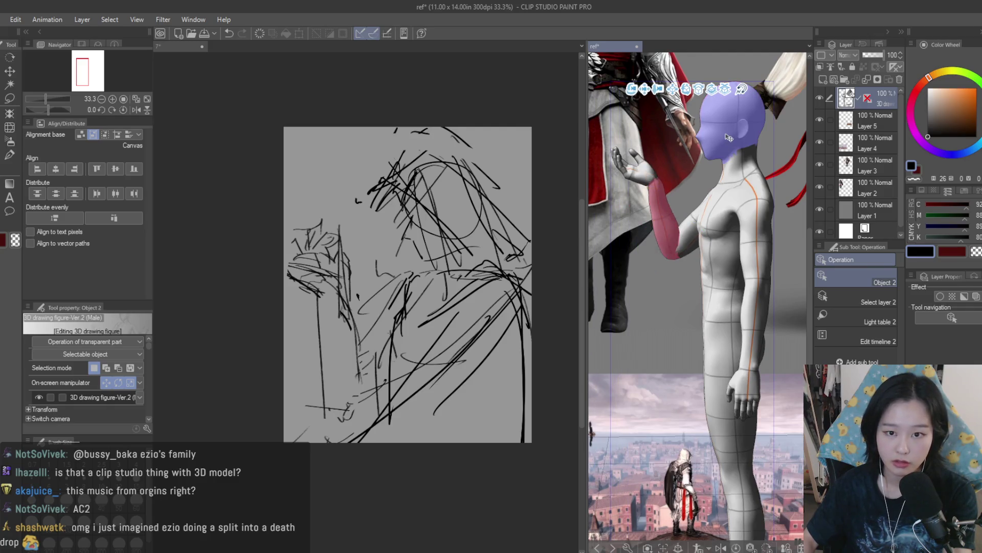
{"action": "left_click", "coordinate": [709, 133]}
{"action": "left_click_drag", "start_coordinate": [708, 133], "coordinate": [694, 156]}
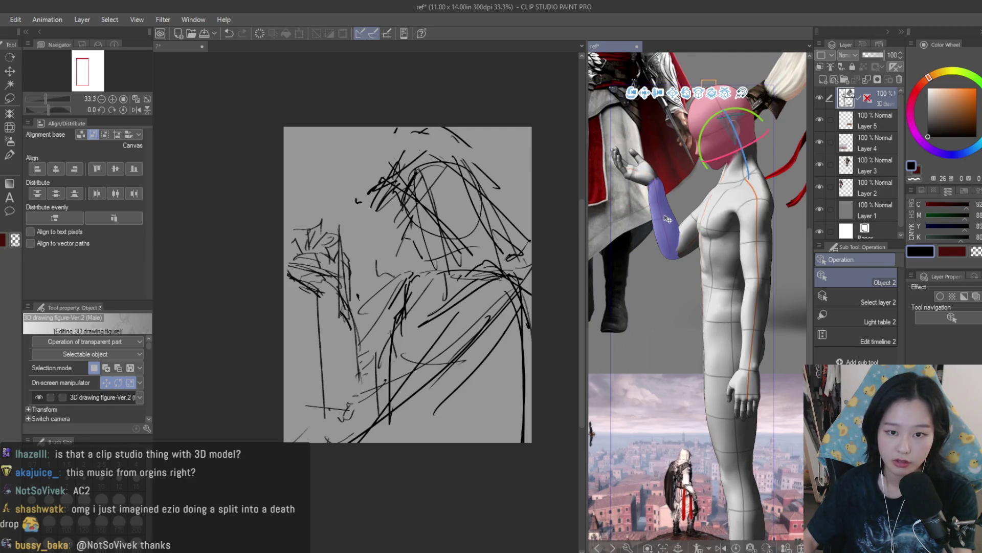
{"action": "left_click", "coordinate": [664, 235]}
{"action": "mouse_move", "coordinate": [663, 232]}
{"action": "left_mouse_down"}
{"action": "mouse_move", "coordinate": [667, 239]}
{"action": "mouse_move", "coordinate": [663, 221]}
{"action": "mouse_move", "coordinate": [729, 233]}
{"action": "left_mouse_up"}
{"action": "left_click", "coordinate": [716, 223]}
{"action": "key", "text": "b"}
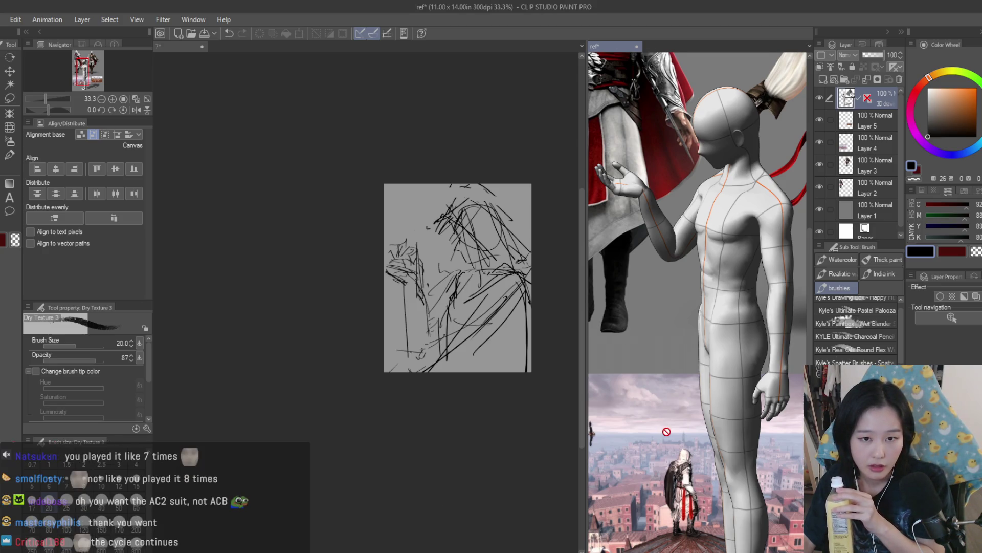
Step: Zoom the reference window out from 33.3% to about 17% to show the whole collage
{"action": "scroll", "coordinate": [675, 429], "scroll_direction": "down", "scroll_amount": 3}
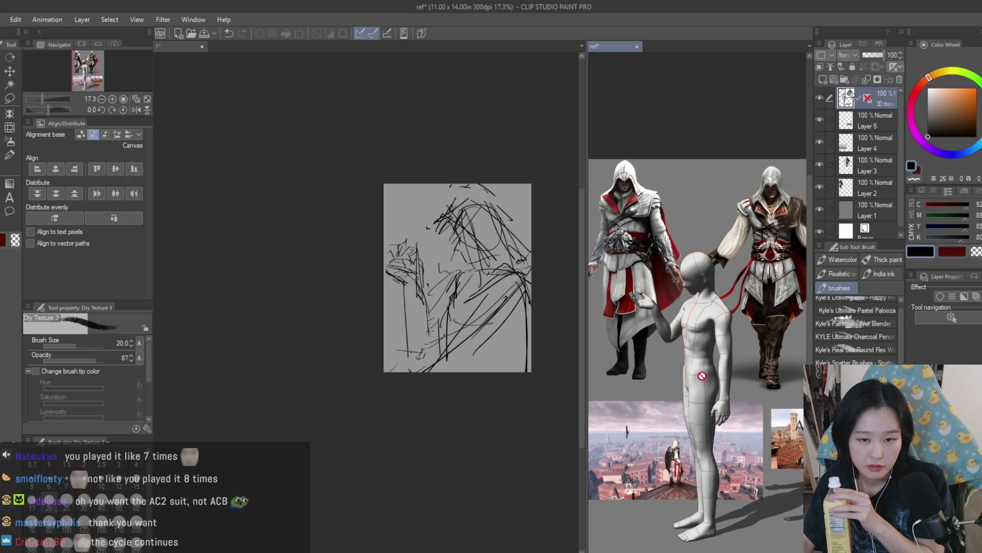
{"action": "scroll", "coordinate": [698, 375], "scroll_direction": "up", "scroll_amount": 2}
{"action": "scroll", "coordinate": [605, 246], "scroll_direction": "down", "scroll_amount": 3}
{"action": "scroll", "coordinate": [604, 246], "scroll_direction": "up", "scroll_amount": 2}
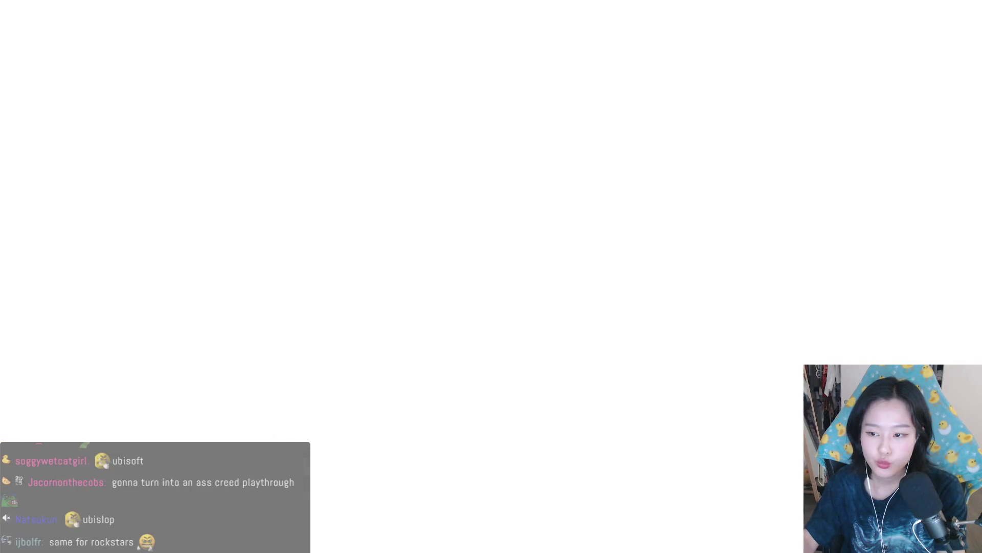
Step: Go past the title screen into Story Mode and load the Monteriggioni / Villa save
{"action": "key", "text": "Return"}
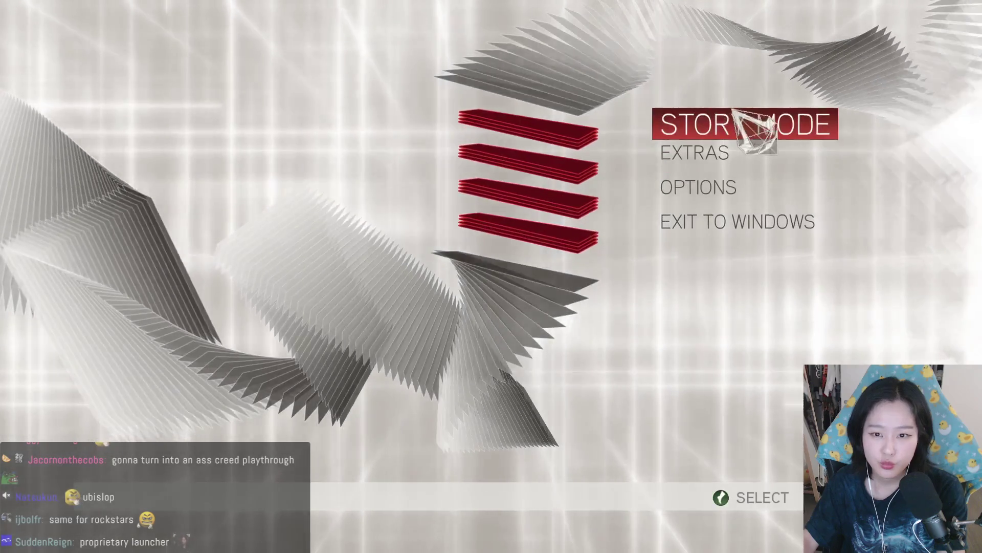
{"action": "left_click", "coordinate": [752, 134]}
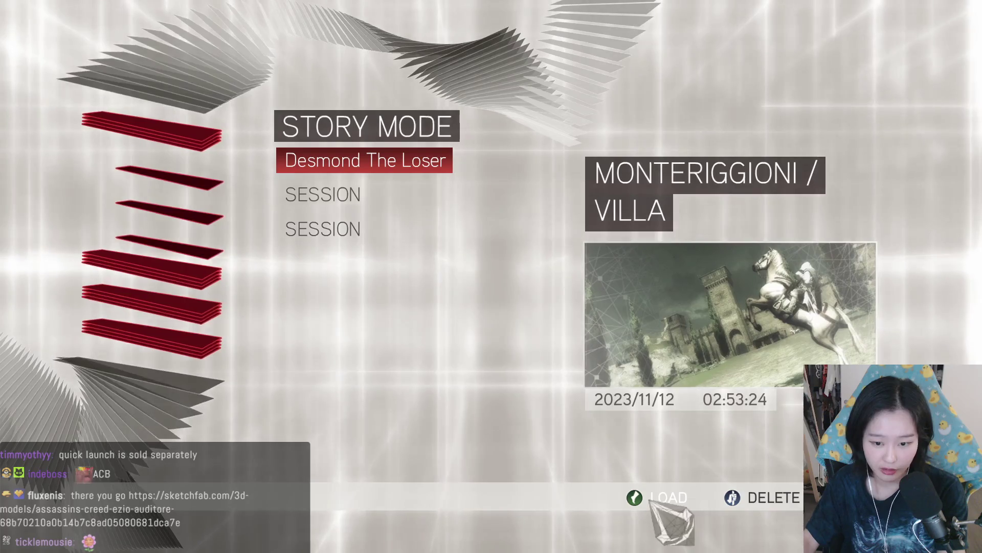
{"action": "left_click", "coordinate": [665, 497]}
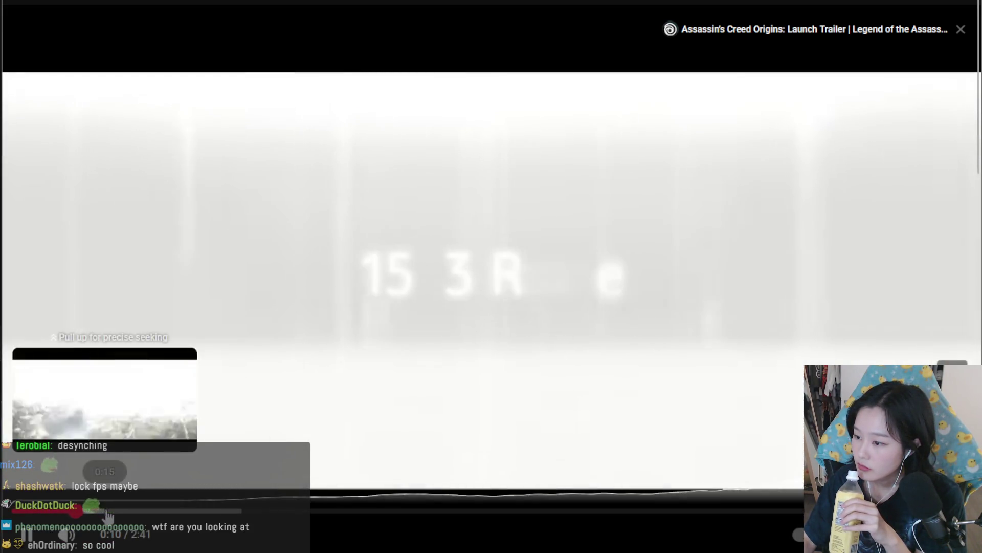
Step: Skip the trailer ahead to the Rome shot and open the video quality settings
{"action": "left_click_drag", "start_coordinate": [107, 514], "coordinate": [105, 511]}
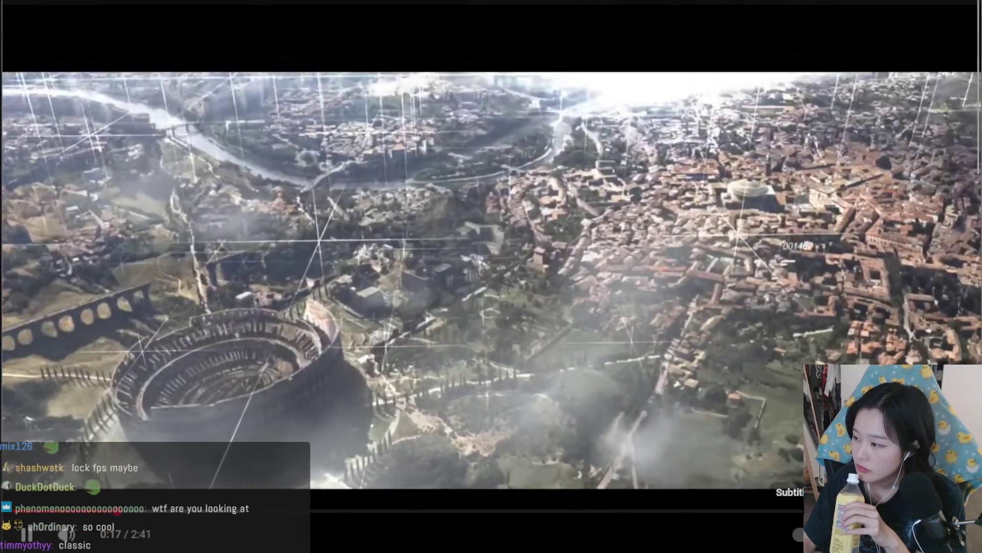
{"action": "left_click", "coordinate": [865, 534]}
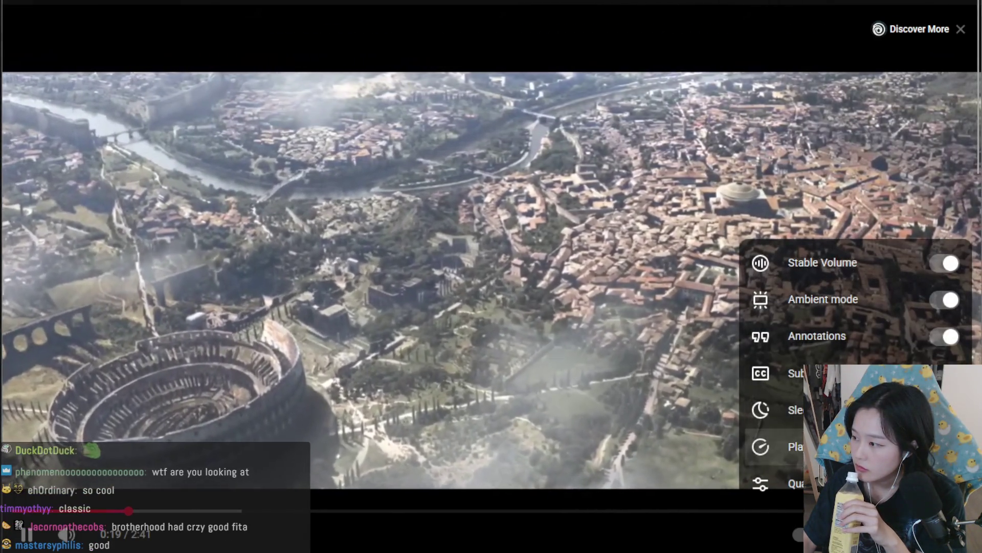
{"action": "left_click", "coordinate": [777, 483]}
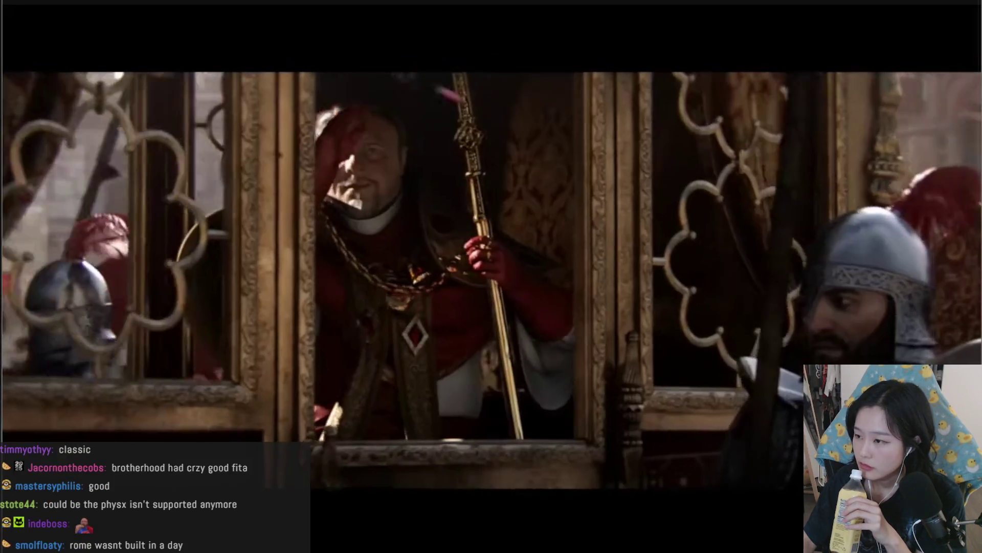
Step: Pause the trailer briefly, then resume playback
{"action": "left_click", "coordinate": [372, 428]}
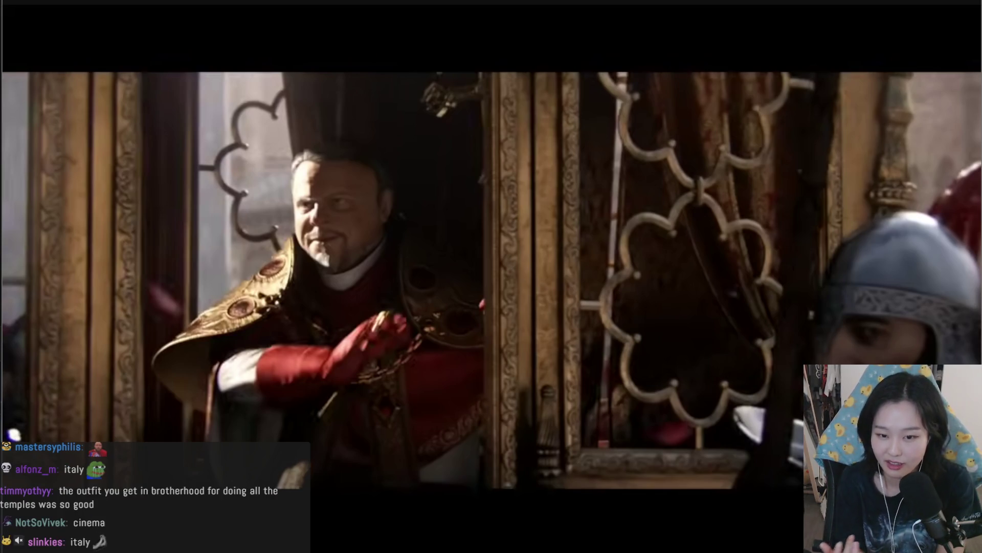
{"action": "left_click", "coordinate": [355, 419]}
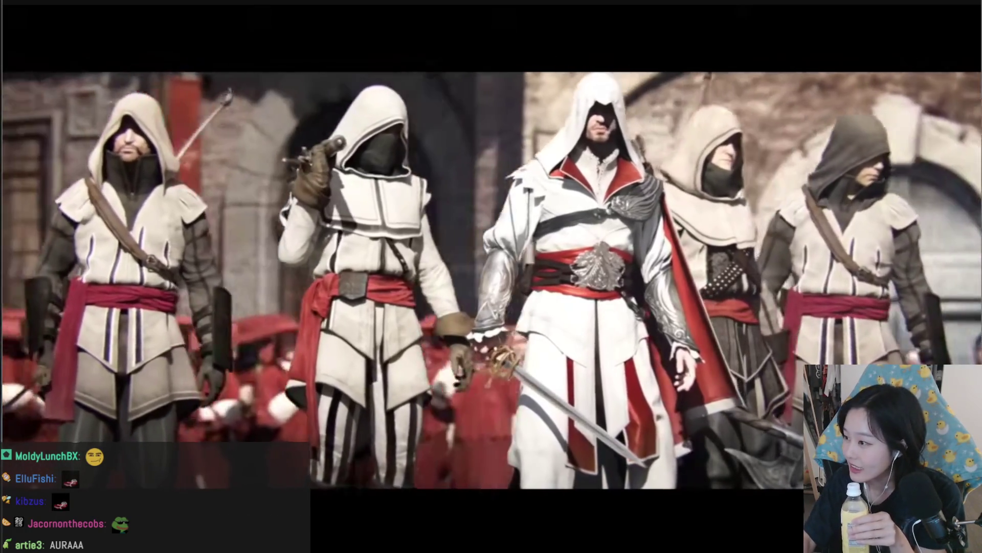
Step: Switch to the recommended 3:58 video in fullscreen and jump to about 1:22
{"action": "left_click", "coordinate": [732, 245]}
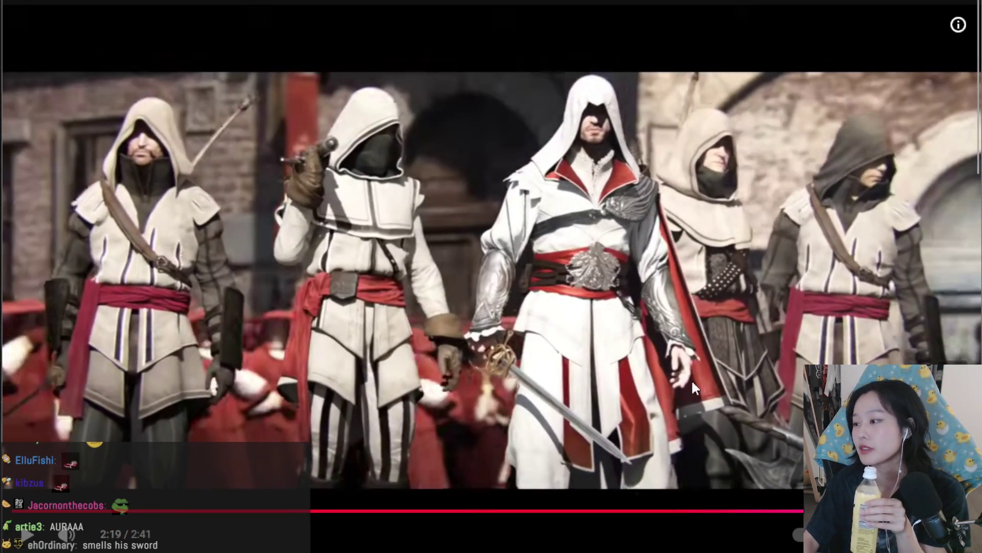
{"action": "left_click", "coordinate": [644, 165]}
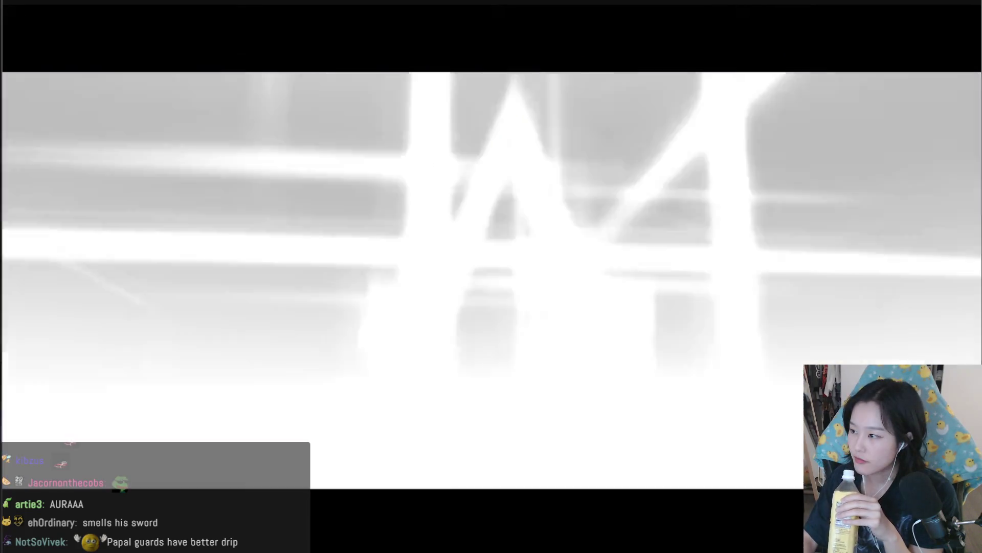
{"action": "key", "text": "Escape"}
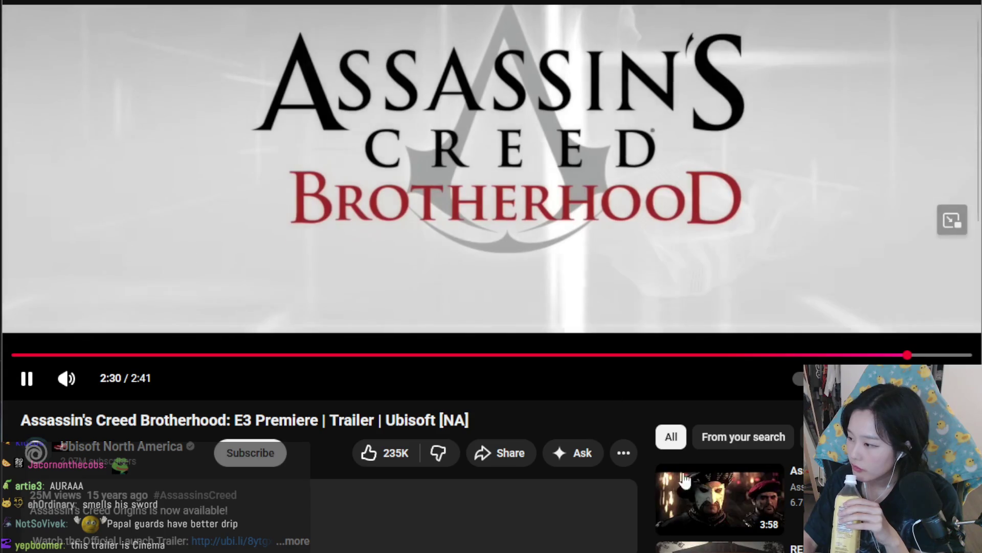
{"action": "left_click", "coordinate": [721, 499]}
{"action": "key", "text": "f"}
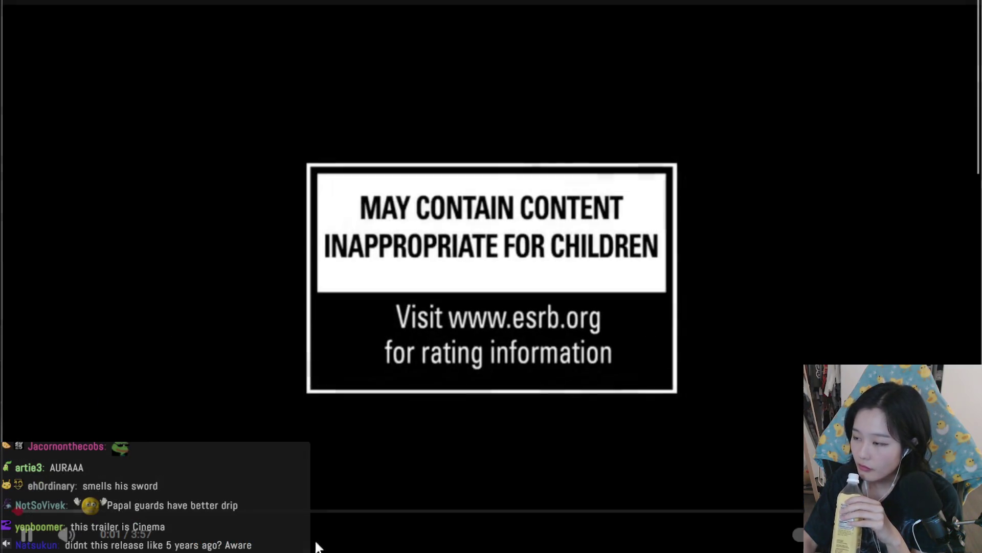
{"action": "mouse_move", "coordinate": [169, 510]}
{"action": "left_mouse_down"}
{"action": "mouse_move", "coordinate": [384, 512]}
{"action": "mouse_move", "coordinate": [156, 516]}
{"action": "left_mouse_up"}
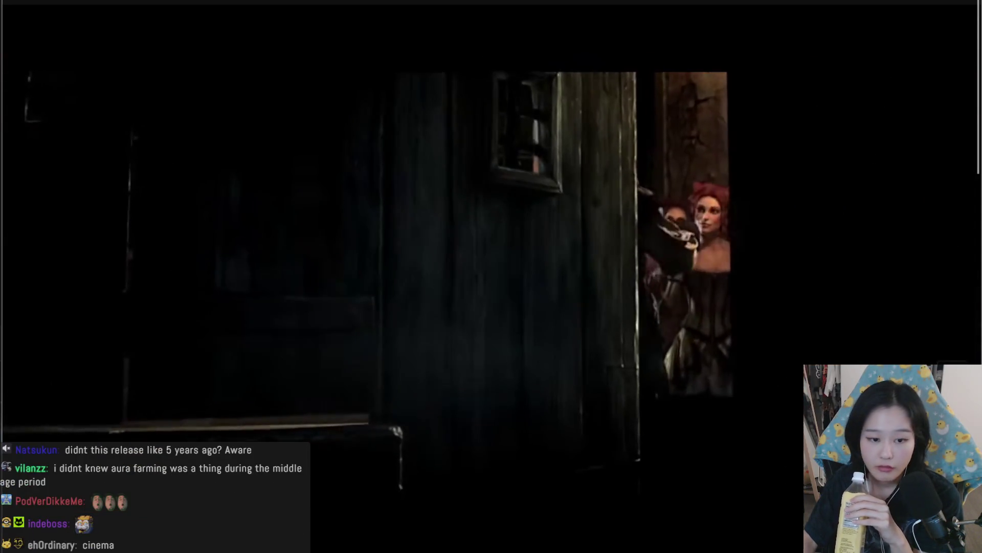
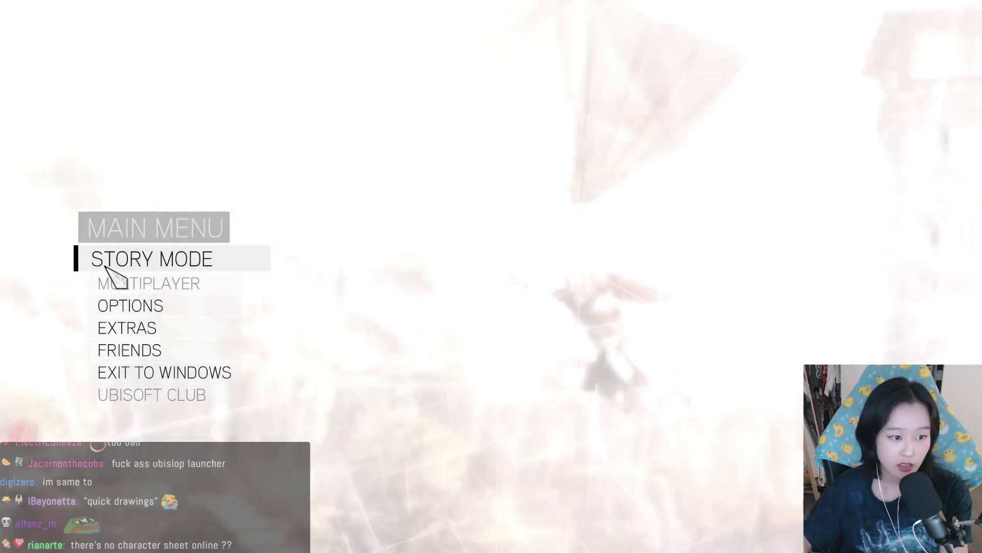
Step: Pick the second Story Mode session, skip the name prompt, and return to the main menu
{"action": "left_click", "coordinate": [136, 264]}
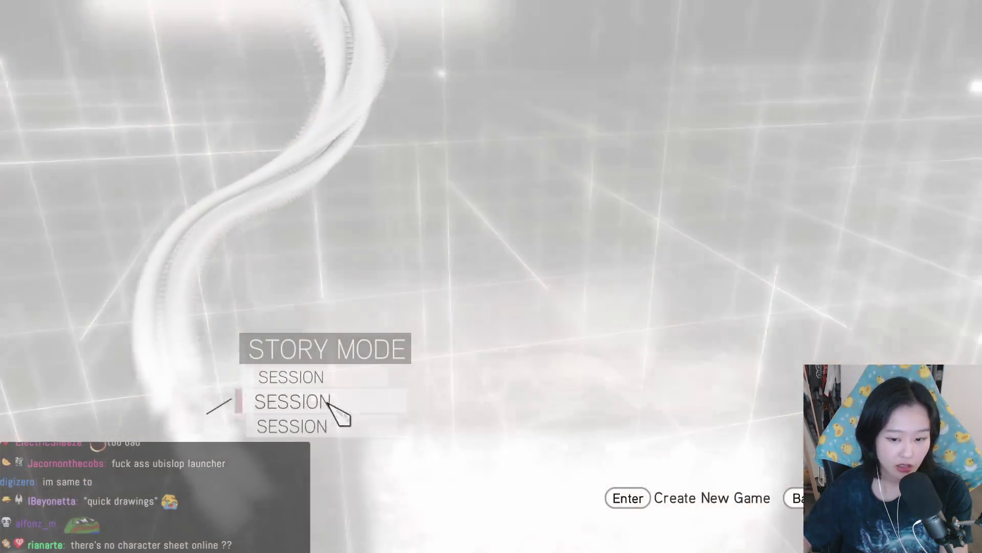
{"action": "left_click", "coordinate": [328, 402]}
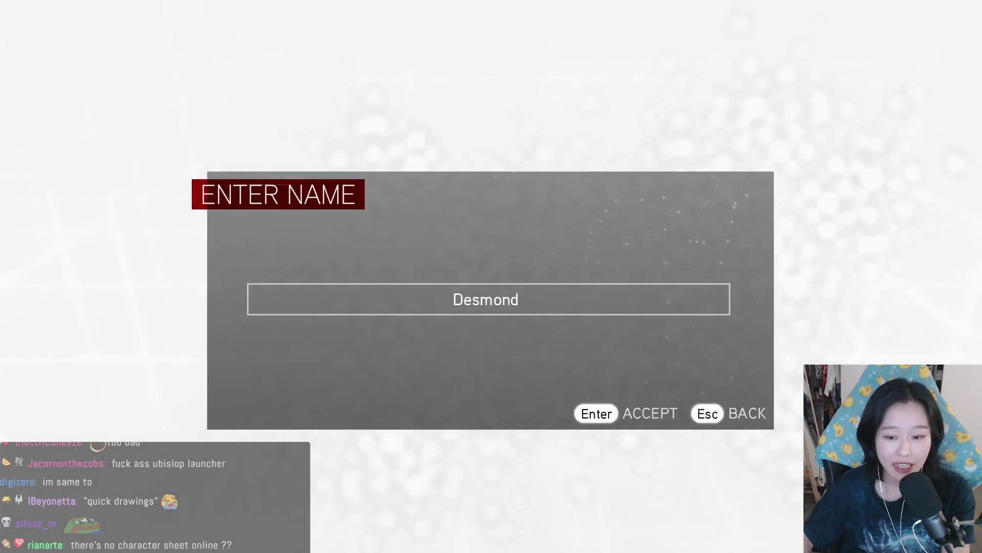
{"action": "left_click", "coordinate": [742, 414]}
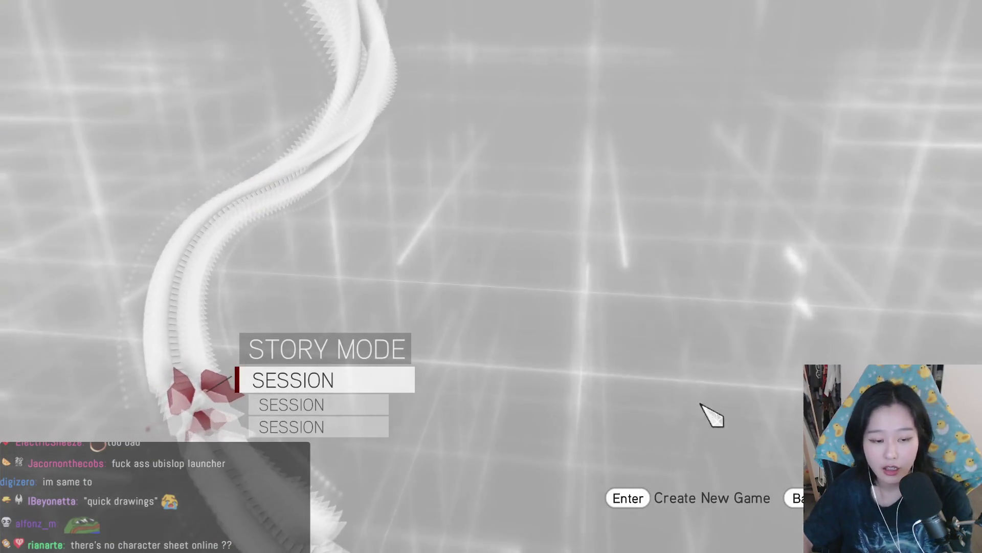
{"action": "key", "text": "BackSpace"}
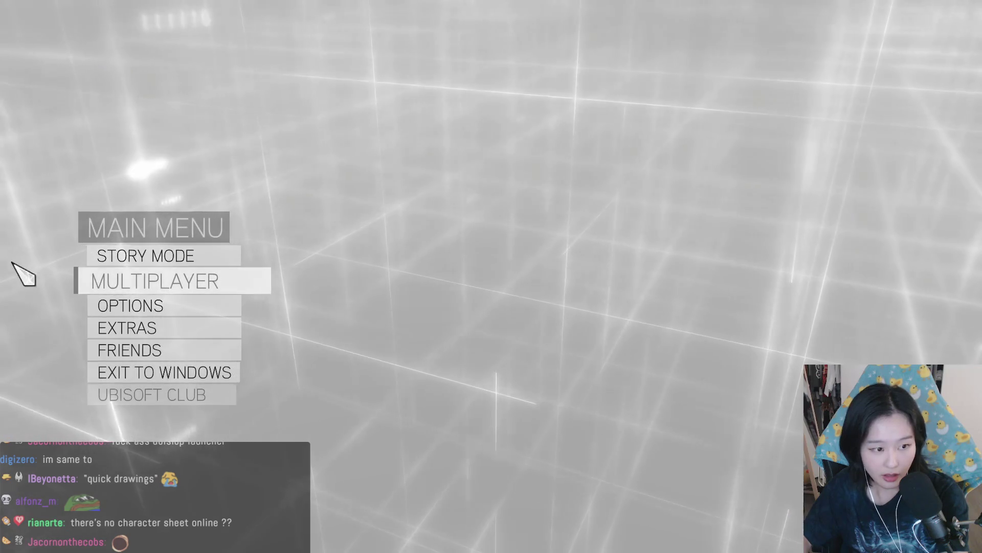
{"action": "left_click", "coordinate": [173, 352]}
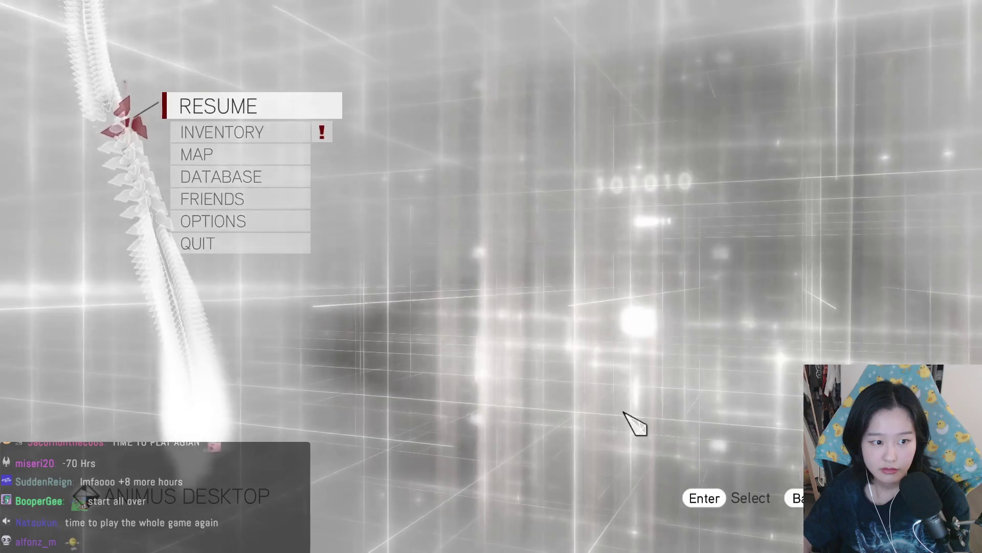
Step: Resume play, close the Ezio Auditore database entry, and walk Ezio toward the lit doorway
{"action": "key", "text": "Return"}
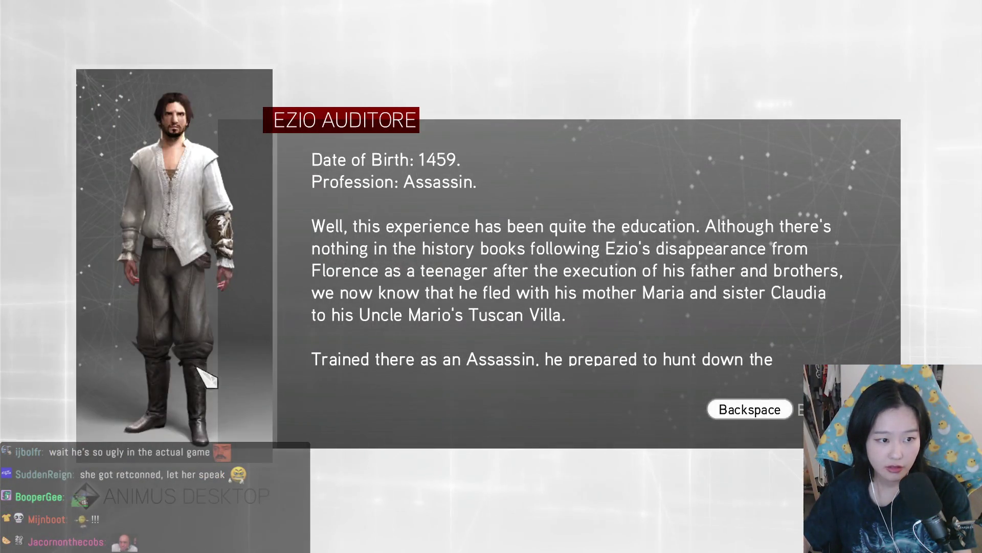
{"action": "key", "text": "BackSpace"}
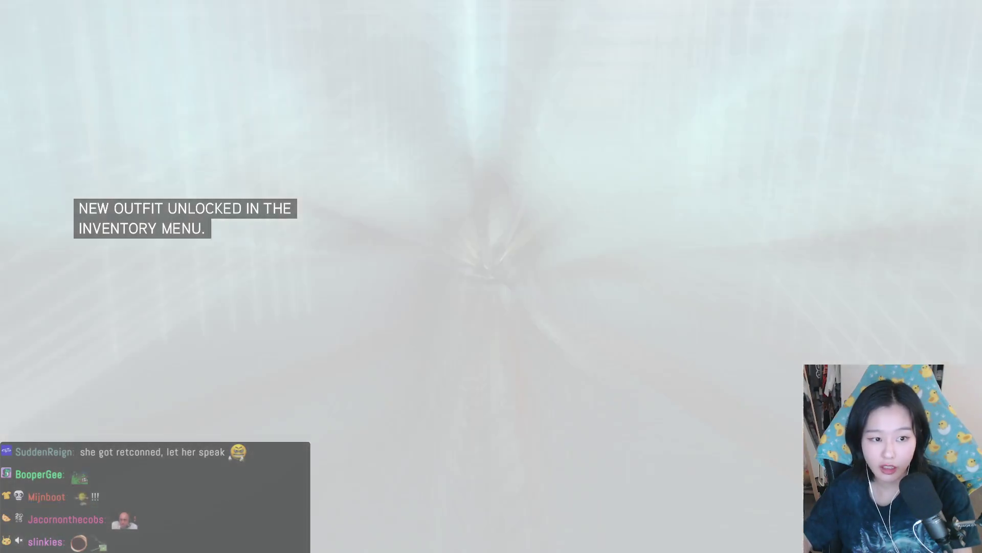
{"action": "key", "text": "w"}
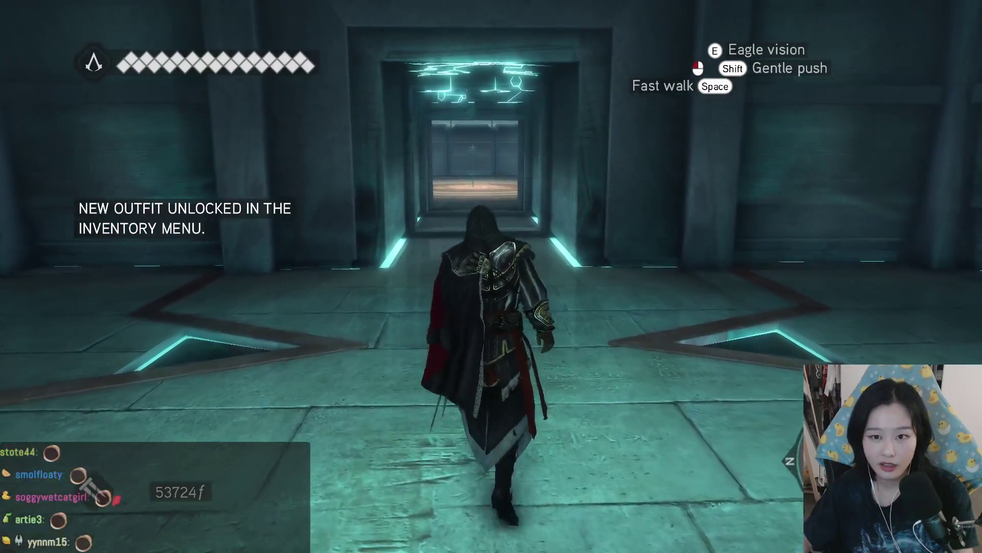
Step: Run Ezio down the Animus corridor toward the lit doorway
{"action": "key", "text": "w"}
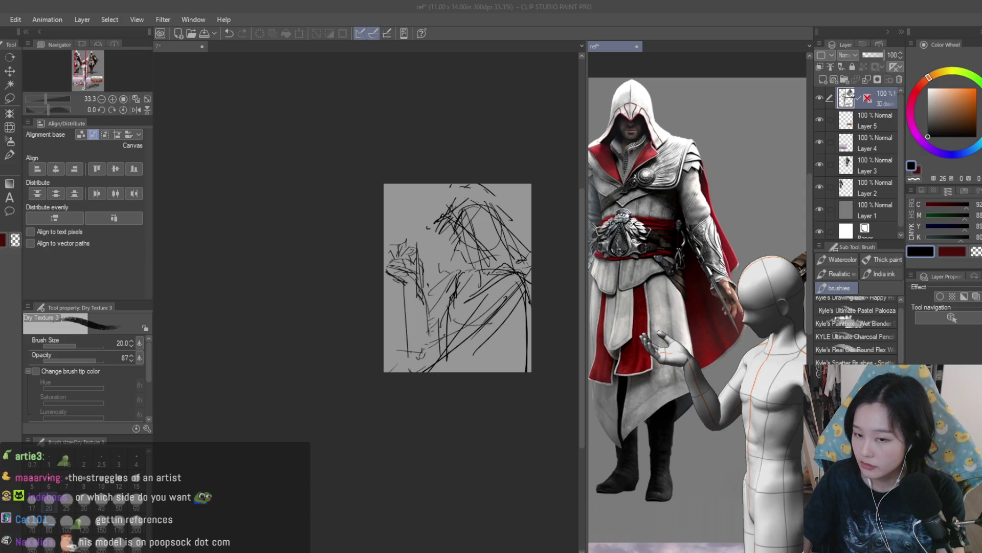
Step: Paste an Ezio reference image, shrink it, and place it beside the mannequin
{"action": "key", "text": "k"}
{"action": "scroll", "coordinate": [635, 218], "scroll_direction": "down", "scroll_amount": 2}
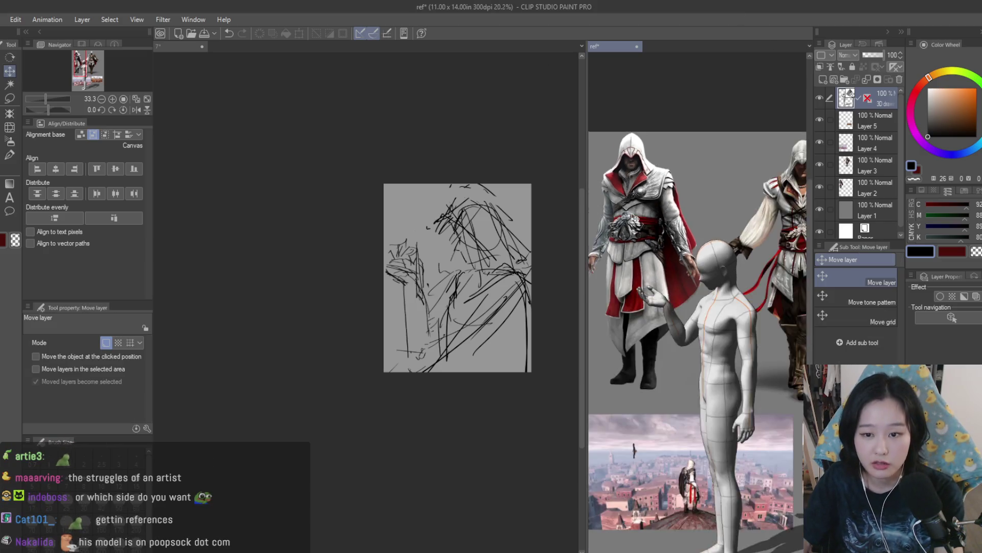
{"action": "scroll", "coordinate": [635, 217], "scroll_direction": "down", "scroll_amount": 2}
{"action": "key", "text": "ctrl+v"}
{"action": "key", "text": "ctrl+t"}
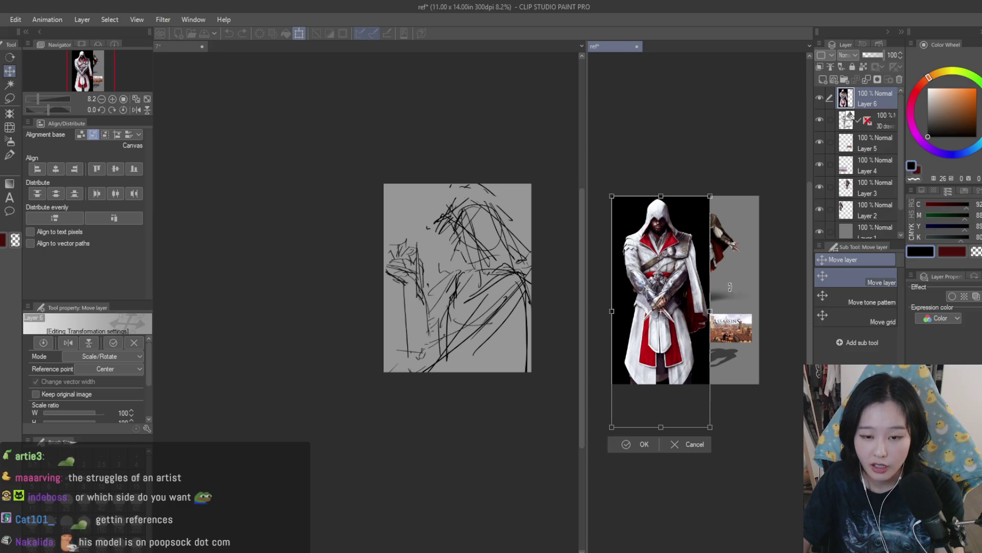
{"action": "left_click_drag", "start_coordinate": [709, 427], "coordinate": [654, 295]}
{"action": "key", "text": "Return"}
{"action": "scroll", "coordinate": [665, 256], "scroll_direction": "up", "scroll_amount": 2}
{"action": "mouse_move", "coordinate": [640, 245]}
{"action": "left_mouse_down"}
{"action": "mouse_move", "coordinate": [753, 330]}
{"action": "mouse_move", "coordinate": [758, 360]}
{"action": "left_mouse_up"}
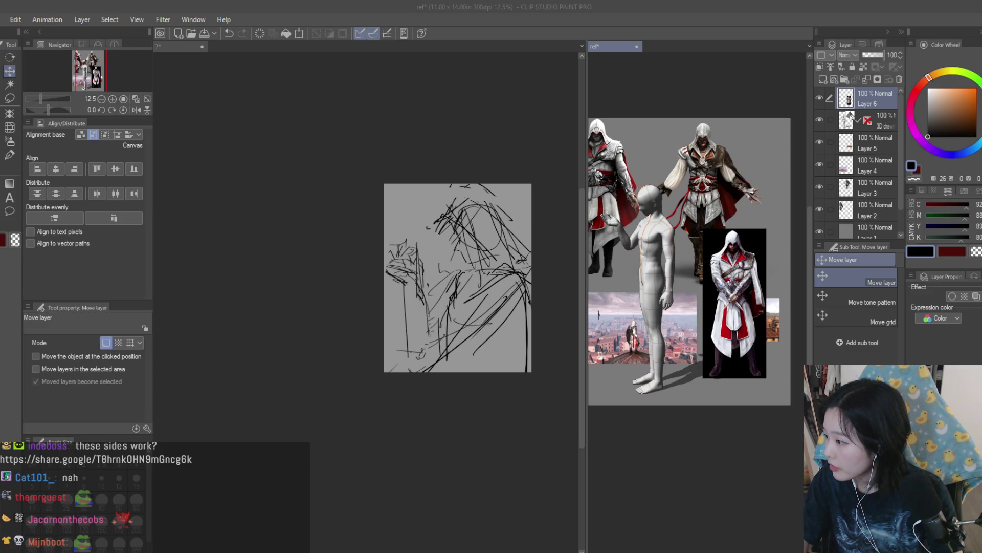
Step: Paste a second Ezio image, move it to the upper right, and enlarge it
{"action": "left_click", "coordinate": [602, 189]}
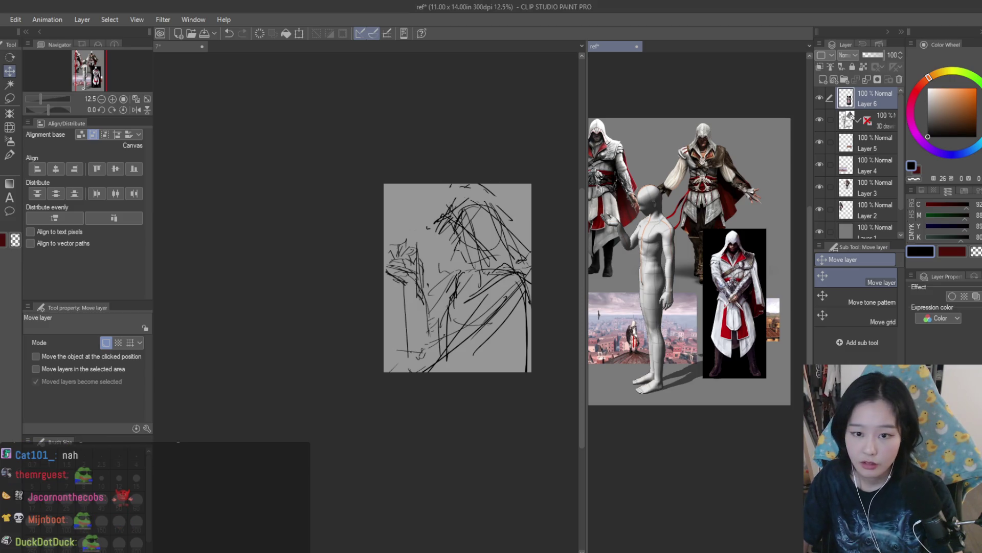
{"action": "key", "text": "ctrl+v"}
{"action": "mouse_move", "coordinate": [602, 189]}
{"action": "left_mouse_down"}
{"action": "mouse_move", "coordinate": [616, 179]}
{"action": "mouse_move", "coordinate": [737, 181]}
{"action": "mouse_move", "coordinate": [763, 220]}
{"action": "left_mouse_up"}
{"action": "scroll", "coordinate": [761, 199], "scroll_direction": "up", "scroll_amount": 1}
{"action": "scroll", "coordinate": [763, 199], "scroll_direction": "up", "scroll_amount": 1}
{"action": "key", "text": "ctrl+t"}
{"action": "key", "text": "Return"}
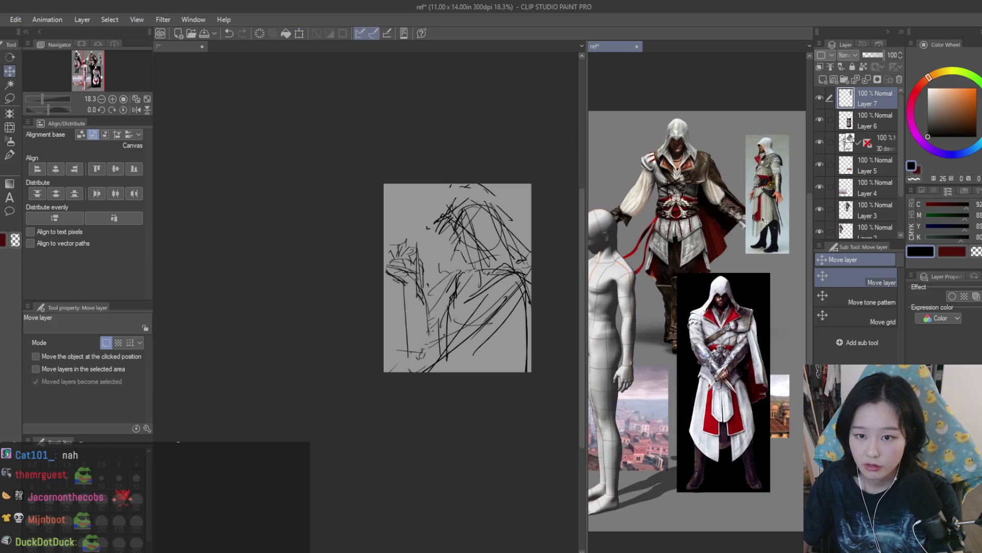
{"action": "key", "text": "alt+Tab"}
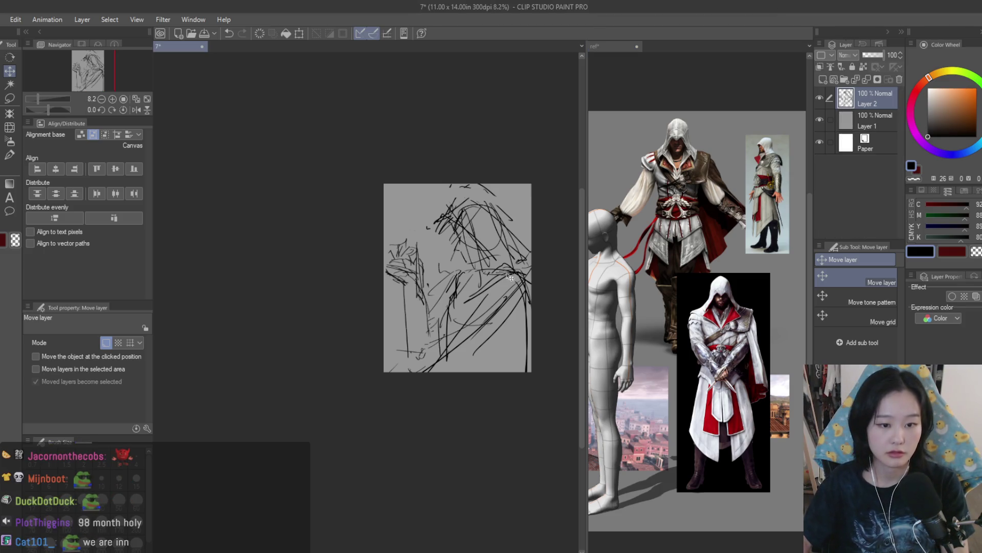
Step: Lower the rough sketch layer's opacity to 36%
{"action": "left_click", "coordinate": [466, 235]}
{"action": "scroll", "coordinate": [467, 234], "scroll_direction": "up", "scroll_amount": 2}
{"action": "left_click", "coordinate": [867, 54]}
{"action": "left_click_drag", "start_coordinate": [867, 55], "coordinate": [872, 55]}
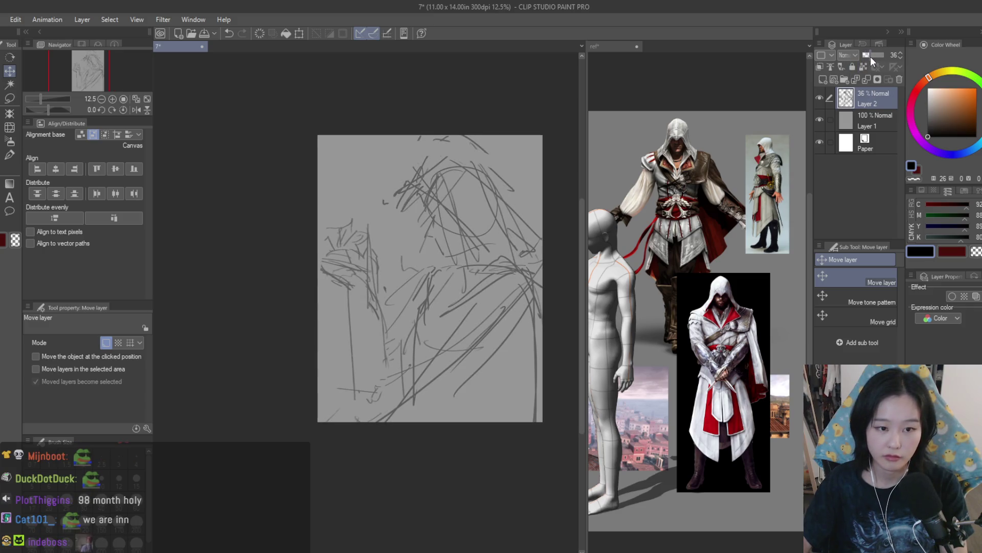
{"action": "left_click", "coordinate": [737, 261]}
{"action": "left_click", "coordinate": [402, 217]}
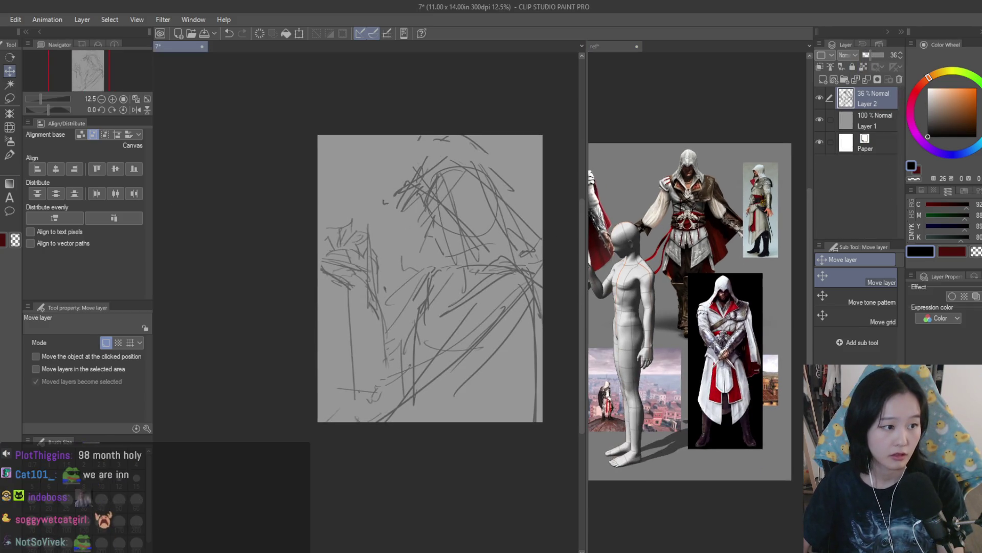
Step: Select the Dry Texture 3 brush, fade the sketch layer to 13%, and add a new layer above
{"action": "key", "text": "b"}
{"action": "scroll", "coordinate": [402, 216], "scroll_direction": "up", "scroll_amount": 2}
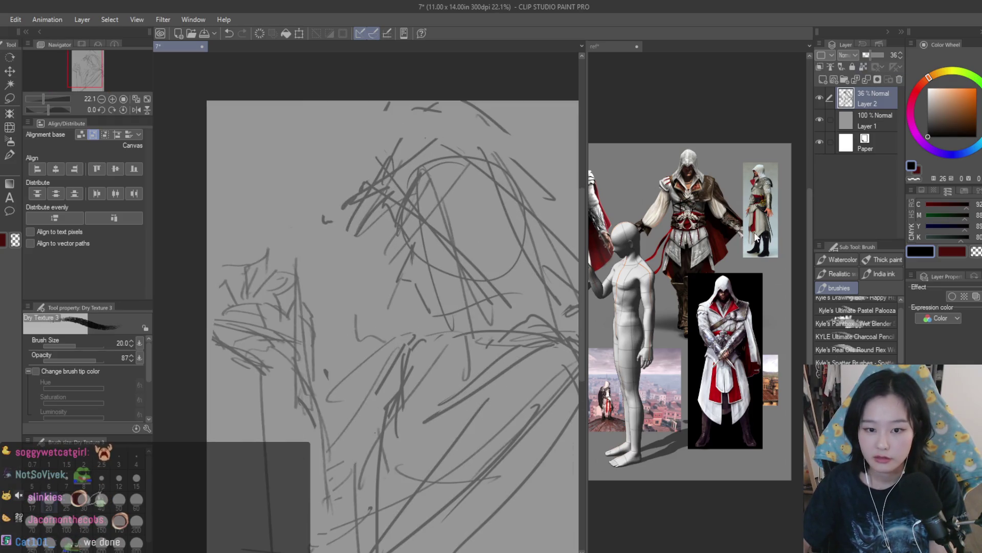
{"action": "scroll", "coordinate": [696, 307], "scroll_direction": "up", "scroll_amount": 1}
{"action": "scroll", "coordinate": [366, 275], "scroll_direction": "down", "scroll_amount": 2}
{"action": "scroll", "coordinate": [366, 276], "scroll_direction": "up", "scroll_amount": 1}
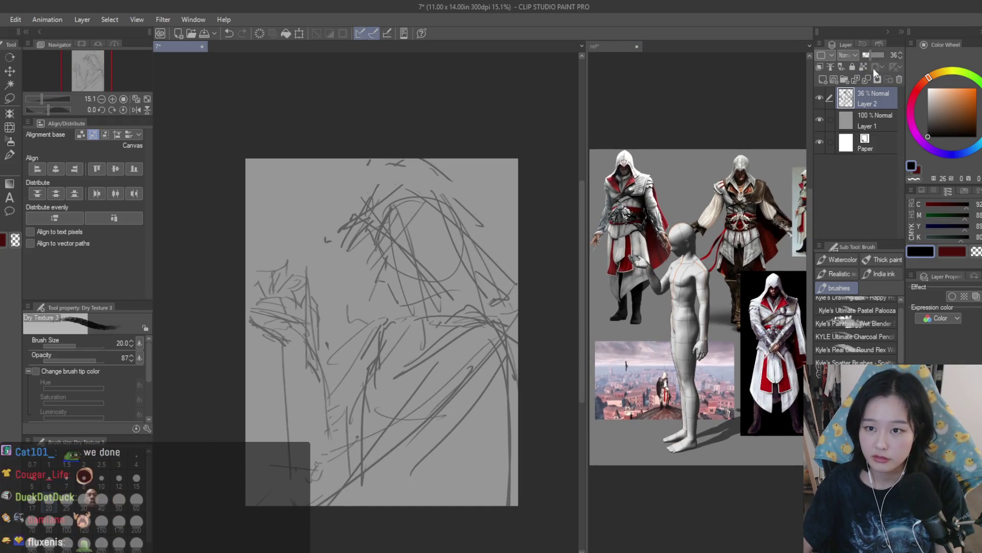
{"action": "left_click", "coordinate": [866, 56]}
{"action": "left_click", "coordinate": [821, 79]}
{"action": "scroll", "coordinate": [349, 277], "scroll_direction": "up", "scroll_amount": 3}
Step: Draw the large head oval with strokes across its lower part, undoing failed attempts
{"action": "mouse_move", "coordinate": [468, 154]}
{"action": "left_mouse_down"}
{"action": "mouse_move", "coordinate": [424, 160]}
{"action": "mouse_move", "coordinate": [515, 323]}
{"action": "left_mouse_up"}
{"action": "key", "text": "ctrl+z"}
{"action": "key", "text": "ctrl+z"}
{"action": "left_click_drag", "start_coordinate": [479, 175], "coordinate": [406, 296]}
{"action": "key", "text": "ctrl+z"}
{"action": "left_click_drag", "start_coordinate": [513, 177], "coordinate": [416, 202]}
{"action": "key", "text": "ctrl+z"}
{"action": "mouse_move", "coordinate": [481, 159]}
{"action": "left_mouse_down"}
{"action": "mouse_move", "coordinate": [425, 164]}
{"action": "mouse_move", "coordinate": [450, 340]}
{"action": "mouse_move", "coordinate": [463, 357]}
{"action": "left_mouse_up"}
{"action": "left_click_drag", "start_coordinate": [358, 215], "coordinate": [504, 256]}
{"action": "key", "text": "ctrl+z"}
{"action": "left_click_drag", "start_coordinate": [379, 245], "coordinate": [498, 293]}
{"action": "left_click_drag", "start_coordinate": [399, 211], "coordinate": [411, 315]}
{"action": "key", "text": "ctrl+z"}
{"action": "key", "text": "ctrl+z"}
{"action": "key", "text": "ctrl+z"}
Step: Draw the straight face profile line and a short jaw line meeting the oval
{"action": "left_click_drag", "start_coordinate": [407, 277], "coordinate": [401, 318]}
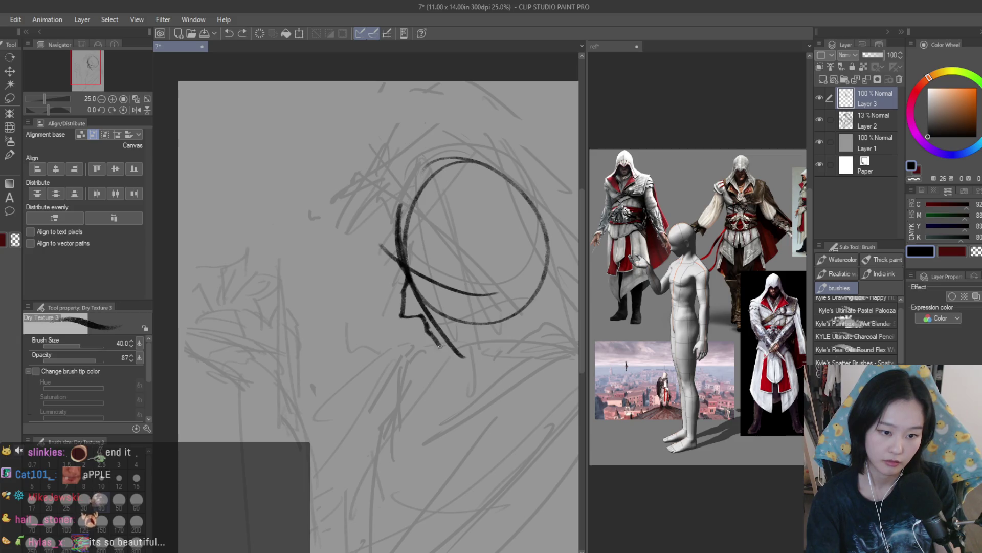
{"action": "mouse_move", "coordinate": [444, 352]}
{"action": "left_mouse_down"}
{"action": "mouse_move", "coordinate": [509, 324]}
{"action": "mouse_move", "coordinate": [525, 305]}
{"action": "left_mouse_up"}
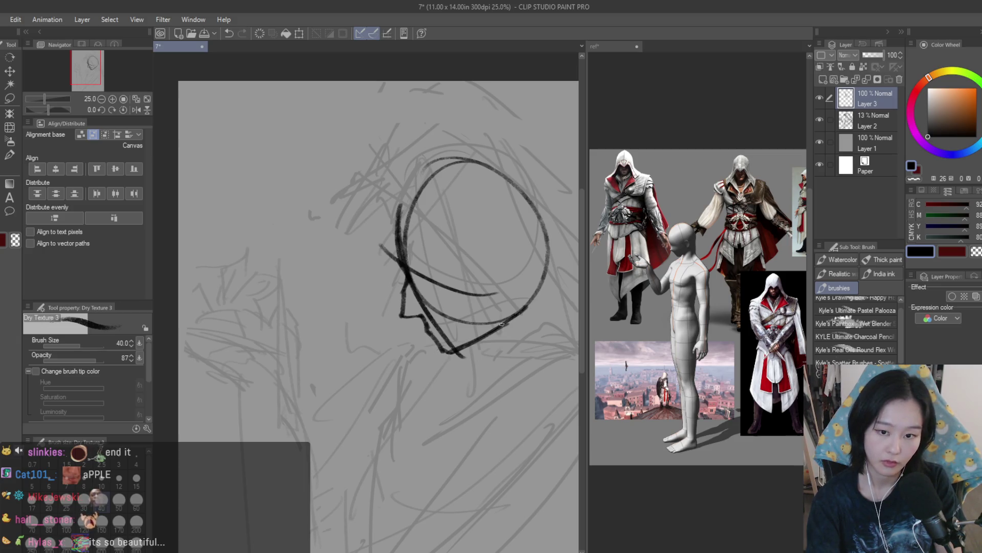
{"action": "key", "text": "ctrl+z"}
{"action": "key", "text": "ctrl+z"}
{"action": "left_click_drag", "start_coordinate": [440, 353], "coordinate": [528, 315]}
{"action": "key", "text": "ctrl+z"}
{"action": "left_click_drag", "start_coordinate": [457, 351], "coordinate": [517, 318]}
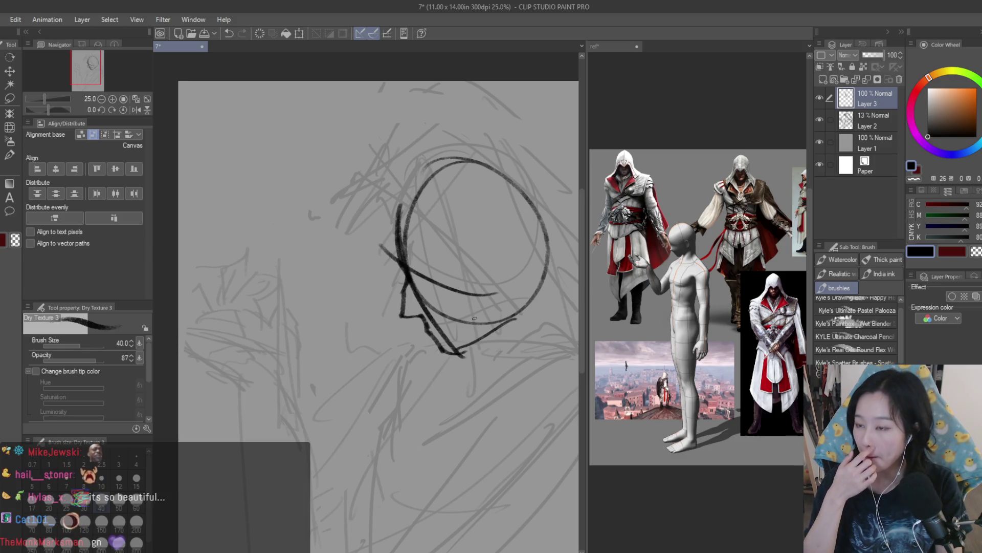
Step: Draw a curved line at the back of the head, then return to the Dry Texture 3 brush
{"action": "left_click_drag", "start_coordinate": [409, 276], "coordinate": [390, 258]}
{"action": "left_click_drag", "start_coordinate": [389, 210], "coordinate": [385, 256]}
{"action": "left_click_drag", "start_coordinate": [395, 197], "coordinate": [393, 257]}
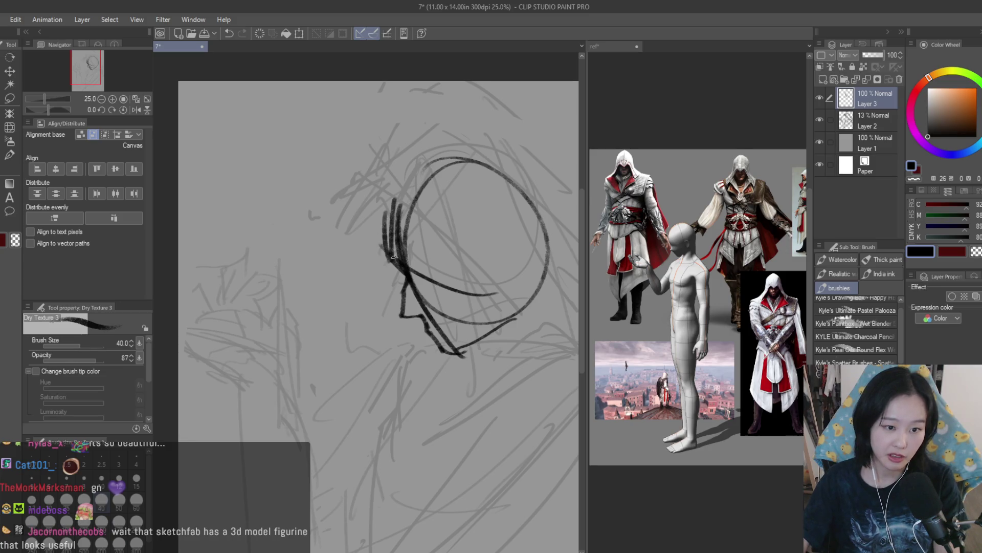
{"action": "key", "text": "ctrl+z"}
{"action": "key", "text": "ctrl+z"}
{"action": "left_click_drag", "start_coordinate": [395, 196], "coordinate": [410, 273]}
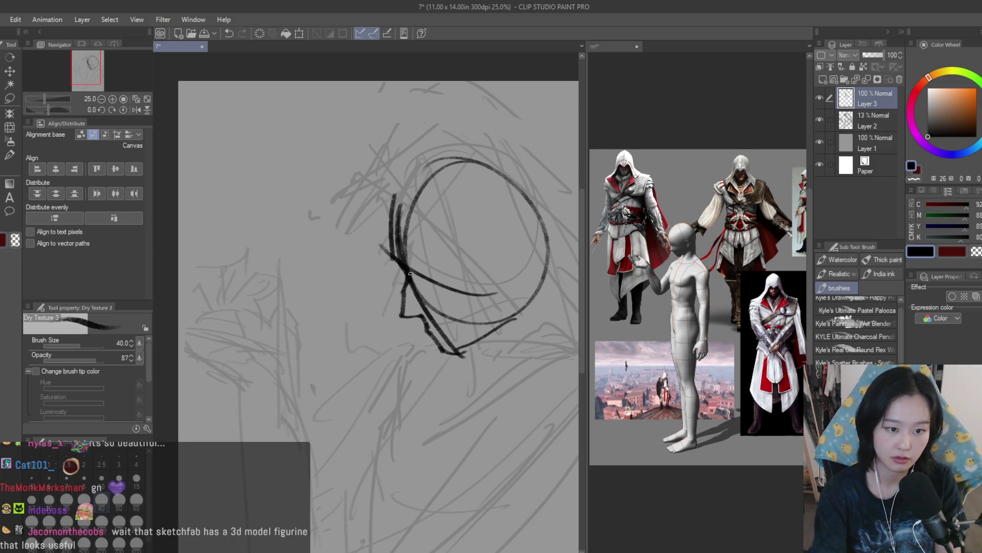
{"action": "key", "text": "e"}
{"action": "scroll", "coordinate": [389, 287], "scroll_direction": "up", "scroll_amount": 1}
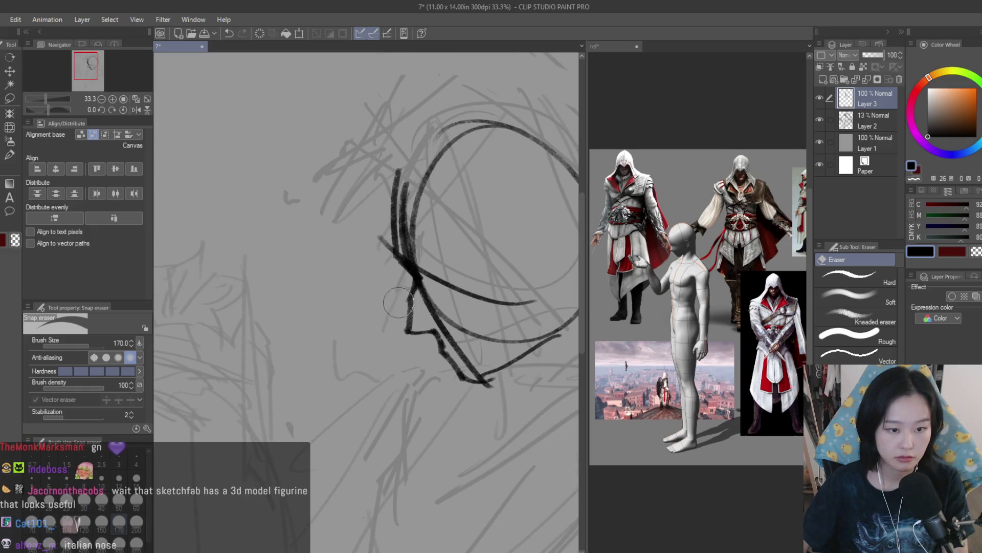
{"action": "key", "text": "b"}
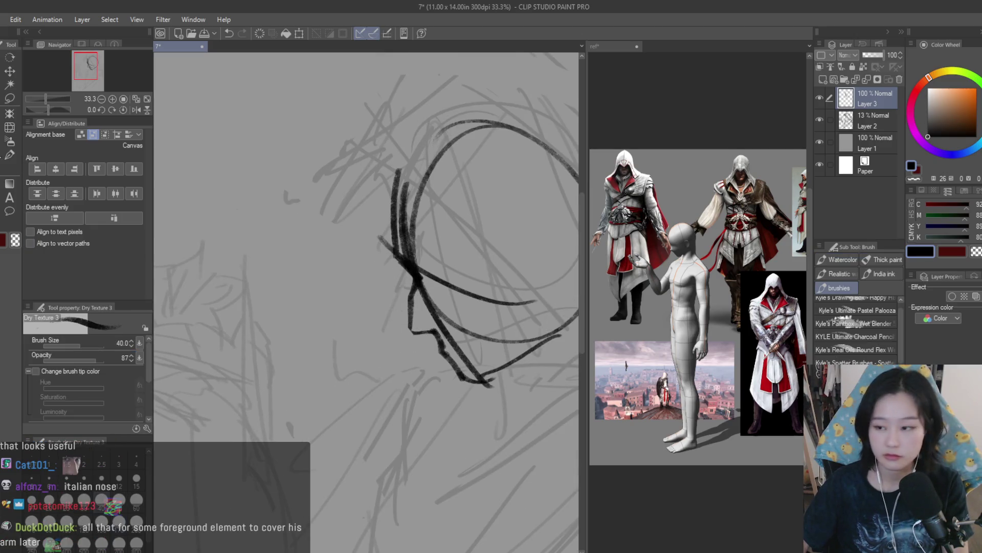
{"action": "scroll", "coordinate": [438, 284], "scroll_direction": "up", "scroll_amount": 1}
{"action": "scroll", "coordinate": [490, 322], "scroll_direction": "down", "scroll_amount": 3}
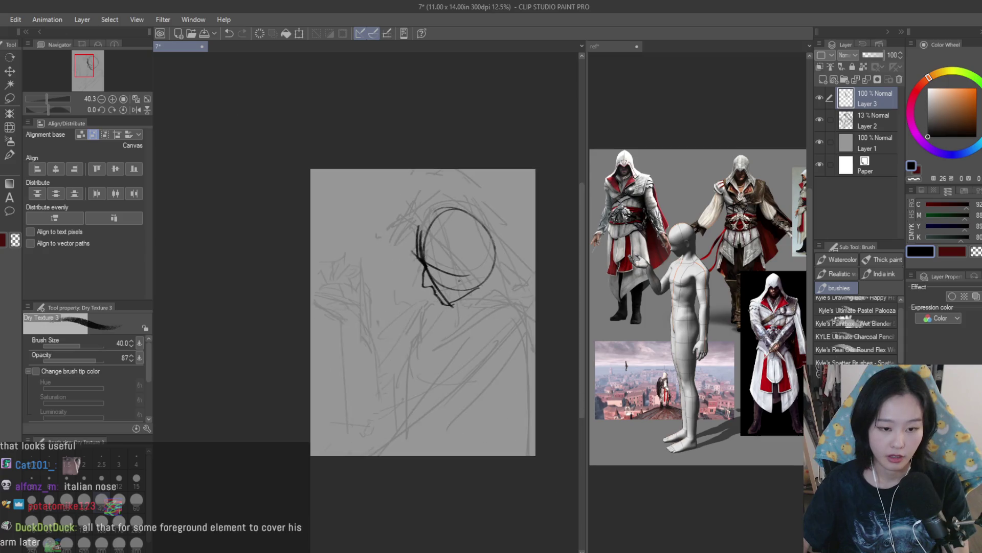
Step: Ink the shoulder curve with its down-left and down-right strokes, retrying failed lines
{"action": "left_click_drag", "start_coordinate": [660, 349], "coordinate": [584, 360]}
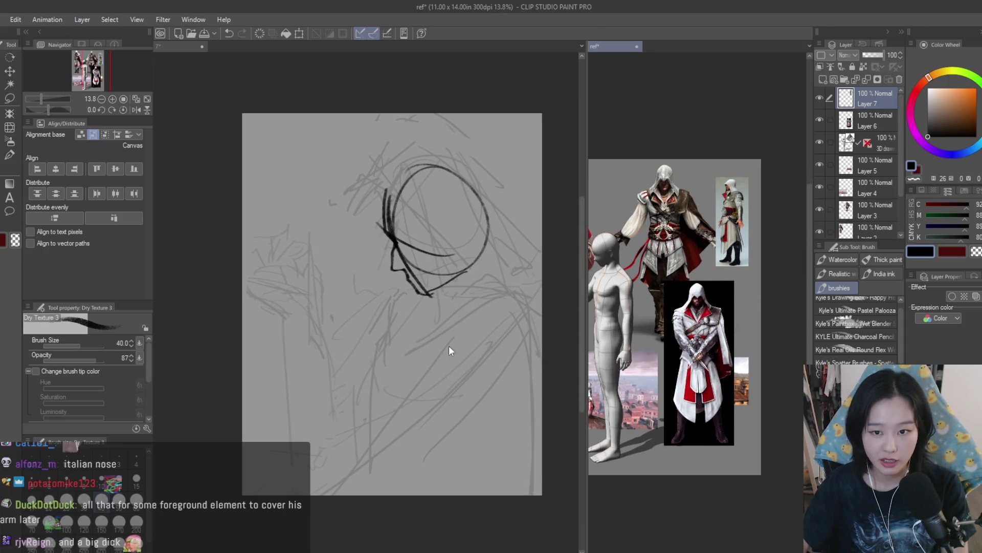
{"action": "mouse_move", "coordinate": [439, 327]}
{"action": "left_mouse_down"}
{"action": "mouse_move", "coordinate": [542, 307]}
{"action": "mouse_move", "coordinate": [338, 430]}
{"action": "mouse_move", "coordinate": [242, 466]}
{"action": "left_mouse_up"}
{"action": "left_click_drag", "start_coordinate": [519, 290], "coordinate": [431, 393]}
{"action": "left_click_drag", "start_coordinate": [520, 299], "coordinate": [501, 494]}
{"action": "key", "text": "ctrl+z"}
{"action": "left_click_drag", "start_coordinate": [515, 291], "coordinate": [544, 353]}
{"action": "left_click_drag", "start_coordinate": [512, 276], "coordinate": [457, 369]}
{"action": "key", "text": "ctrl+z"}
{"action": "key", "text": "ctrl+z"}
{"action": "key", "text": "ctrl+z"}
{"action": "left_click_drag", "start_coordinate": [513, 283], "coordinate": [434, 327]}
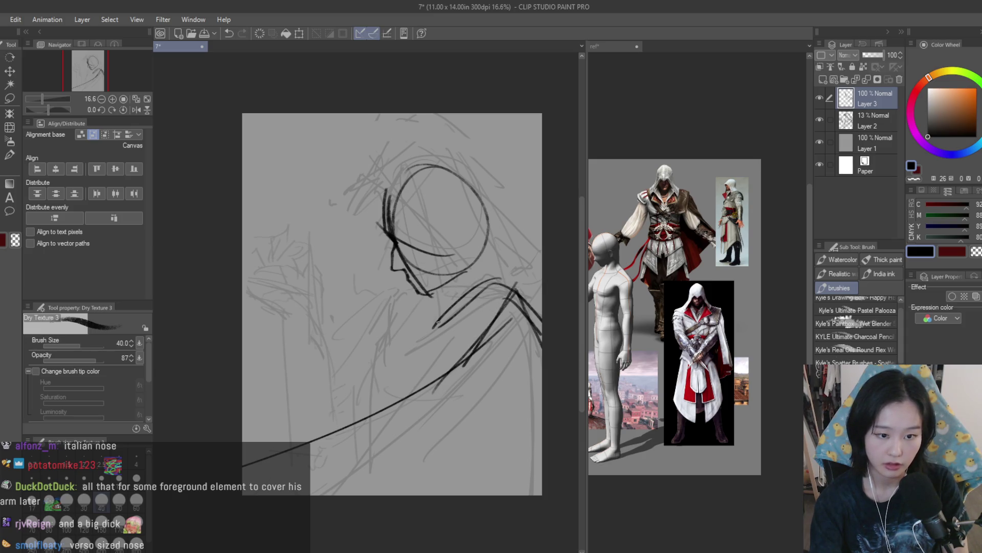
{"action": "key", "text": "ctrl+z"}
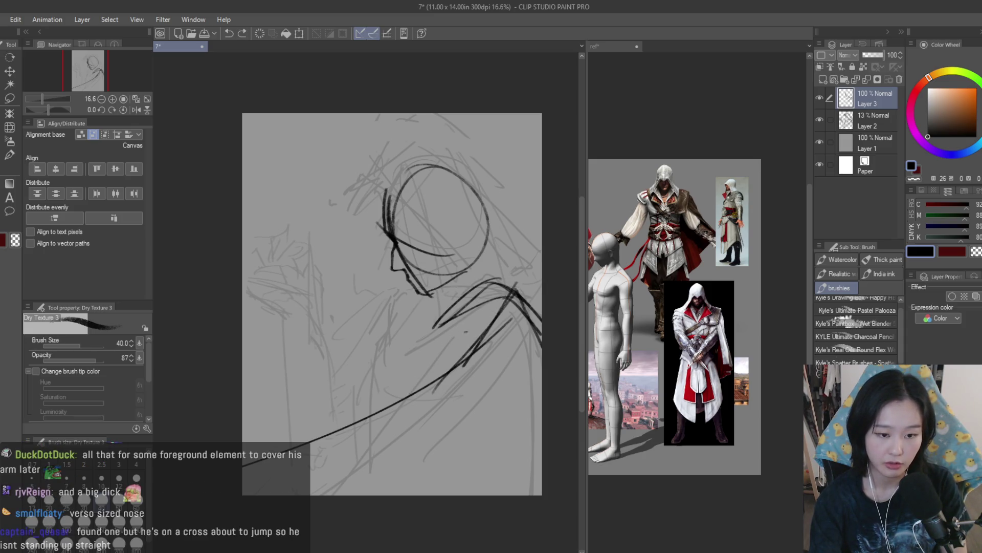
{"action": "left_click_drag", "start_coordinate": [450, 323], "coordinate": [377, 403]}
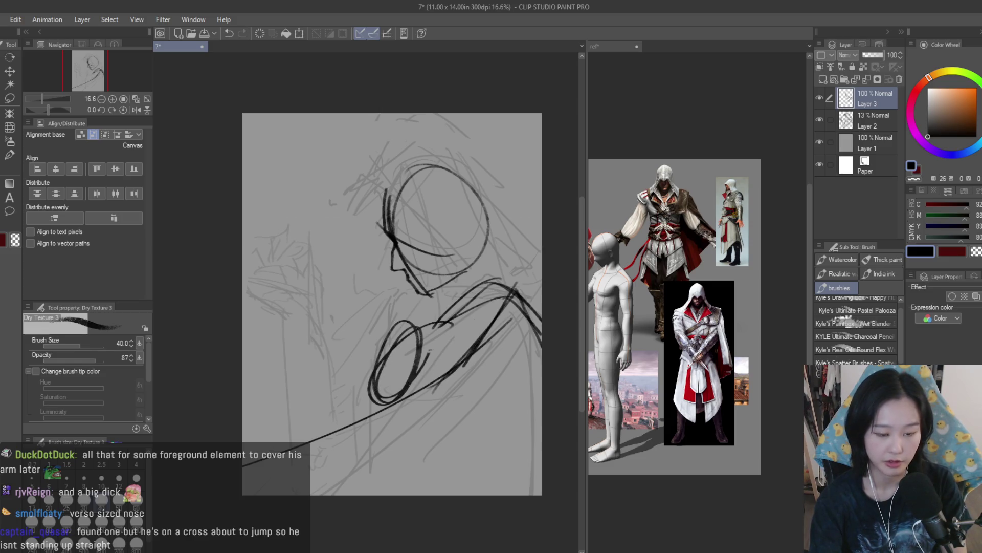
{"action": "key", "text": "ctrl+z"}
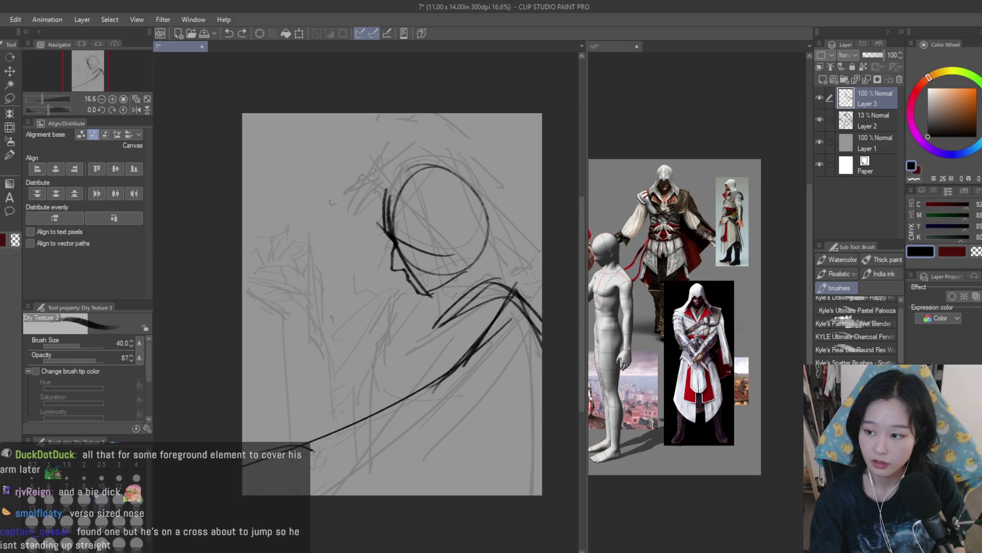
Step: Draw the long lower-left cloak strokes reaching the canvas edges
{"action": "left_click_drag", "start_coordinate": [309, 453], "coordinate": [360, 481]}
{"action": "key", "text": "ctrl+z"}
{"action": "key", "text": "ctrl+z"}
{"action": "left_click_drag", "start_coordinate": [451, 375], "coordinate": [254, 441]}
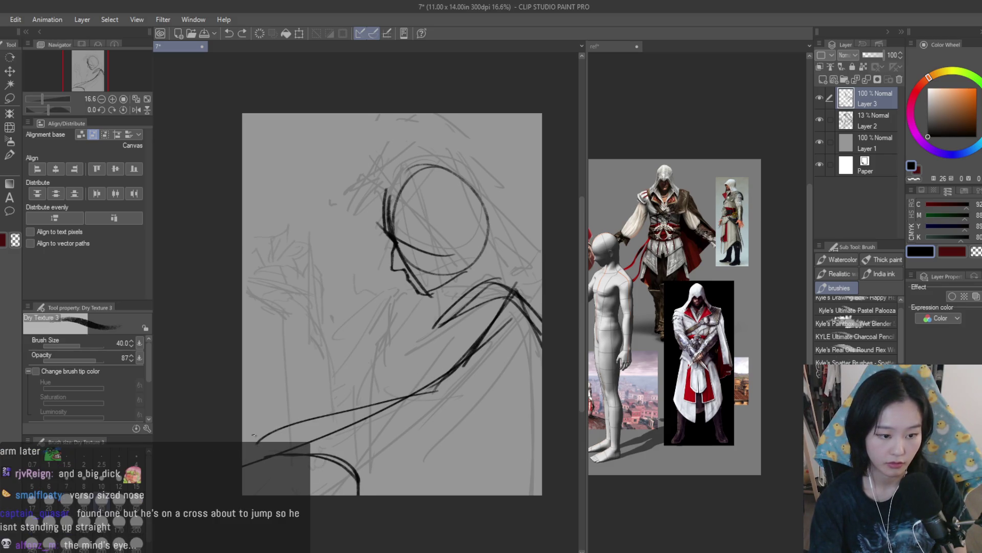
{"action": "key", "text": "ctrl+z"}
{"action": "key", "text": "ctrl+z"}
{"action": "left_click_drag", "start_coordinate": [355, 410], "coordinate": [242, 453]}
{"action": "left_click_drag", "start_coordinate": [305, 461], "coordinate": [242, 440]}
{"action": "key", "text": "ctrl+z"}
{"action": "key", "text": "ctrl+z"}
{"action": "left_click_drag", "start_coordinate": [419, 389], "coordinate": [249, 436]}
{"action": "left_click_drag", "start_coordinate": [470, 397], "coordinate": [360, 508]}
Step: Add long down-left cloak strokes on the right side, ending at the bottom edge
{"action": "key", "text": "ctrl+z"}
{"action": "left_click_drag", "start_coordinate": [448, 421], "coordinate": [376, 506]}
{"action": "left_click_drag", "start_coordinate": [514, 388], "coordinate": [457, 506]}
{"action": "key", "text": "ctrl+z"}
{"action": "mouse_move", "coordinate": [504, 351]}
{"action": "left_mouse_down"}
{"action": "mouse_move", "coordinate": [454, 506]}
{"action": "mouse_move", "coordinate": [500, 508]}
{"action": "left_mouse_up"}
{"action": "key", "text": "ctrl+z"}
{"action": "mouse_move", "coordinate": [532, 445]}
{"action": "left_mouse_down"}
{"action": "mouse_move", "coordinate": [510, 483]}
{"action": "mouse_move", "coordinate": [465, 496]}
{"action": "left_mouse_up"}
{"action": "key", "text": "ctrl+z"}
{"action": "key", "text": "ctrl+z"}
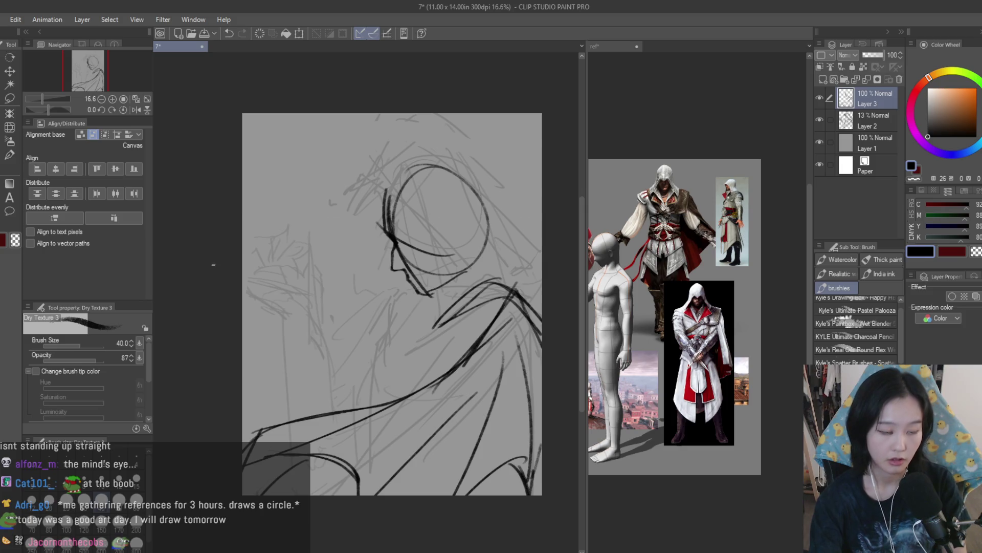
Step: Erase the stray lower-left stroke with a size-400 eraser, redraw it, and lasso the head
{"action": "key", "text": "e"}
{"action": "key", "text": "bracketright"}
{"action": "left_click_drag", "start_coordinate": [306, 410], "coordinate": [411, 408]}
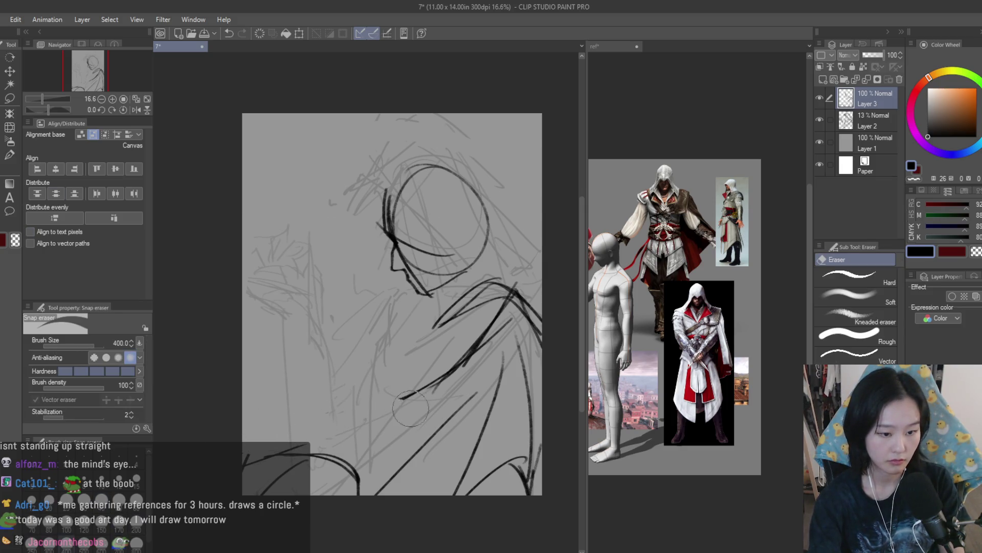
{"action": "key", "text": "b"}
{"action": "left_click_drag", "start_coordinate": [250, 443], "coordinate": [421, 395]}
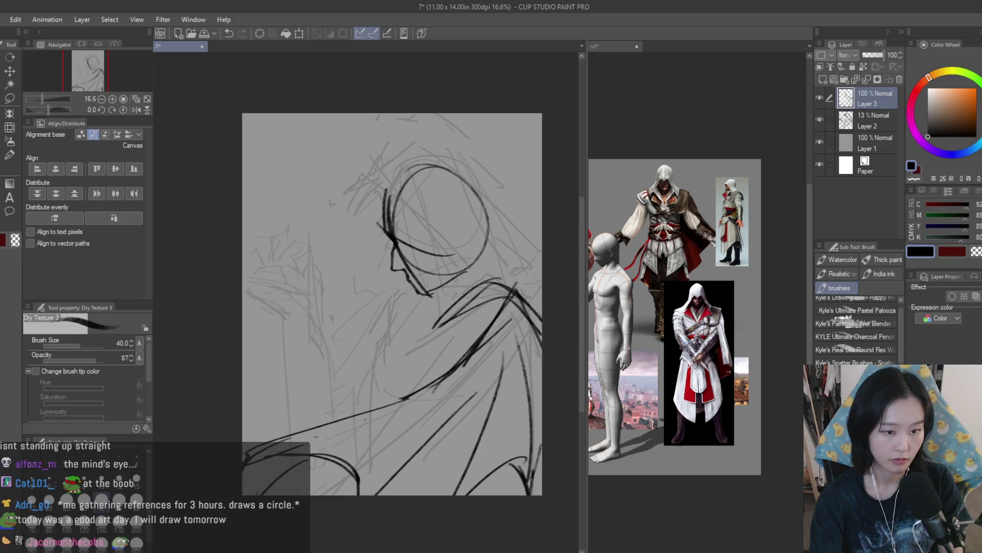
{"action": "key", "text": "m"}
{"action": "mouse_move", "coordinate": [389, 149]}
{"action": "left_mouse_down"}
{"action": "mouse_move", "coordinate": [439, 289]}
{"action": "mouse_move", "coordinate": [391, 147]}
{"action": "left_mouse_up"}
Step: Scale the lassoed head to 88% and lower it, deselect, then liquify the chin strokes
{"action": "key", "text": "ctrl+t"}
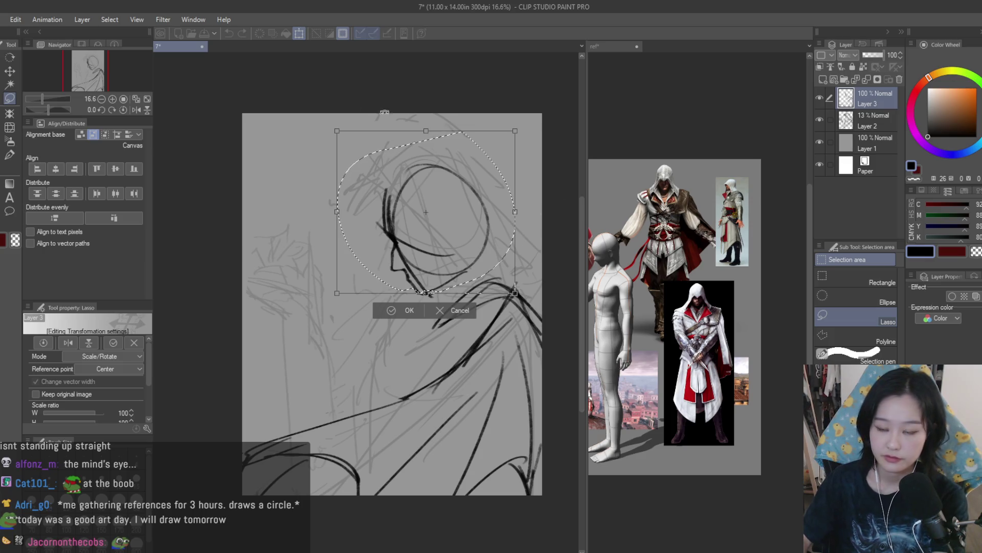
{"action": "left_click_drag", "start_coordinate": [338, 132], "coordinate": [348, 152]}
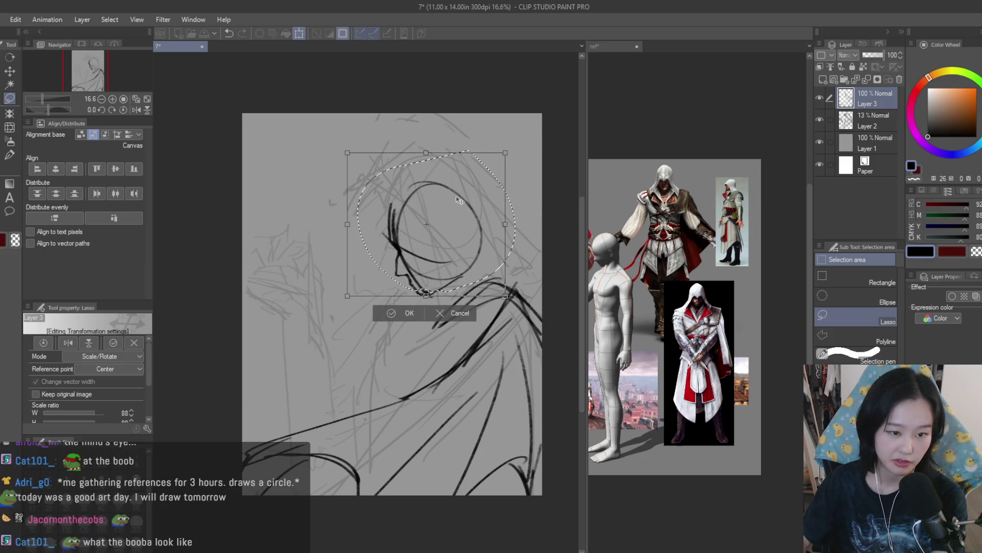
{"action": "key", "text": "Return"}
{"action": "scroll", "coordinate": [459, 201], "scroll_direction": "up", "scroll_amount": 2}
{"action": "key", "text": "ctrl+d"}
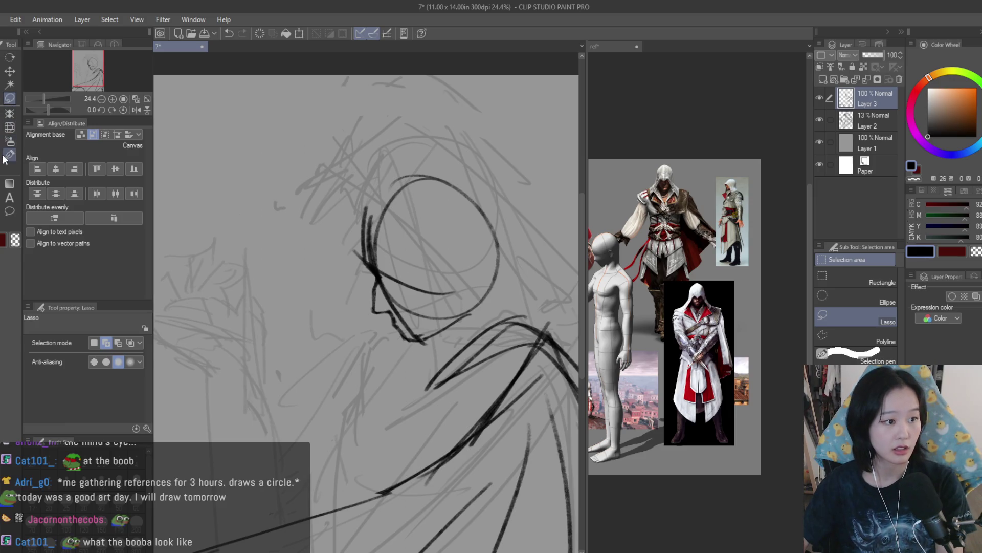
{"action": "left_click", "coordinate": [10, 126]}
{"action": "mouse_move", "coordinate": [404, 322]}
{"action": "left_mouse_down"}
{"action": "mouse_move", "coordinate": [427, 341]}
{"action": "mouse_move", "coordinate": [361, 293]}
{"action": "mouse_move", "coordinate": [366, 271]}
{"action": "left_mouse_up"}
Step: Return to the Dry Texture 3 brush and try several face and profile strokes, undoing each
{"action": "key", "text": "b"}
{"action": "left_click", "coordinate": [708, 273]}
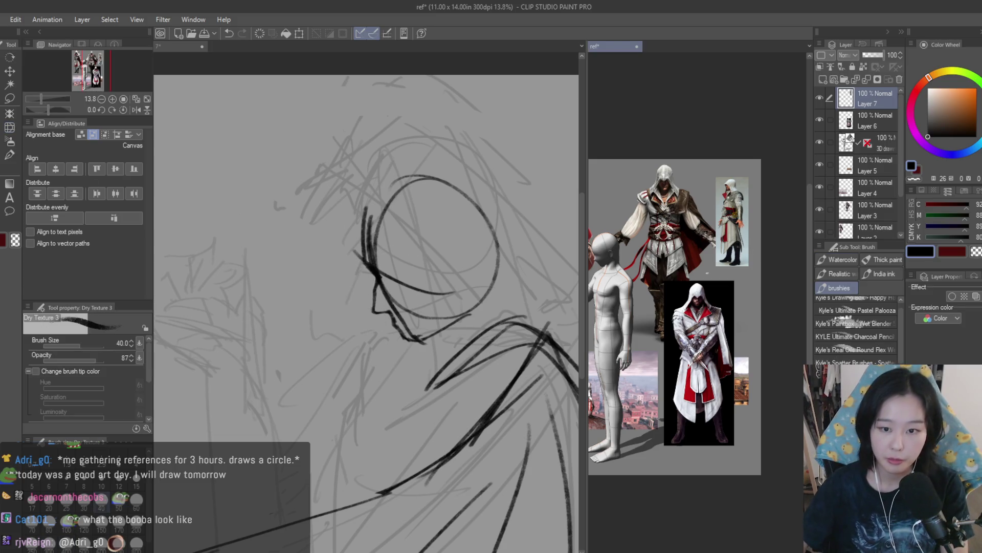
{"action": "scroll", "coordinate": [726, 231], "scroll_direction": "up", "scroll_amount": 5}
{"action": "left_click_drag", "start_coordinate": [330, 214], "coordinate": [485, 358]}
{"action": "key", "text": "ctrl+z"}
{"action": "left_click_drag", "start_coordinate": [333, 220], "coordinate": [464, 338]}
{"action": "key", "text": "ctrl+z"}
{"action": "left_click_drag", "start_coordinate": [365, 258], "coordinate": [460, 332]}
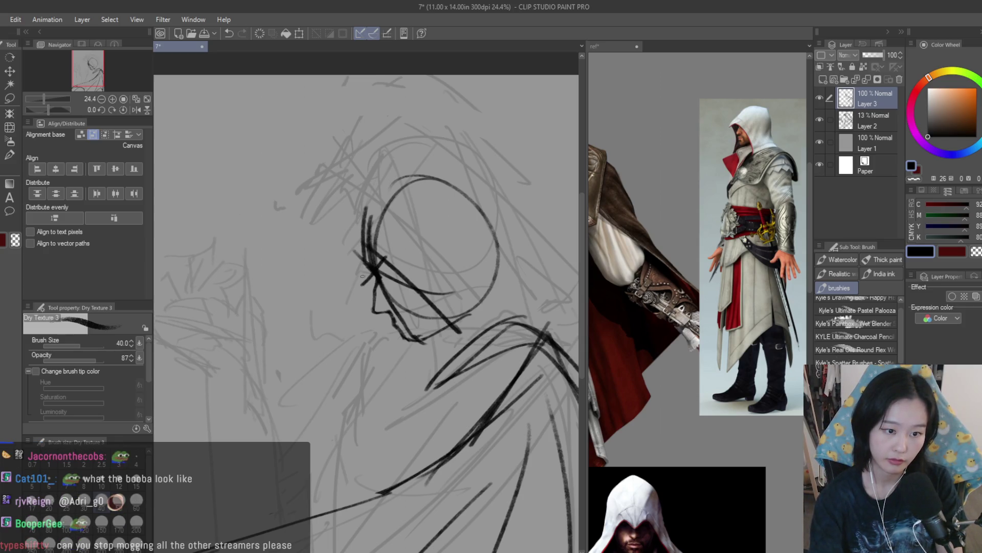
{"action": "key", "text": "ctrl+z"}
{"action": "key", "text": "ctrl+z"}
{"action": "left_click_drag", "start_coordinate": [365, 230], "coordinate": [355, 289]}
Step: Attempt the hood-top arc and profile strokes, undoing the unsatisfactory ones
{"action": "key", "text": "ctrl+z"}
{"action": "mouse_move", "coordinate": [367, 225]}
{"action": "left_mouse_down"}
{"action": "mouse_move", "coordinate": [350, 289]}
{"action": "mouse_move", "coordinate": [353, 262]}
{"action": "mouse_move", "coordinate": [463, 184]}
{"action": "left_mouse_up"}
{"action": "key", "text": "ctrl+z"}
{"action": "mouse_move", "coordinate": [382, 209]}
{"action": "left_mouse_down"}
{"action": "mouse_move", "coordinate": [348, 240]}
{"action": "mouse_move", "coordinate": [415, 178]}
{"action": "left_mouse_up"}
{"action": "left_click_drag", "start_coordinate": [409, 176], "coordinate": [517, 190]}
{"action": "key", "text": "ctrl+z"}
{"action": "mouse_move", "coordinate": [421, 176]}
{"action": "left_mouse_down"}
{"action": "mouse_move", "coordinate": [502, 203]}
{"action": "mouse_move", "coordinate": [510, 307]}
{"action": "mouse_move", "coordinate": [545, 333]}
{"action": "left_mouse_up"}
{"action": "key", "text": "ctrl+z"}
Step: Ink the neck line, darken the cheek, and add jaw-to-neck and chin strokes
{"action": "left_click_drag", "start_coordinate": [511, 297], "coordinate": [542, 332]}
{"action": "left_click_drag", "start_coordinate": [504, 255], "coordinate": [514, 300]}
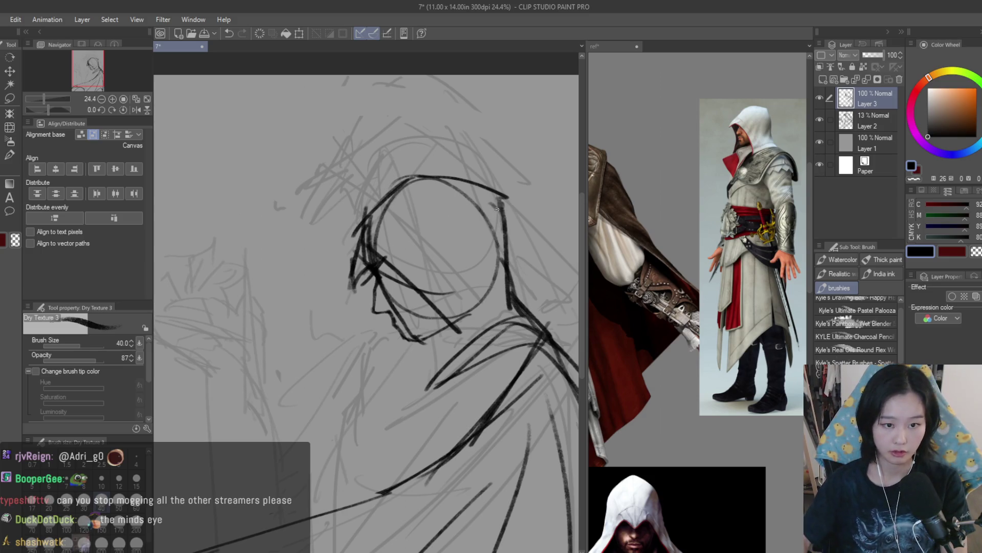
{"action": "scroll", "coordinate": [497, 208], "scroll_direction": "down", "scroll_amount": 3}
{"action": "scroll", "coordinate": [409, 243], "scroll_direction": "up", "scroll_amount": 2}
{"action": "left_click_drag", "start_coordinate": [431, 246], "coordinate": [473, 350]}
{"action": "scroll", "coordinate": [460, 353], "scroll_direction": "up", "scroll_amount": 1}
{"action": "left_click_drag", "start_coordinate": [484, 316], "coordinate": [402, 361]}
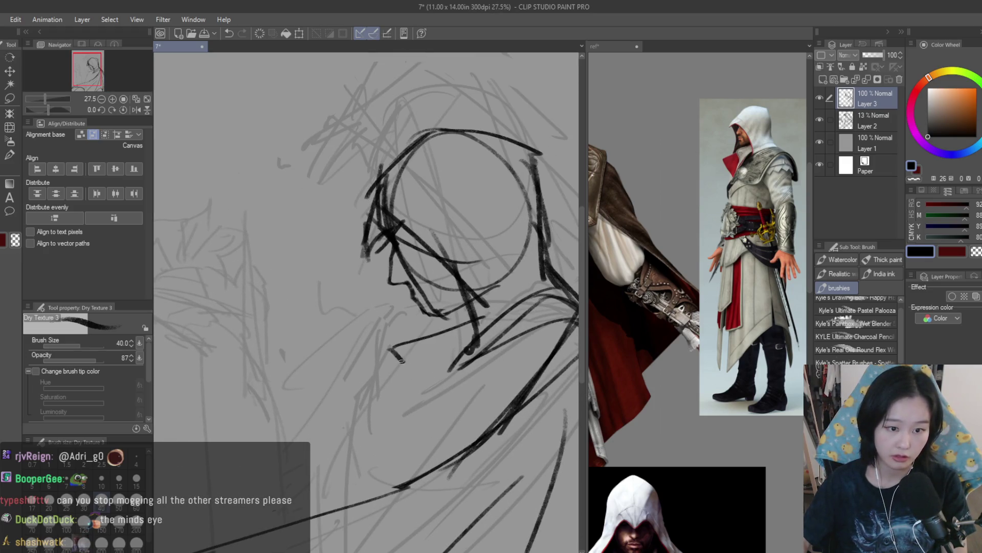
{"action": "scroll", "coordinate": [762, 215], "scroll_direction": "up", "scroll_amount": 3}
{"action": "scroll", "coordinate": [762, 215], "scroll_direction": "down", "scroll_amount": 1}
Step: Draw the angled collar strokes below the chin, redoing the lower one
{"action": "mouse_move", "coordinate": [470, 338]}
{"action": "left_mouse_down"}
{"action": "mouse_move", "coordinate": [393, 409]}
{"action": "mouse_move", "coordinate": [383, 436]}
{"action": "mouse_move", "coordinate": [448, 399]}
{"action": "left_mouse_up"}
{"action": "left_click_drag", "start_coordinate": [459, 396], "coordinate": [377, 449]}
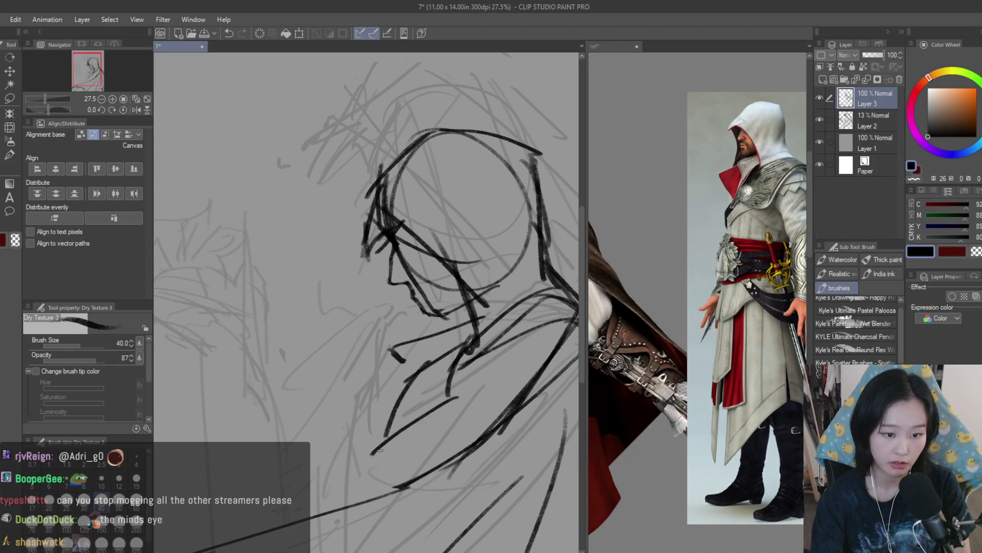
{"action": "key", "text": "ctrl+z"}
{"action": "left_click_drag", "start_coordinate": [444, 399], "coordinate": [360, 459]}
{"action": "left_click_drag", "start_coordinate": [464, 339], "coordinate": [443, 400]}
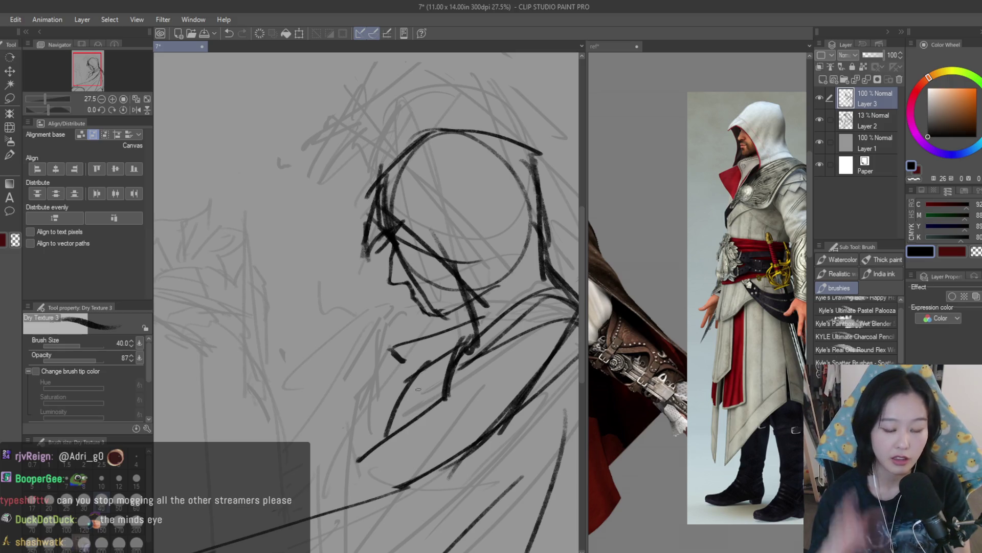
{"action": "mouse_move", "coordinate": [399, 347]}
{"action": "left_mouse_down"}
{"action": "mouse_move", "coordinate": [382, 346]}
{"action": "mouse_move", "coordinate": [409, 389]}
{"action": "left_mouse_up"}
{"action": "left_click_drag", "start_coordinate": [408, 381], "coordinate": [398, 363]}
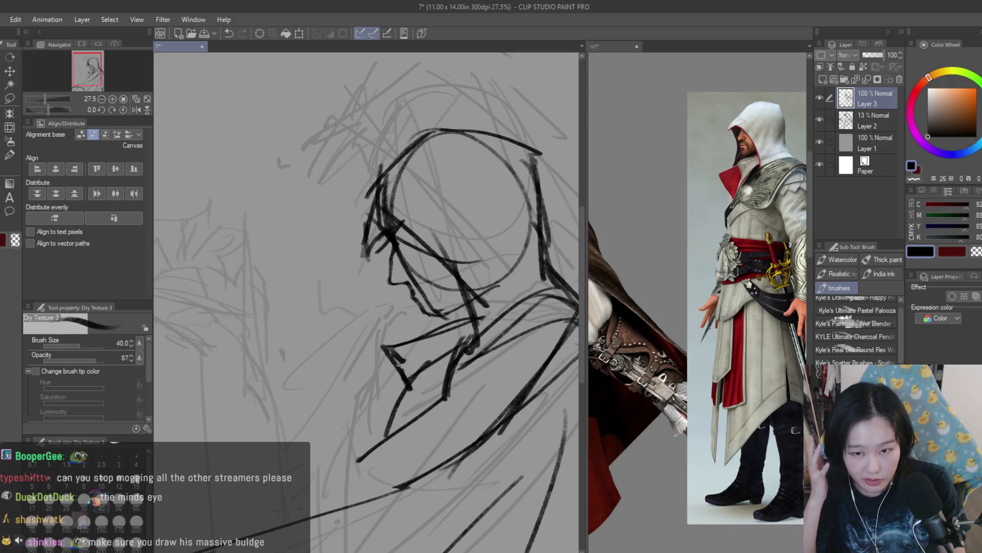
{"action": "mouse_move", "coordinate": [402, 306]}
{"action": "left_mouse_down"}
{"action": "mouse_move", "coordinate": [320, 352]}
{"action": "mouse_move", "coordinate": [355, 407]}
{"action": "left_mouse_up"}
{"action": "scroll", "coordinate": [455, 232], "scroll_direction": "down", "scroll_amount": 3}
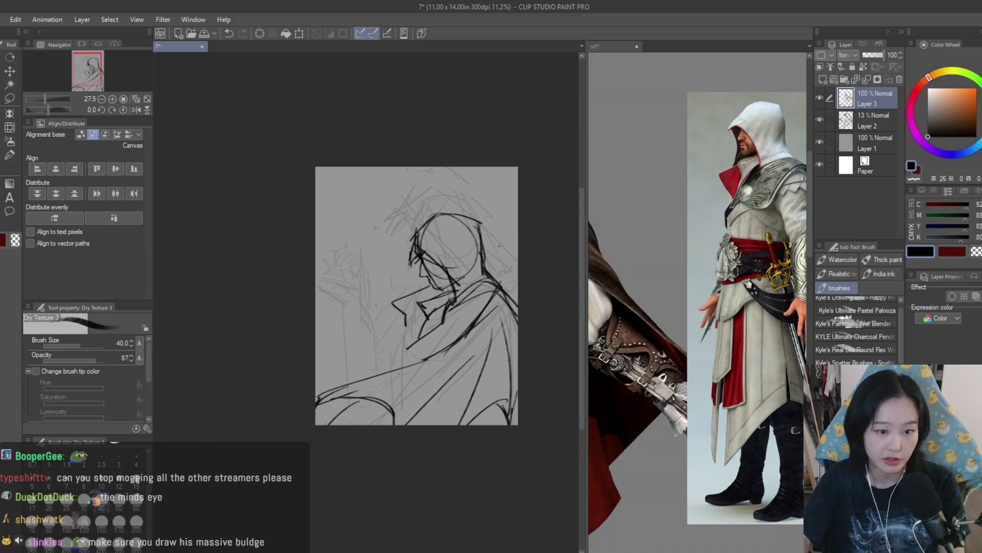
{"action": "scroll", "coordinate": [455, 233], "scroll_direction": "up", "scroll_amount": 1}
{"action": "left_click", "coordinate": [614, 46]}
{"action": "scroll", "coordinate": [696, 307], "scroll_direction": "down", "scroll_amount": 3}
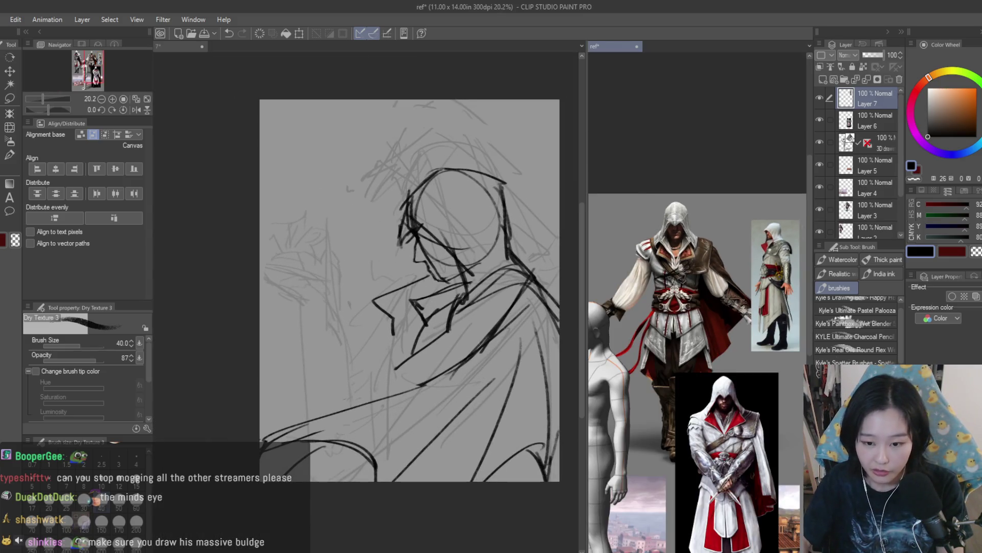
Step: Undo the latest collar strokes, redraw a short collar stroke and add a dark face-outline mark
{"action": "scroll", "coordinate": [794, 275], "scroll_direction": "up", "scroll_amount": 5}
{"action": "scroll", "coordinate": [411, 319], "scroll_direction": "up", "scroll_amount": 2}
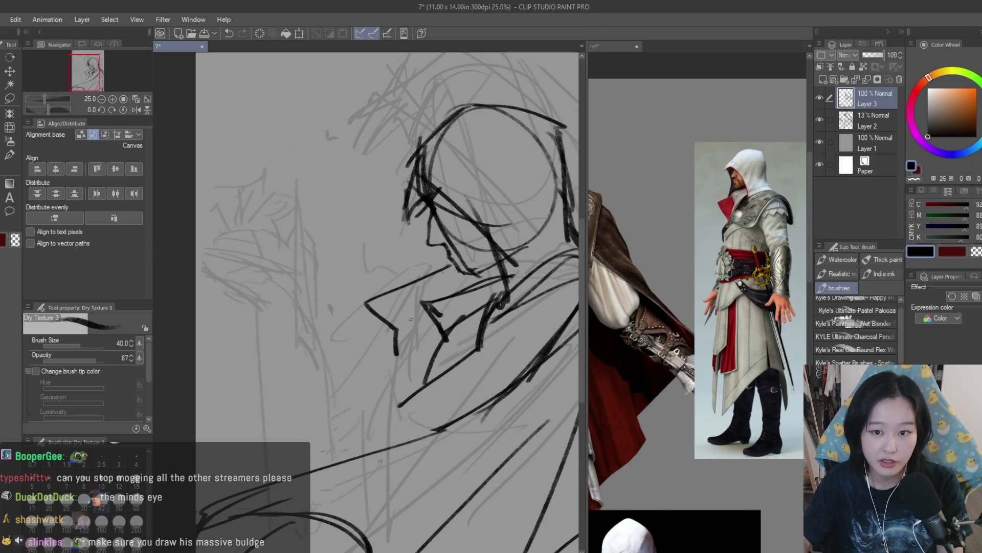
{"action": "key", "text": "ctrl+z"}
{"action": "key", "text": "ctrl+z"}
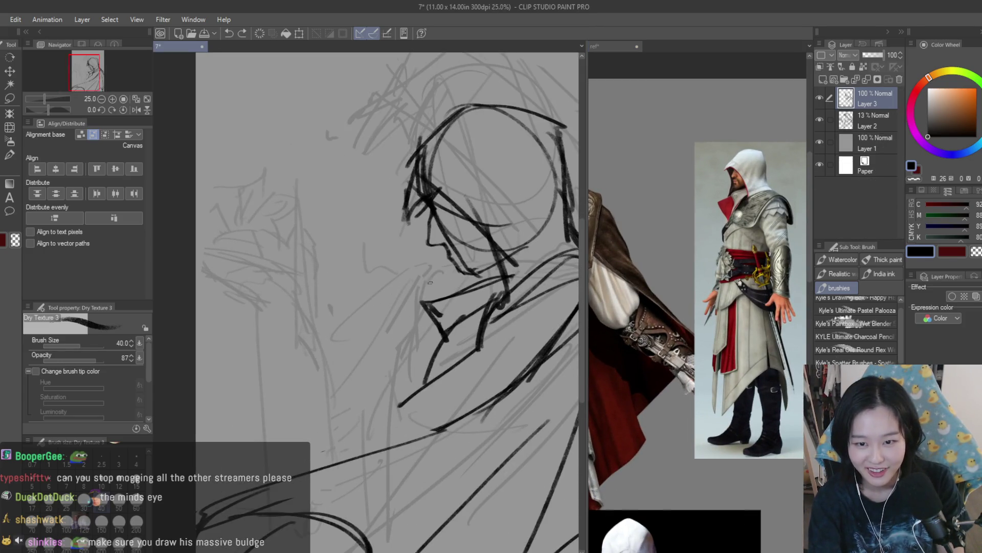
{"action": "mouse_move", "coordinate": [460, 267]}
{"action": "left_mouse_down"}
{"action": "mouse_move", "coordinate": [389, 295]}
{"action": "mouse_move", "coordinate": [404, 356]}
{"action": "left_mouse_up"}
{"action": "key", "text": "ctrl+z"}
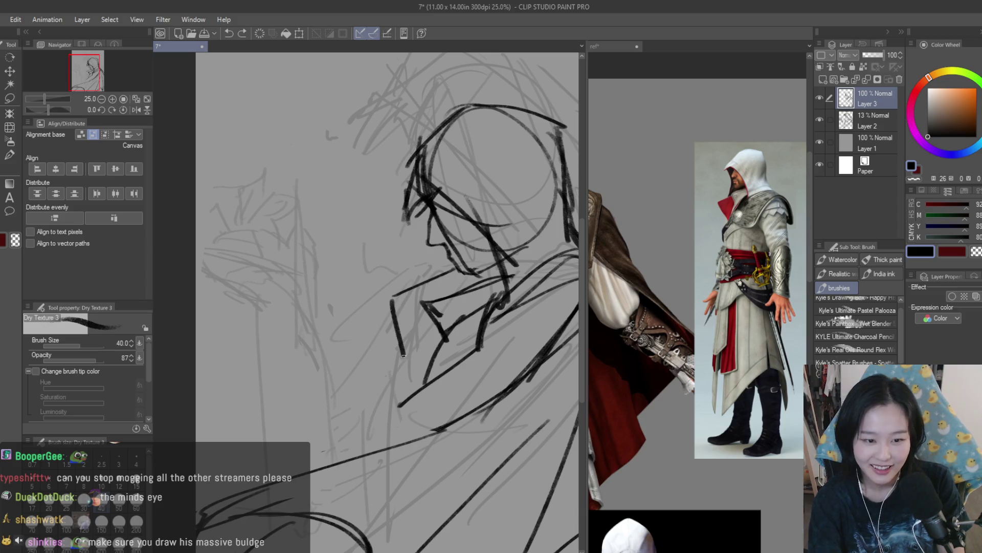
{"action": "scroll", "coordinate": [405, 323], "scroll_direction": "down", "scroll_amount": 1}
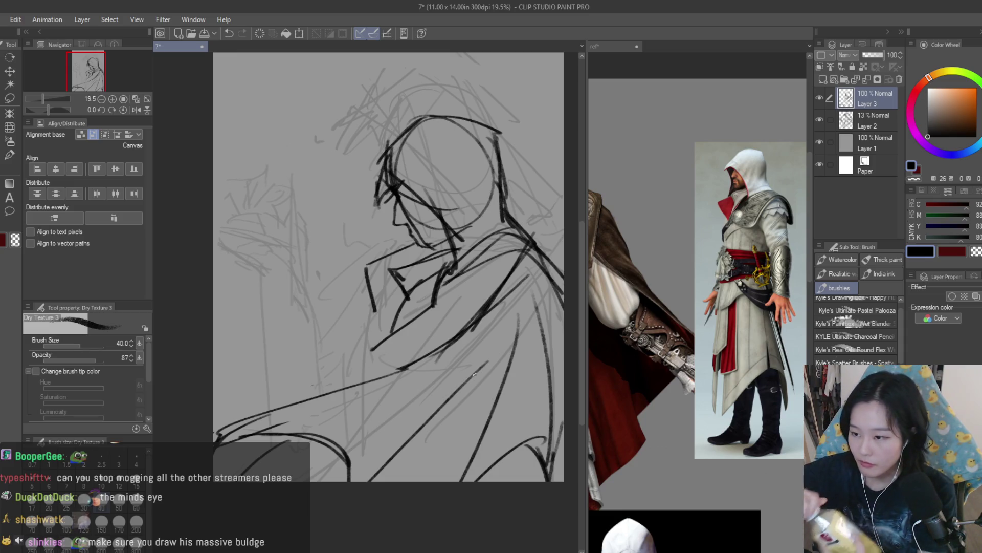
{"action": "scroll", "coordinate": [646, 250], "scroll_direction": "down", "scroll_amount": 1}
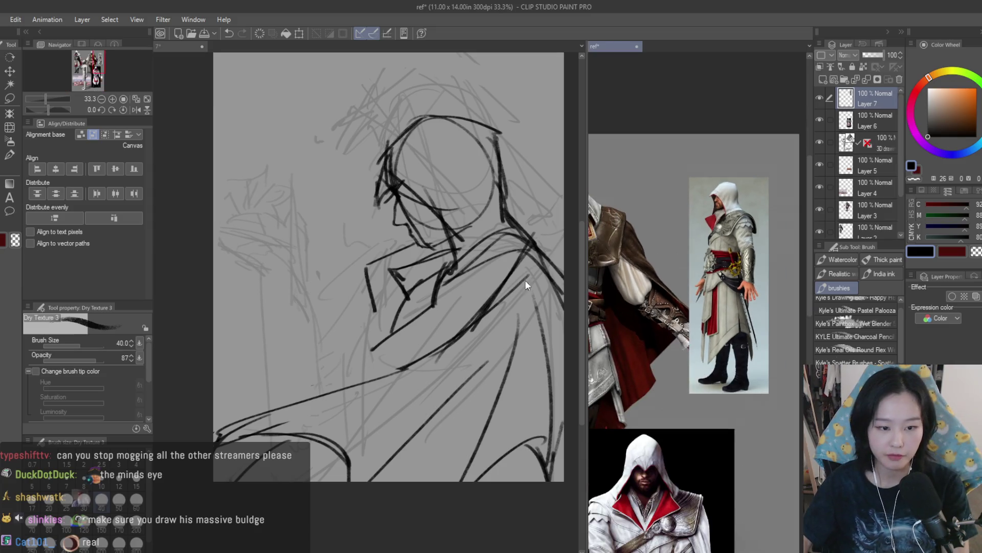
{"action": "scroll", "coordinate": [404, 330], "scroll_direction": "down", "scroll_amount": 1}
{"action": "key", "text": "ctrl+z"}
{"action": "mouse_move", "coordinate": [412, 349]}
{"action": "left_mouse_down"}
{"action": "mouse_move", "coordinate": [463, 331]}
{"action": "mouse_move", "coordinate": [463, 364]}
{"action": "left_mouse_up"}
{"action": "key", "text": "ctrl+z"}
{"action": "key", "text": "ctrl+z"}
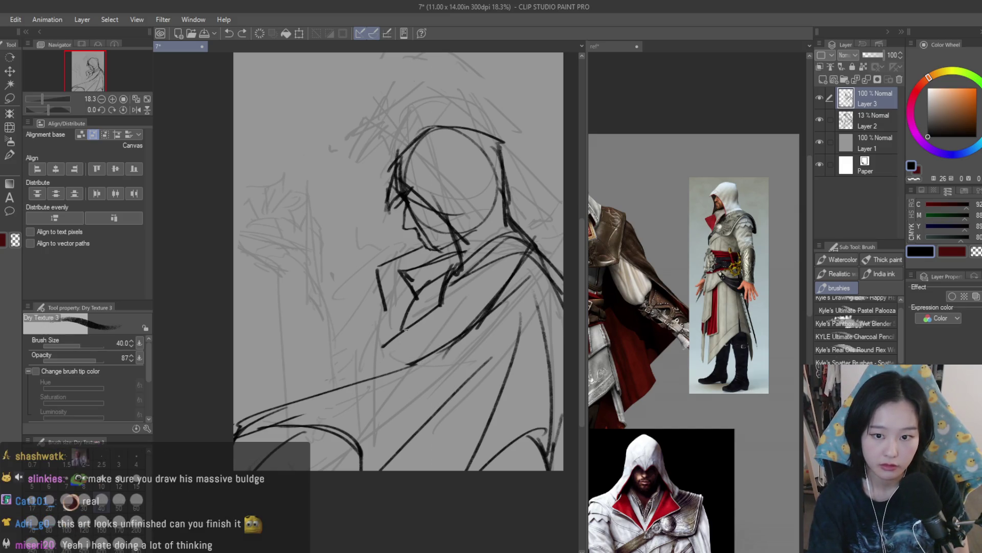
{"action": "left_click_drag", "start_coordinate": [402, 331], "coordinate": [431, 354]}
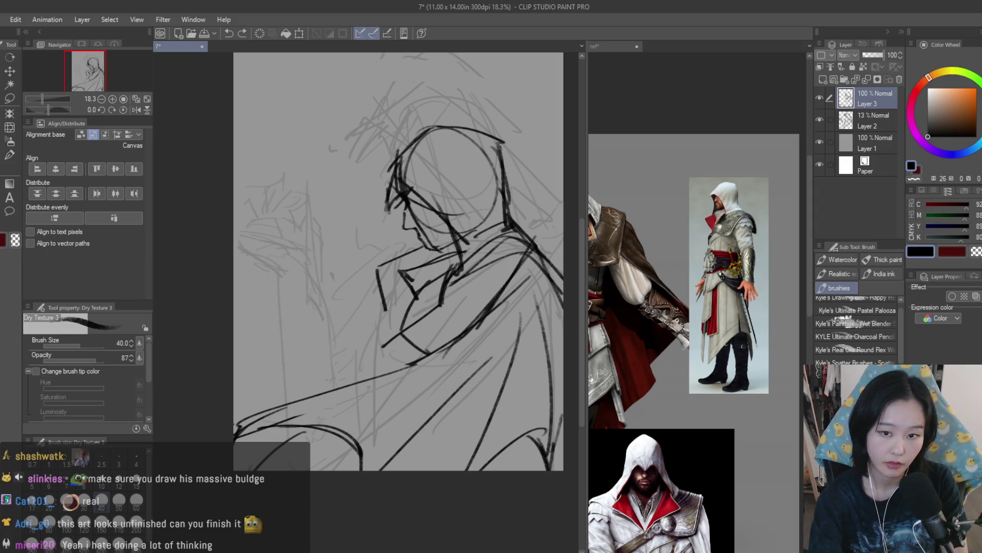
{"action": "left_click_drag", "start_coordinate": [404, 219], "coordinate": [401, 226]}
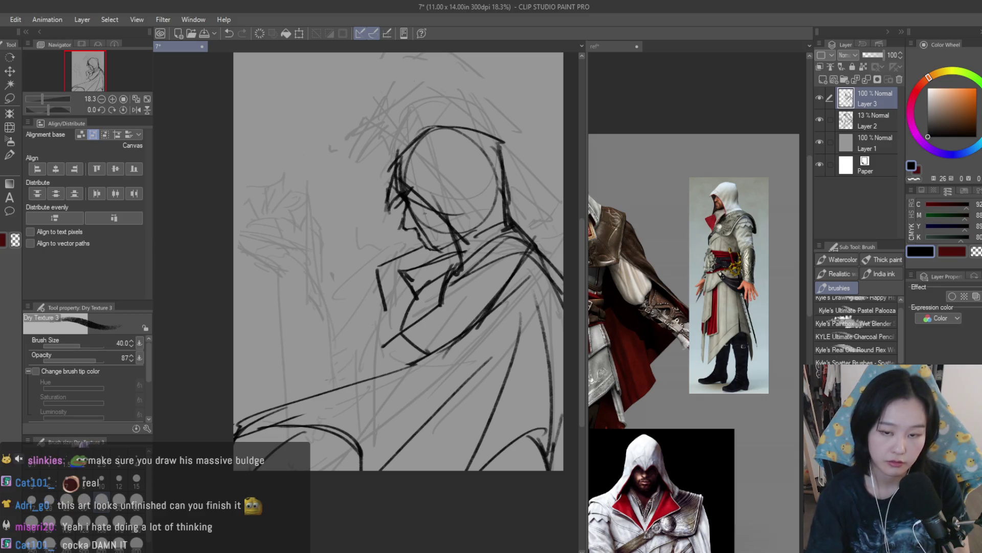
Step: Redraw the jaw and chin line with firm strokes after undoing misplaced attempts
{"action": "scroll", "coordinate": [734, 184], "scroll_direction": "up", "scroll_amount": 3}
{"action": "scroll", "coordinate": [434, 188], "scroll_direction": "up", "scroll_amount": 1}
{"action": "scroll", "coordinate": [434, 187], "scroll_direction": "up", "scroll_amount": 3}
{"action": "mouse_move", "coordinate": [404, 255]}
{"action": "left_mouse_down"}
{"action": "mouse_move", "coordinate": [463, 276]}
{"action": "mouse_move", "coordinate": [441, 320]}
{"action": "left_mouse_up"}
{"action": "key", "text": "ctrl+z"}
{"action": "key", "text": "ctrl+z"}
{"action": "mouse_move", "coordinate": [417, 276]}
{"action": "left_mouse_down"}
{"action": "mouse_move", "coordinate": [446, 325]}
{"action": "mouse_move", "coordinate": [474, 321]}
{"action": "mouse_move", "coordinate": [532, 282]}
{"action": "left_mouse_up"}
{"action": "key", "text": "ctrl+z"}
{"action": "left_click_drag", "start_coordinate": [456, 328], "coordinate": [548, 281]}
{"action": "scroll", "coordinate": [464, 277], "scroll_direction": "down", "scroll_amount": 5}
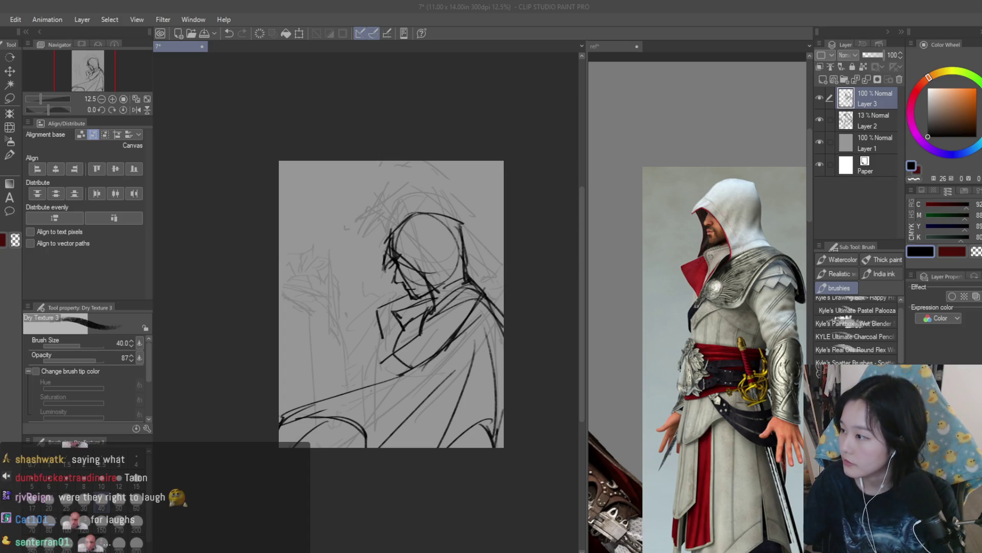
Step: Activate the ref document holding the Ezio reference layers
{"action": "left_click", "coordinate": [761, 207]}
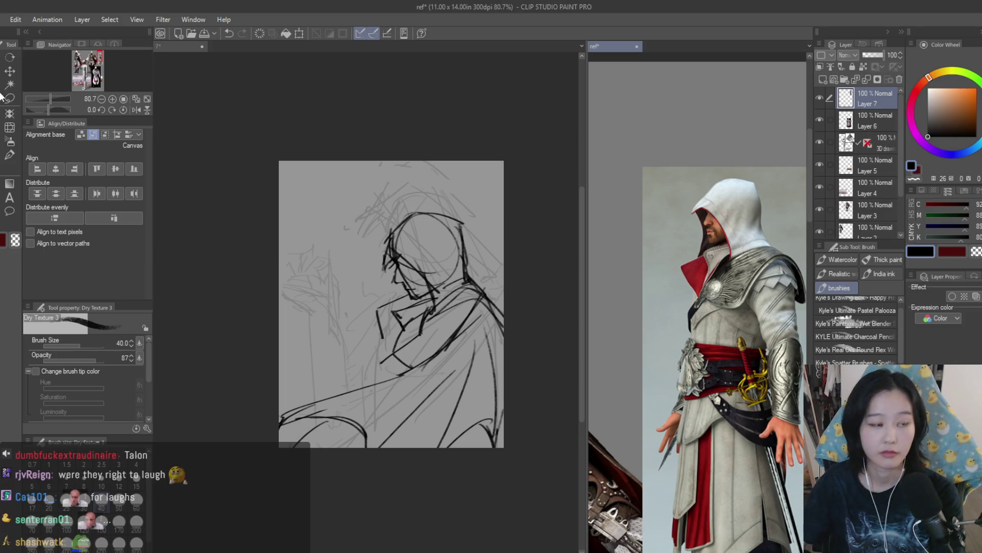
Step: Paste a hooded portrait onto the ref board, enlarge it, and move it up-left
{"action": "key", "text": "k"}
{"action": "scroll", "coordinate": [761, 206], "scroll_direction": "down", "scroll_amount": 3}
{"action": "key", "text": "ctrl+v"}
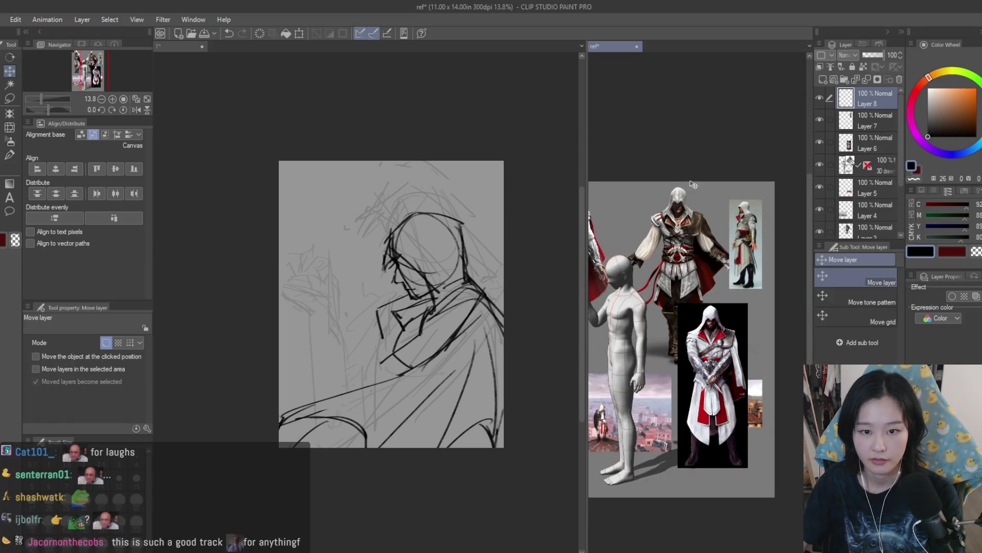
{"action": "scroll", "coordinate": [761, 207], "scroll_direction": "up", "scroll_amount": 3}
{"action": "key", "text": "ctrl+t"}
{"action": "left_click_drag", "start_coordinate": [756, 221], "coordinate": [781, 247]}
{"action": "key", "text": "Return"}
{"action": "left_click_drag", "start_coordinate": [739, 200], "coordinate": [722, 190]}
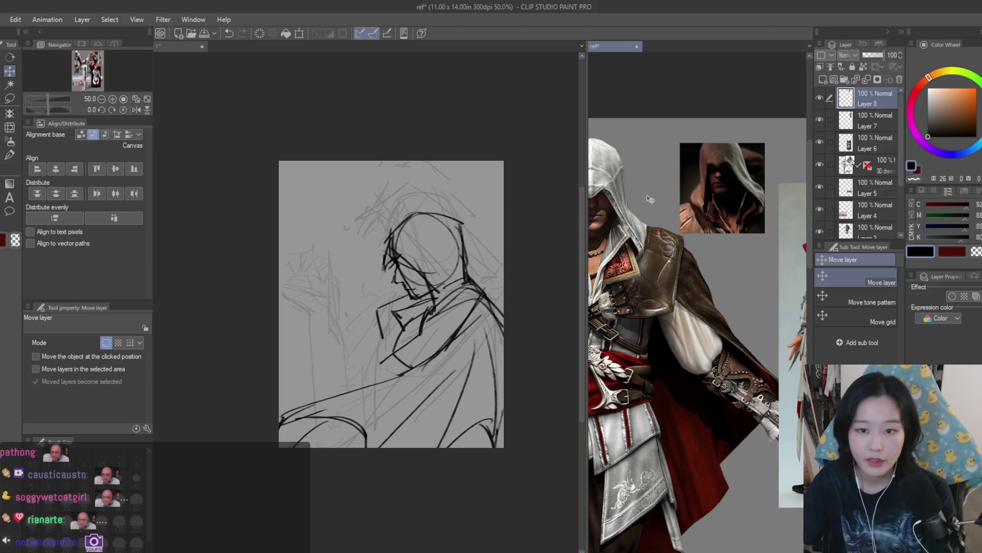
Step: Paste the hooded-face image as a new layer and shift it left
{"action": "scroll", "coordinate": [605, 233], "scroll_direction": "down", "scroll_amount": 3}
{"action": "key", "text": "ctrl+shift+n"}
{"action": "scroll", "coordinate": [605, 233], "scroll_direction": "up", "scroll_amount": 2}
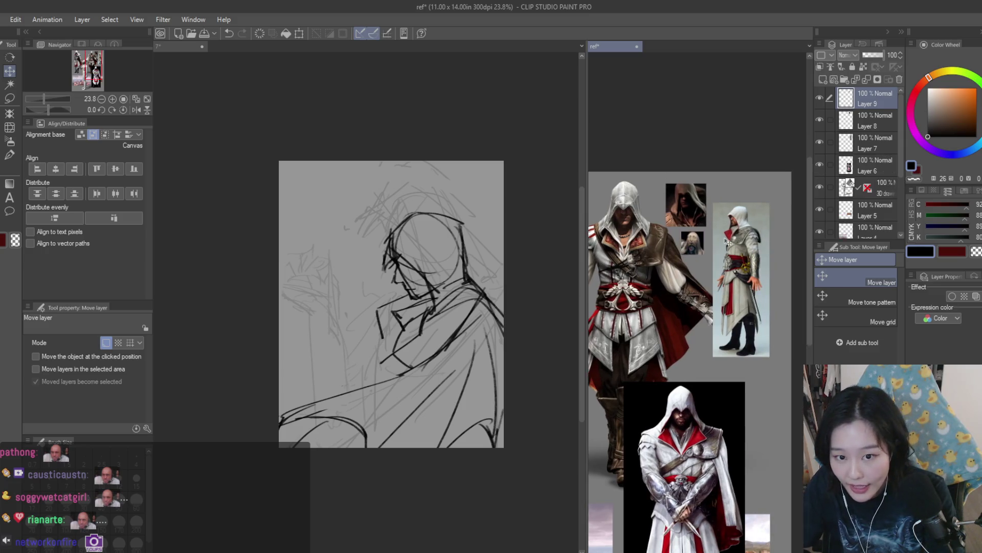
{"action": "left_click_drag", "start_coordinate": [714, 271], "coordinate": [679, 249]}
{"action": "scroll", "coordinate": [679, 249], "scroll_direction": "up", "scroll_amount": 1}
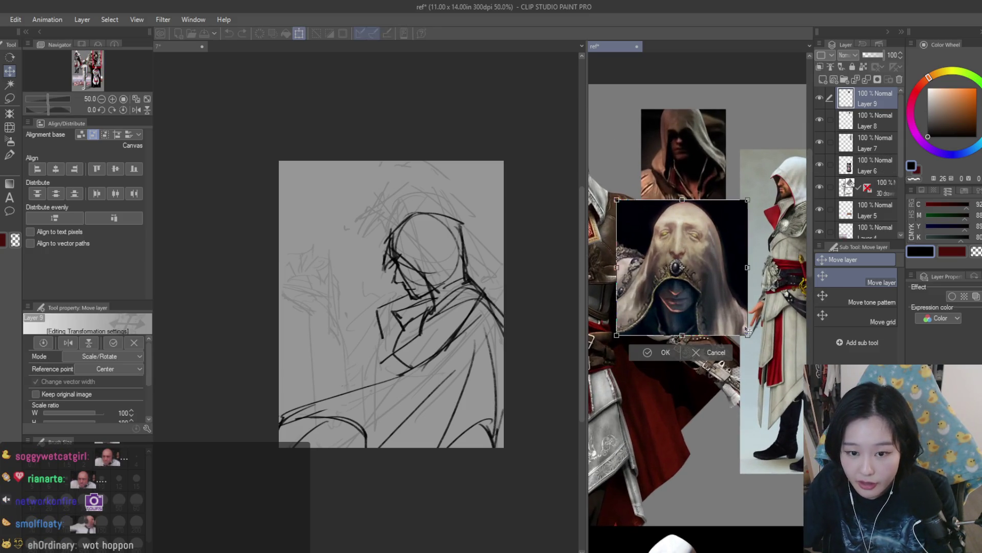
{"action": "scroll", "coordinate": [712, 250], "scroll_direction": "up", "scroll_amount": 1}
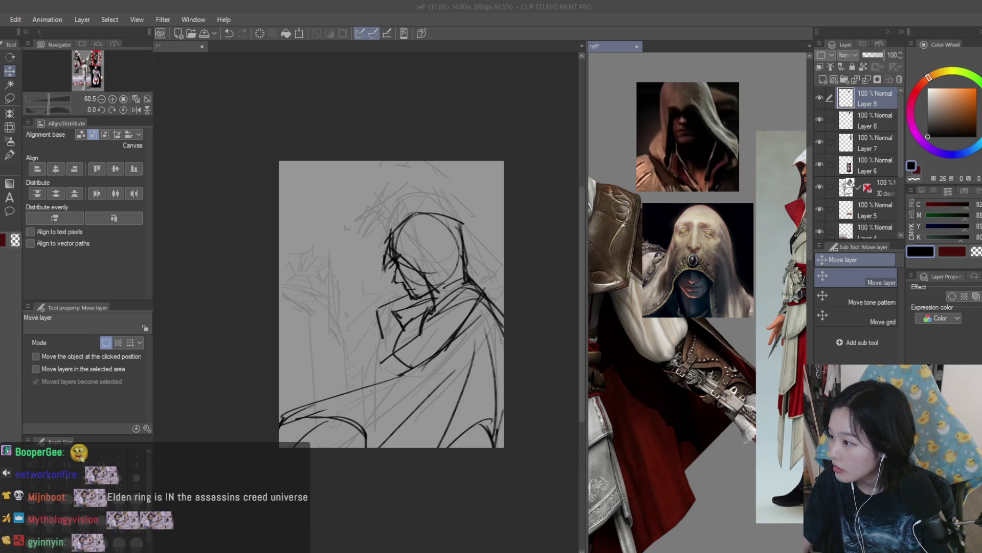
Step: Paste the bald-head image and move it left beside the other references
{"action": "scroll", "coordinate": [664, 255], "scroll_direction": "down", "scroll_amount": 5}
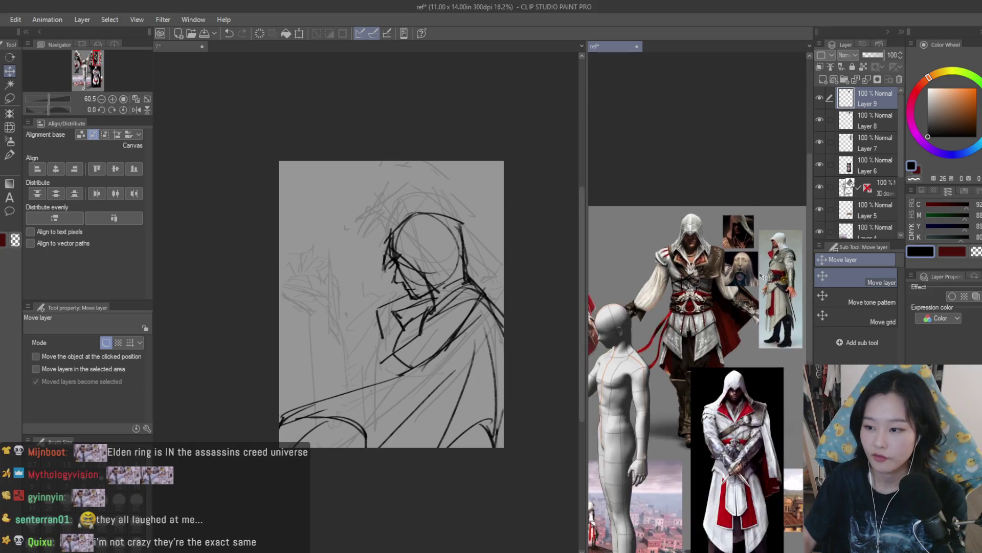
{"action": "key", "text": "ctrl+v"}
{"action": "scroll", "coordinate": [664, 256], "scroll_direction": "down", "scroll_amount": 1}
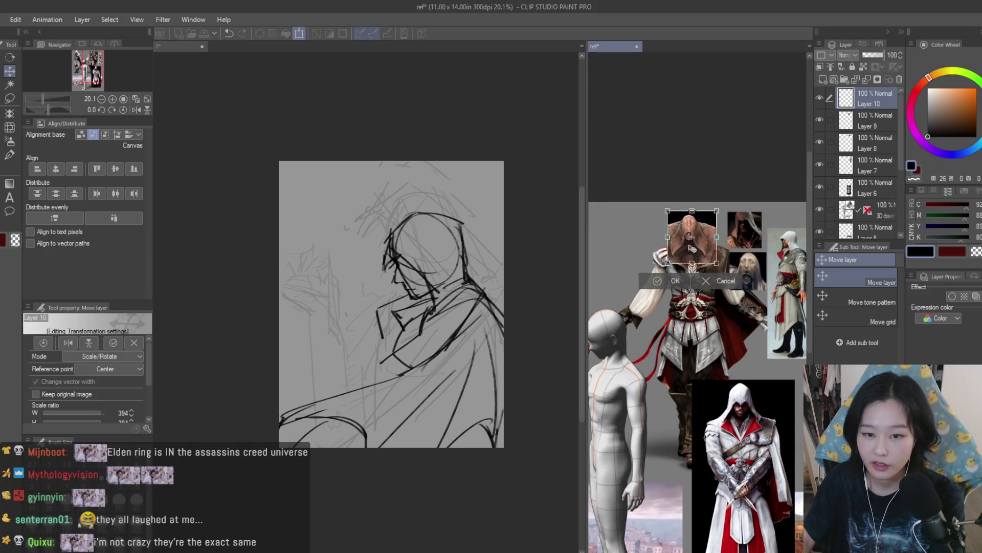
{"action": "scroll", "coordinate": [738, 237], "scroll_direction": "up", "scroll_amount": 5}
{"action": "scroll", "coordinate": [776, 233], "scroll_direction": "down", "scroll_amount": 3}
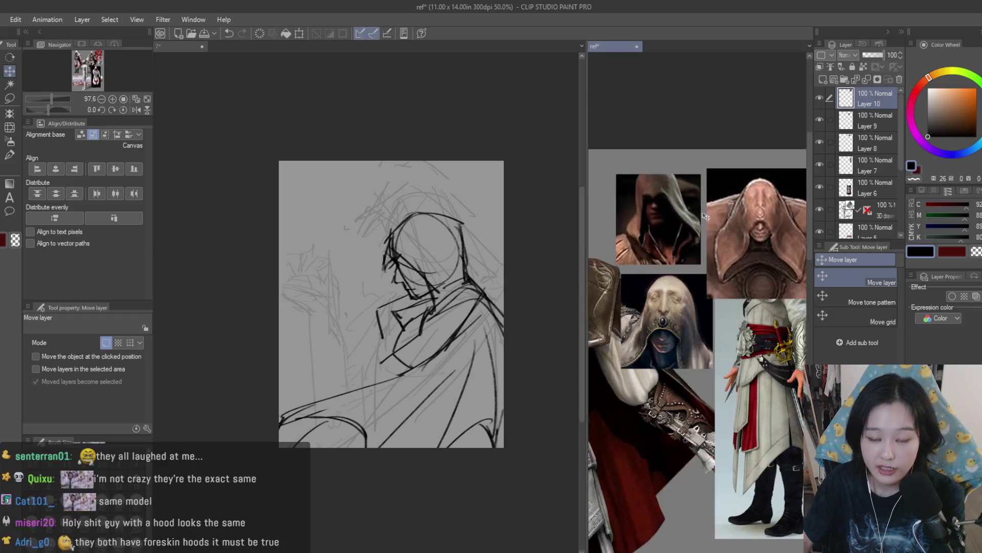
{"action": "scroll", "coordinate": [777, 234], "scroll_direction": "down", "scroll_amount": 2}
{"action": "left_click_drag", "start_coordinate": [722, 239], "coordinate": [645, 243]}
{"action": "scroll", "coordinate": [645, 243], "scroll_direction": "up", "scroll_amount": 1}
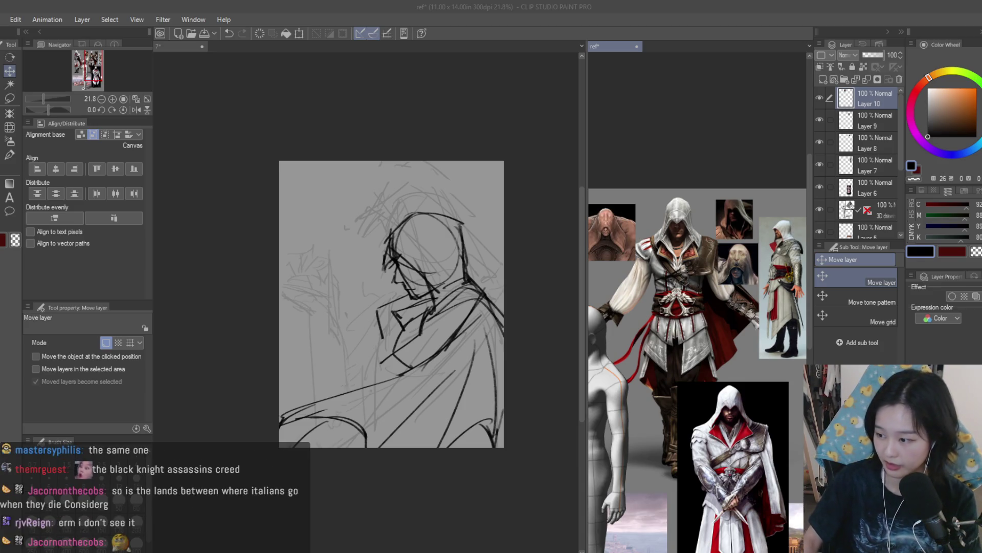
Step: Return to the Ezio sketch canvas with the Dry Texture 3 brush selected
{"action": "left_click", "coordinate": [803, 5]}
{"action": "key", "text": "b"}
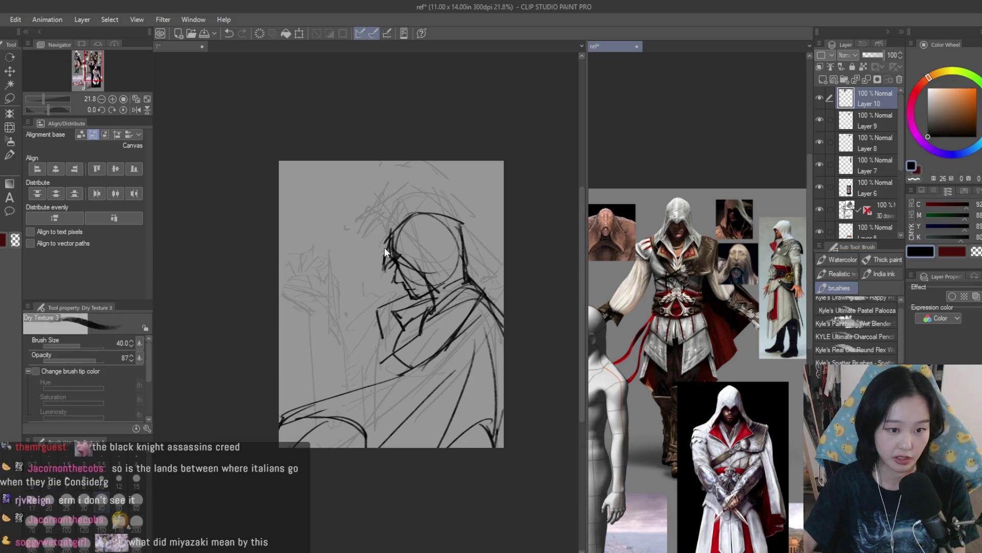
{"action": "scroll", "coordinate": [437, 258], "scroll_direction": "up", "scroll_amount": 5}
{"action": "left_click", "coordinate": [759, 233]}
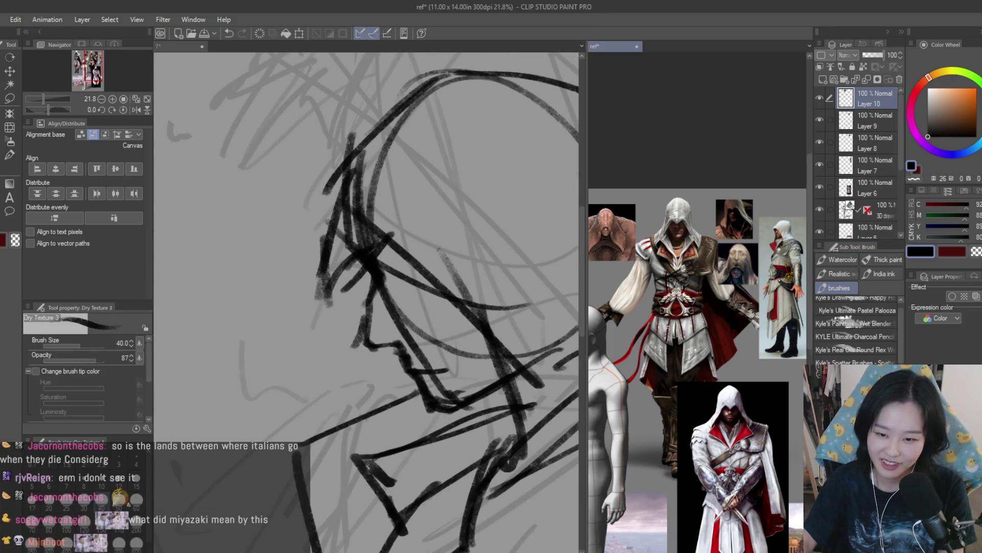
{"action": "scroll", "coordinate": [759, 233], "scroll_direction": "up", "scroll_amount": 3}
{"action": "left_click", "coordinate": [865, 123]}
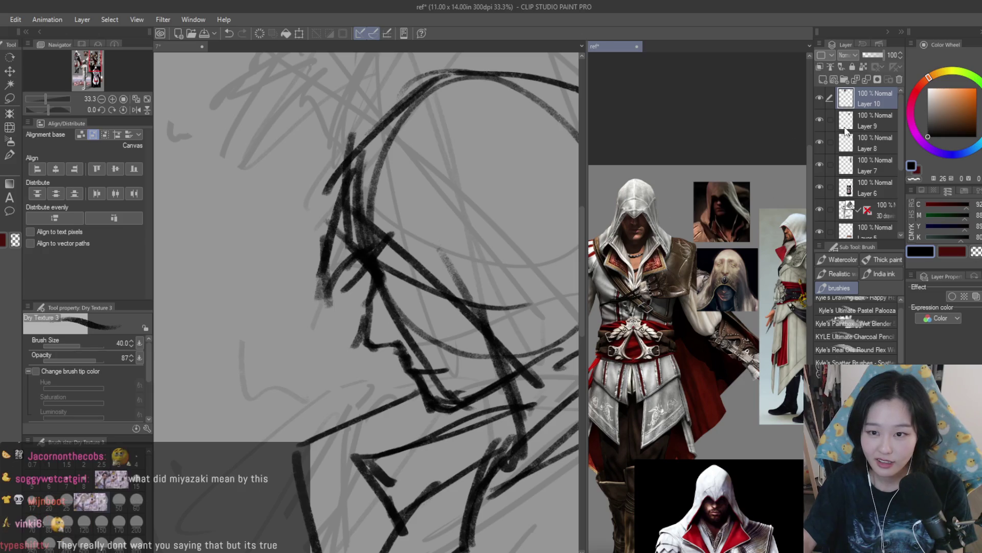
{"action": "left_click", "coordinate": [899, 79]}
{"action": "scroll", "coordinate": [368, 246], "scroll_direction": "up", "scroll_amount": 2}
{"action": "mouse_move", "coordinate": [399, 435]}
{"action": "left_mouse_down"}
{"action": "mouse_move", "coordinate": [516, 404]}
{"action": "mouse_move", "coordinate": [547, 381]}
{"action": "left_mouse_up"}
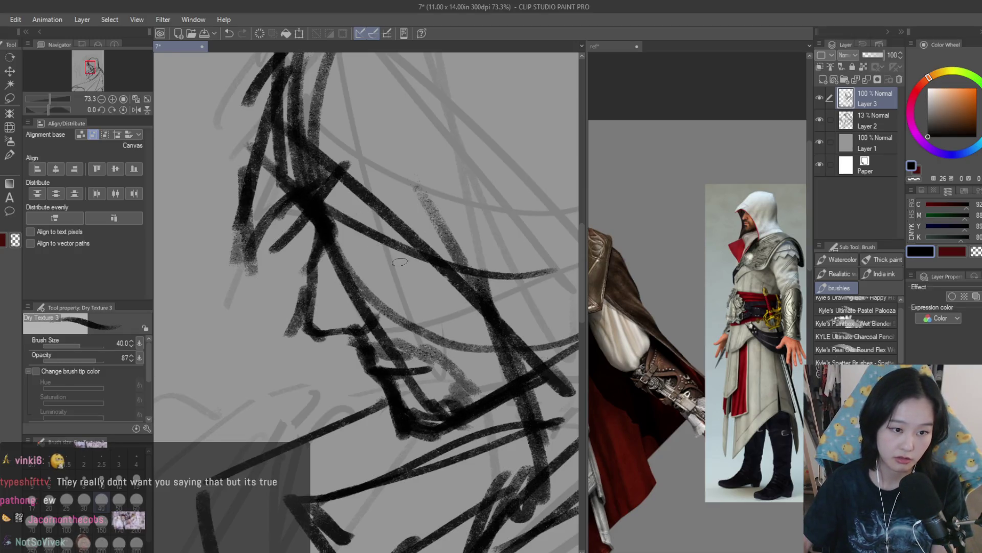
{"action": "scroll", "coordinate": [409, 261], "scroll_direction": "down", "scroll_amount": 2}
Step: Shade the brow, redraw the nose to the nostril, and erase part of it with a size-100 eraser
{"action": "mouse_move", "coordinate": [409, 259]}
{"action": "left_mouse_down"}
{"action": "mouse_move", "coordinate": [440, 286]}
{"action": "mouse_move", "coordinate": [379, 243]}
{"action": "left_mouse_up"}
{"action": "scroll", "coordinate": [363, 271], "scroll_direction": "up", "scroll_amount": 1}
{"action": "mouse_move", "coordinate": [360, 279]}
{"action": "left_mouse_down"}
{"action": "mouse_move", "coordinate": [353, 318]}
{"action": "mouse_move", "coordinate": [387, 331]}
{"action": "left_mouse_up"}
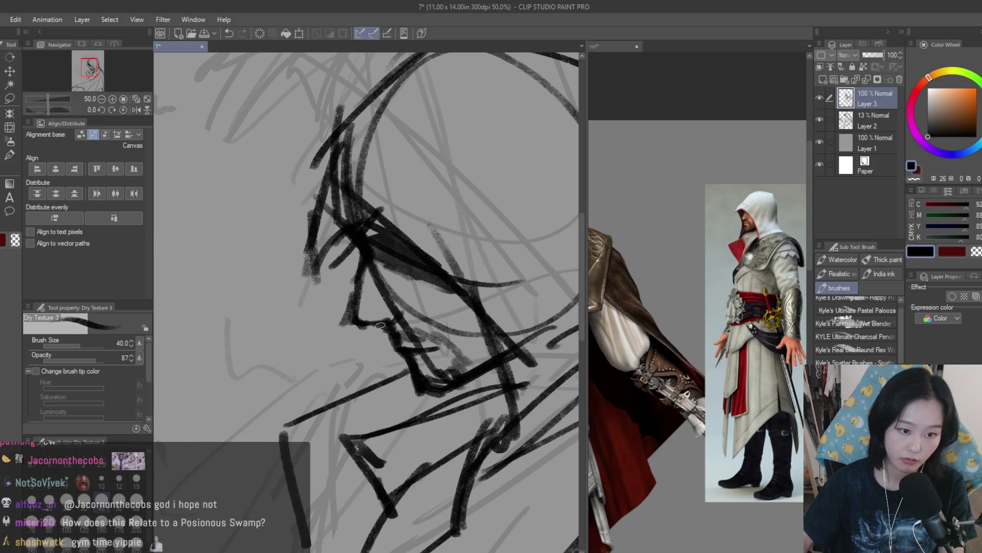
{"action": "key", "text": "e"}
{"action": "key", "text": "bracketleft"}
{"action": "key", "text": "bracketleft"}
{"action": "key", "text": "bracketleft"}
{"action": "mouse_move", "coordinate": [389, 327]}
{"action": "left_mouse_down"}
{"action": "mouse_move", "coordinate": [404, 343]}
{"action": "mouse_move", "coordinate": [385, 349]}
{"action": "mouse_move", "coordinate": [436, 344]}
{"action": "left_mouse_up"}
{"action": "scroll", "coordinate": [436, 344], "scroll_direction": "down", "scroll_amount": 3}
{"action": "scroll", "coordinate": [436, 344], "scroll_direction": "down", "scroll_amount": 2}
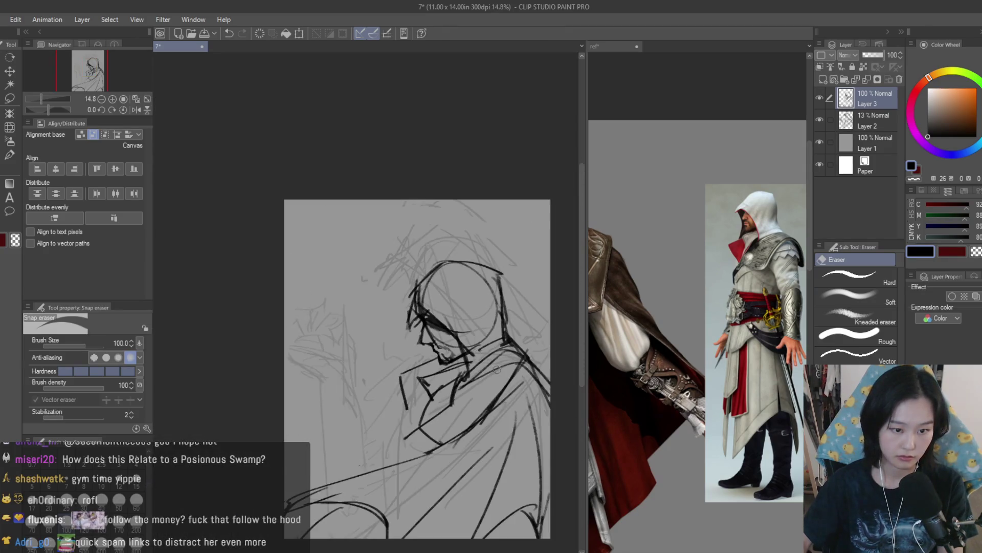
Step: Strengthen the collar, chest and under-chin lines with several textured-brush strokes
{"action": "key", "text": "b"}
{"action": "scroll", "coordinate": [426, 368], "scroll_direction": "up", "scroll_amount": 1}
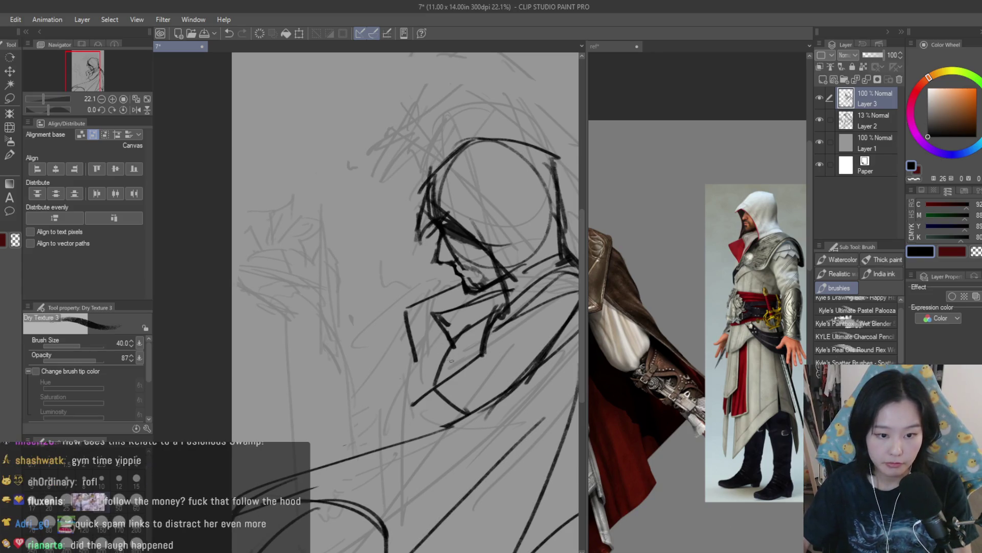
{"action": "mouse_move", "coordinate": [489, 321]}
{"action": "left_mouse_down"}
{"action": "mouse_move", "coordinate": [480, 359]}
{"action": "mouse_move", "coordinate": [427, 402]}
{"action": "left_mouse_up"}
{"action": "left_click_drag", "start_coordinate": [497, 307], "coordinate": [455, 346]}
{"action": "left_click_drag", "start_coordinate": [490, 313], "coordinate": [425, 388]}
{"action": "mouse_move", "coordinate": [514, 280]}
{"action": "left_mouse_down"}
{"action": "mouse_move", "coordinate": [463, 295]}
{"action": "mouse_move", "coordinate": [441, 341]}
{"action": "left_mouse_up"}
{"action": "left_click_drag", "start_coordinate": [491, 290], "coordinate": [421, 319]}
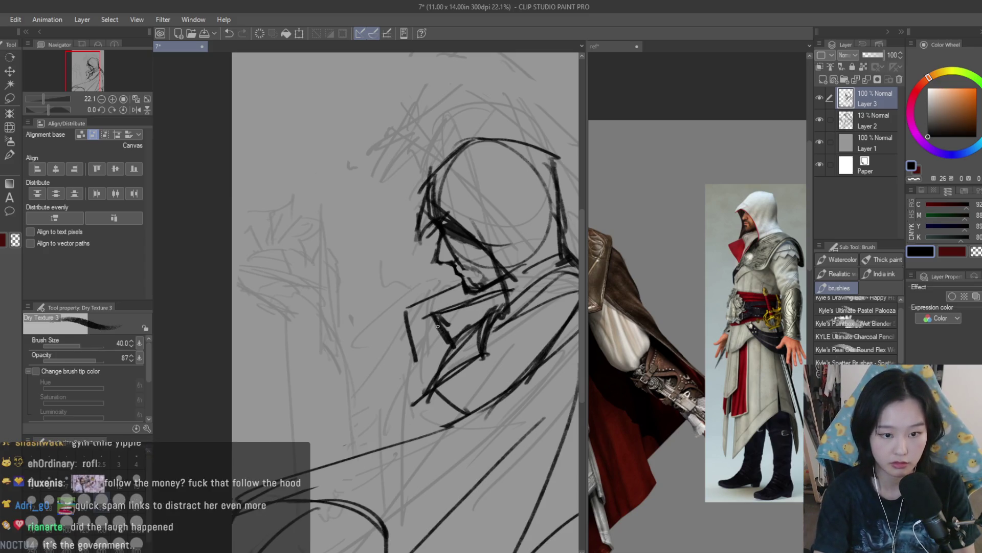
{"action": "scroll", "coordinate": [481, 290], "scroll_direction": "up", "scroll_amount": 2}
{"action": "scroll", "coordinate": [478, 290], "scroll_direction": "down", "scroll_amount": 2}
{"action": "scroll", "coordinate": [430, 324], "scroll_direction": "up", "scroll_amount": 5}
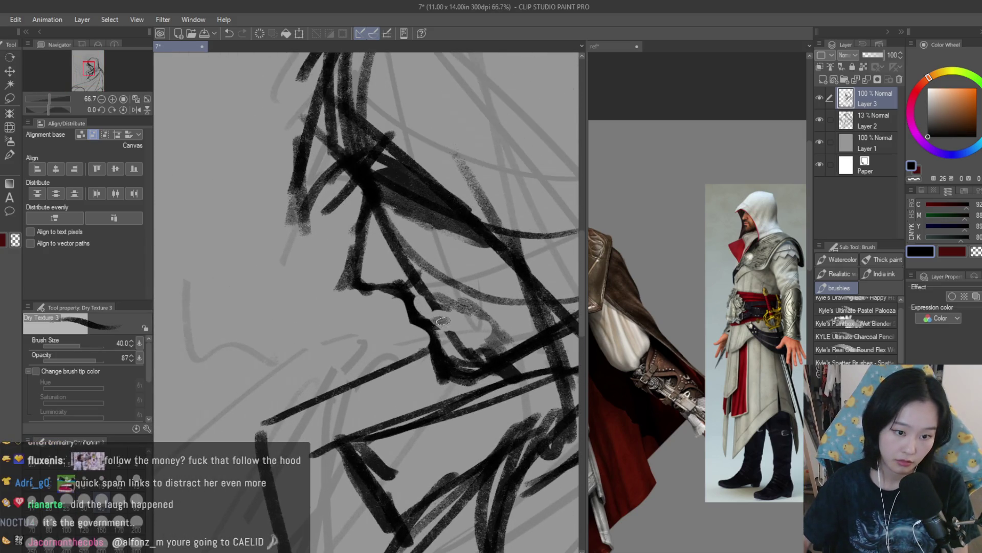
{"action": "scroll", "coordinate": [471, 323], "scroll_direction": "down", "scroll_amount": 5}
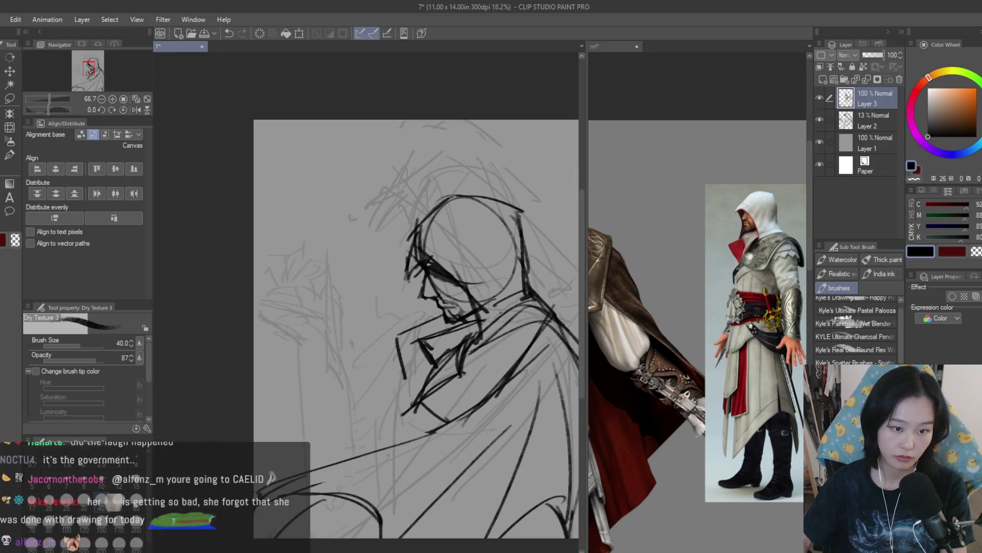
{"action": "scroll", "coordinate": [208, 192], "scroll_direction": "up", "scroll_amount": 3}
Step: Lasso the nose strokes, nudge them into place, and deselect
{"action": "left_click", "coordinate": [9, 97]}
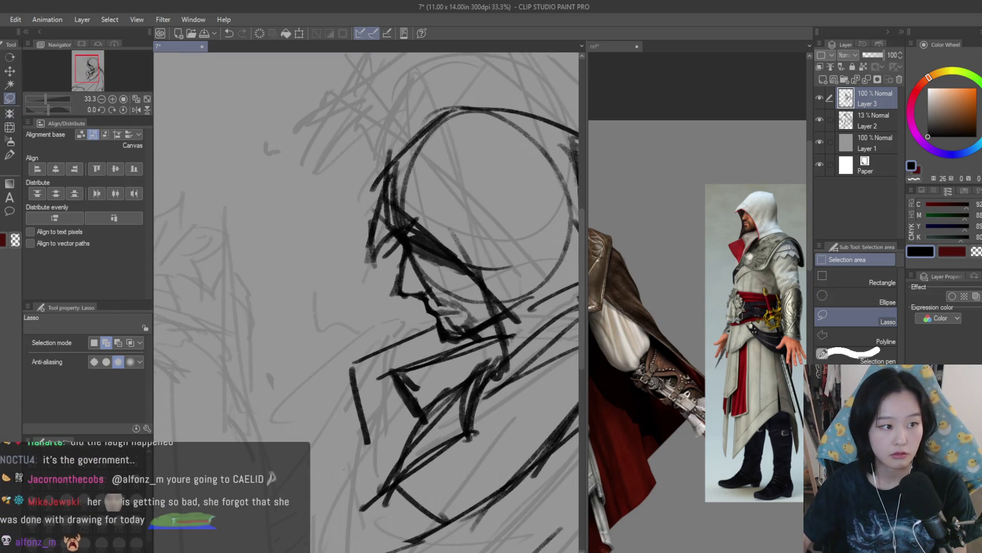
{"action": "scroll", "coordinate": [401, 306], "scroll_direction": "up", "scroll_amount": 2}
{"action": "left_click_drag", "start_coordinate": [401, 305], "coordinate": [394, 298]}
{"action": "key", "text": "k"}
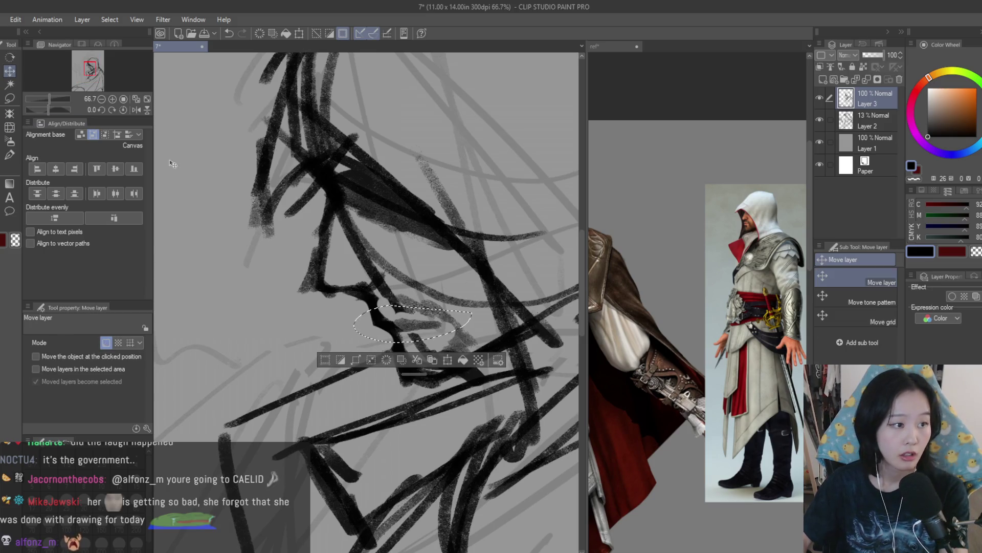
{"action": "key", "text": "ctrl+d"}
{"action": "scroll", "coordinate": [485, 318], "scroll_direction": "down", "scroll_amount": 4}
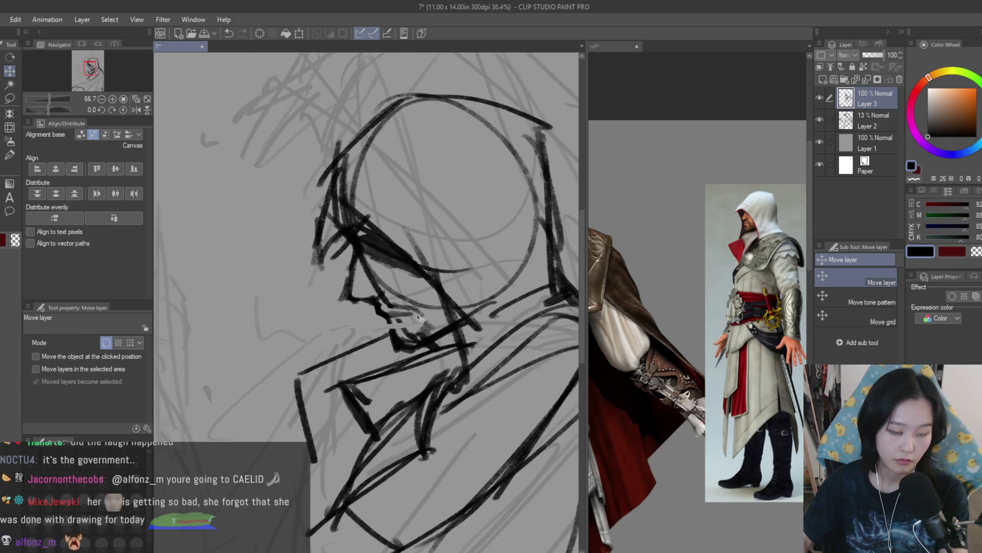
Step: Retry the diagonal collar strokes below the chin with the Dry Texture 3 brush, undoing misses
{"action": "scroll", "coordinate": [485, 319], "scroll_direction": "up", "scroll_amount": 1}
{"action": "key", "text": "b"}
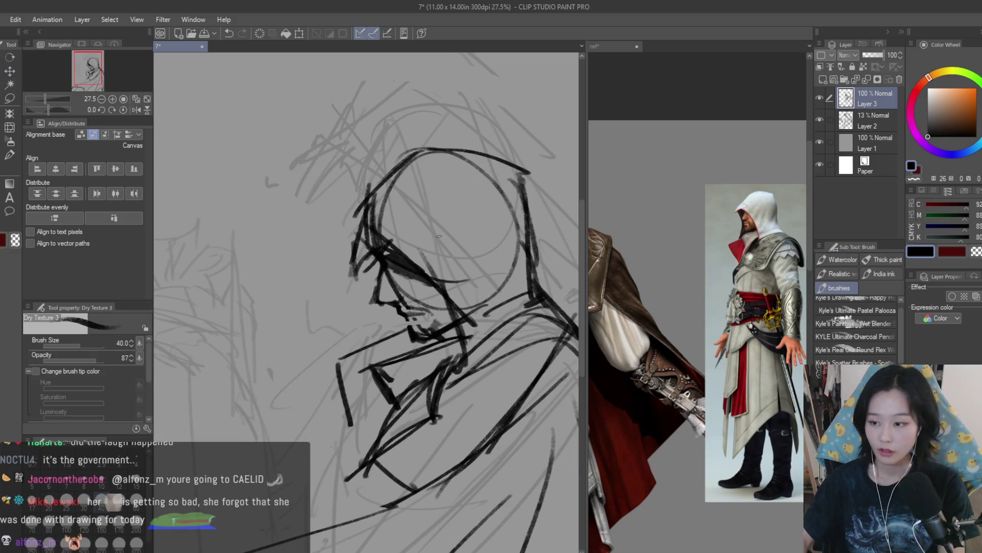
{"action": "scroll", "coordinate": [341, 347], "scroll_direction": "up", "scroll_amount": 3}
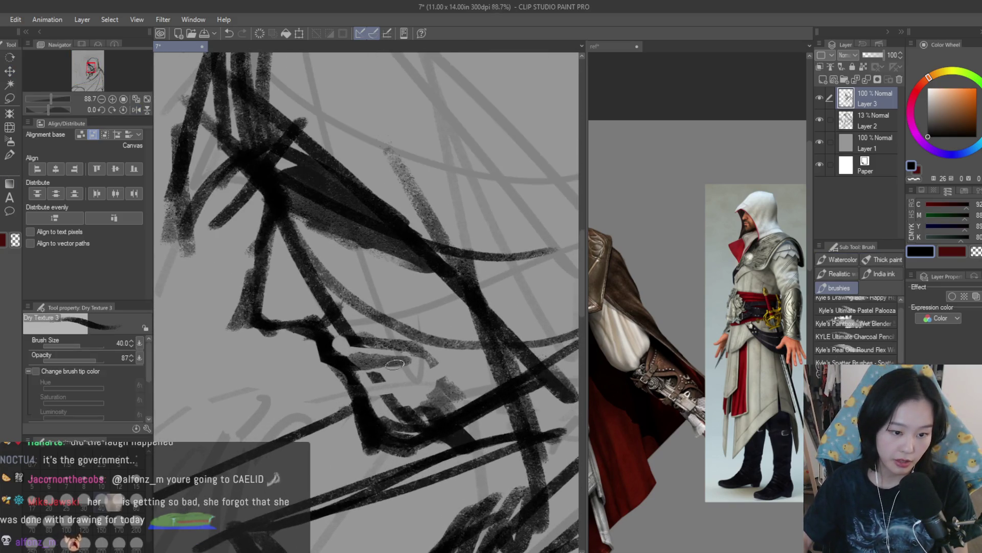
{"action": "scroll", "coordinate": [340, 353], "scroll_direction": "down", "scroll_amount": 5}
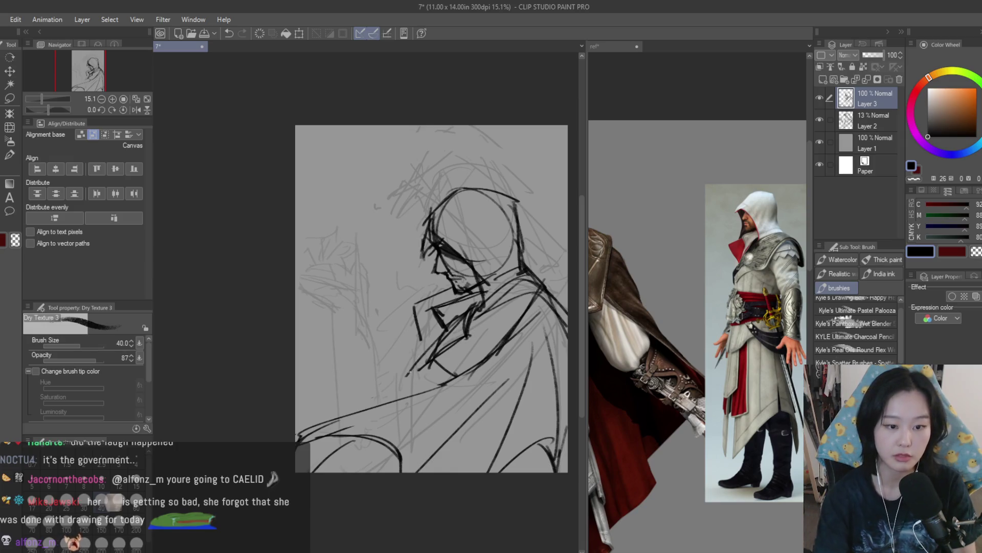
{"action": "left_click_drag", "start_coordinate": [436, 345], "coordinate": [398, 389]}
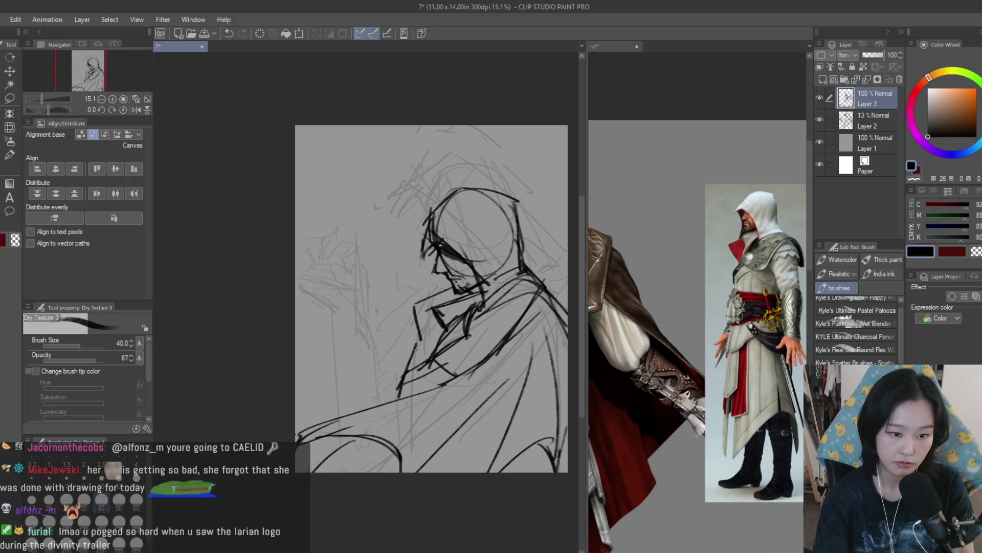
{"action": "scroll", "coordinate": [734, 280], "scroll_direction": "down", "scroll_amount": 5}
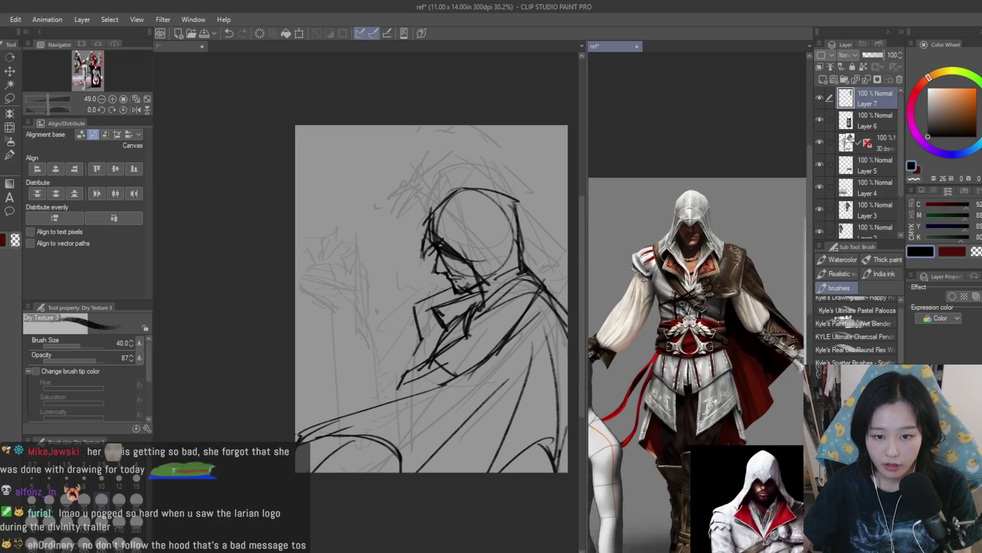
{"action": "scroll", "coordinate": [700, 307], "scroll_direction": "up", "scroll_amount": 3}
{"action": "left_click", "coordinate": [403, 375]}
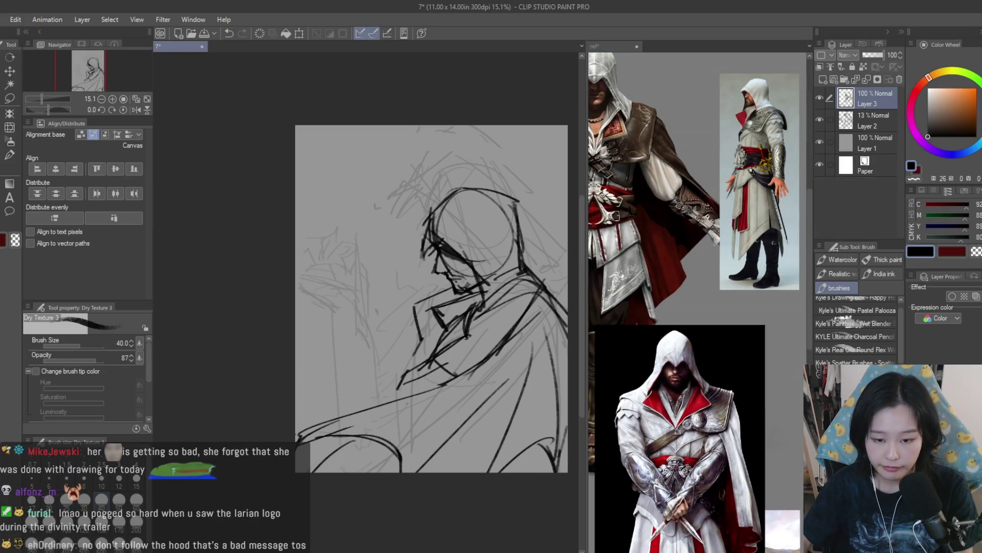
{"action": "scroll", "coordinate": [403, 375], "scroll_direction": "up", "scroll_amount": 1}
{"action": "key", "text": "ctrl+z"}
{"action": "left_click_drag", "start_coordinate": [399, 358], "coordinate": [399, 402]}
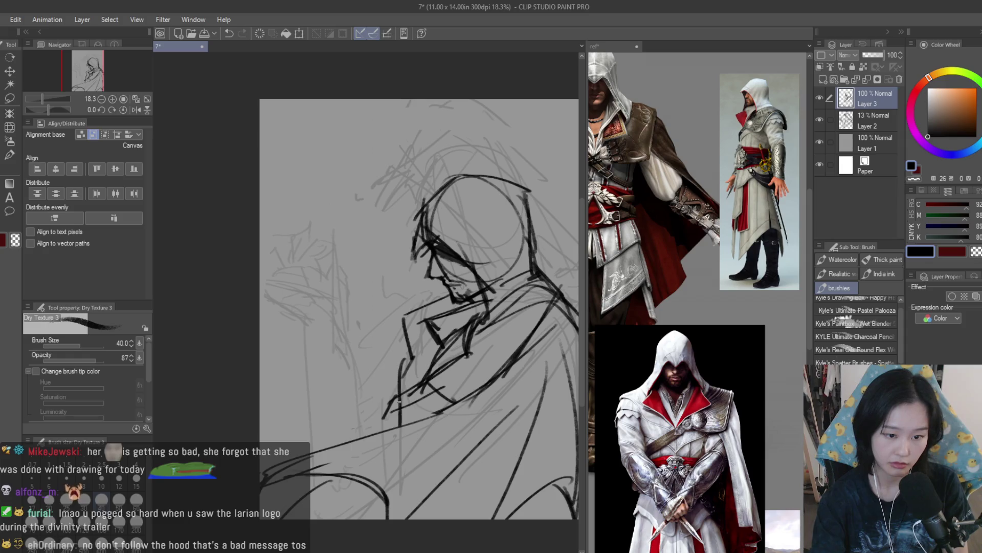
{"action": "key", "text": "ctrl+z"}
{"action": "left_click_drag", "start_coordinate": [402, 319], "coordinate": [419, 385]}
{"action": "key", "text": "ctrl+z"}
{"action": "key", "text": "ctrl+z"}
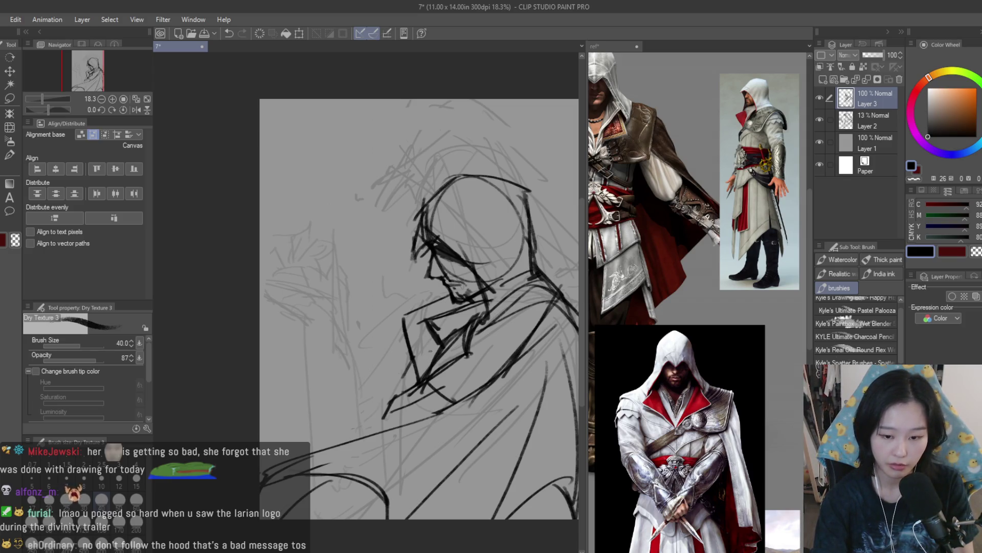
{"action": "key", "text": "ctrl+z"}
{"action": "left_click_drag", "start_coordinate": [449, 298], "coordinate": [393, 329]}
{"action": "key", "text": "ctrl+z"}
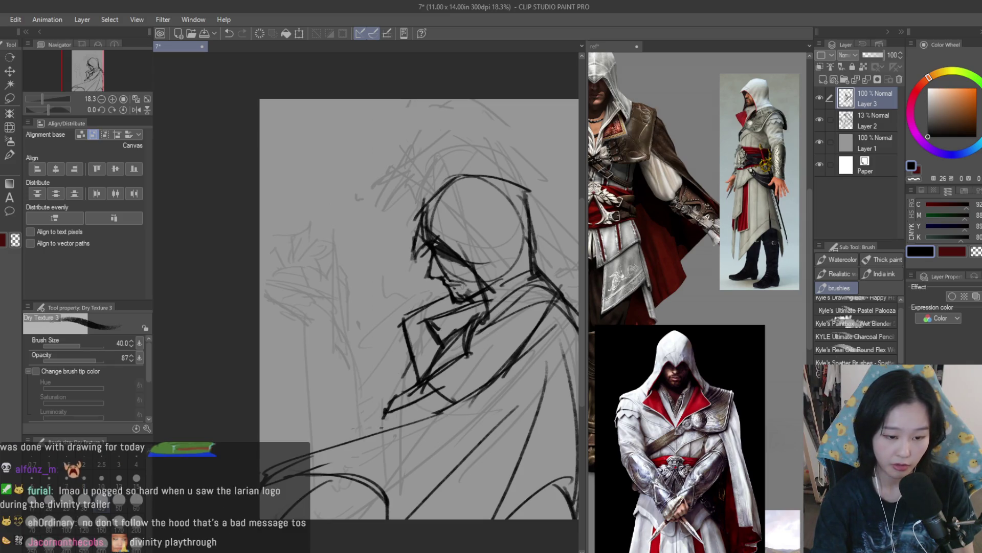
Step: Check the reference, then redraw the long vertical front edge of the collar several times
{"action": "left_click", "coordinate": [726, 302]}
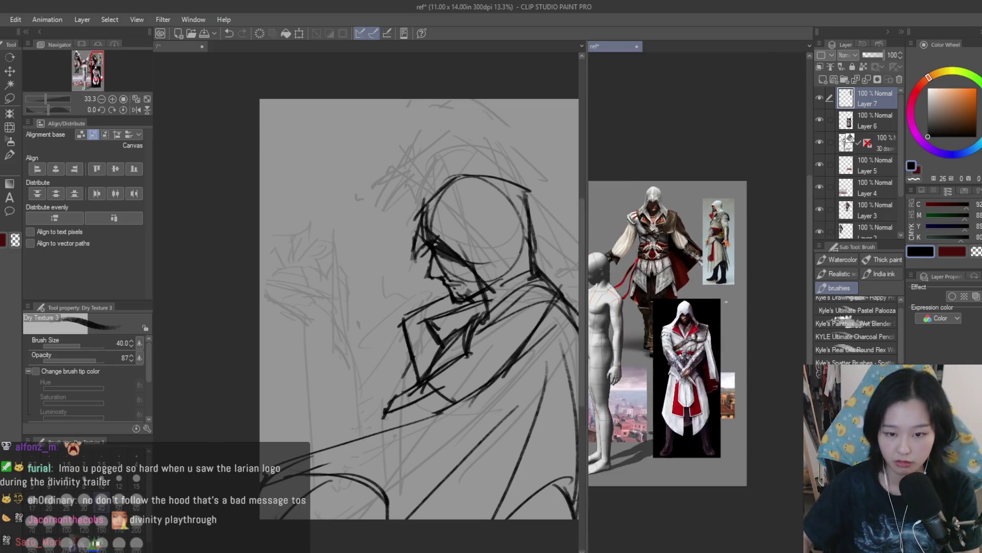
{"action": "scroll", "coordinate": [726, 301], "scroll_direction": "up", "scroll_amount": 2}
{"action": "left_click", "coordinate": [396, 376]}
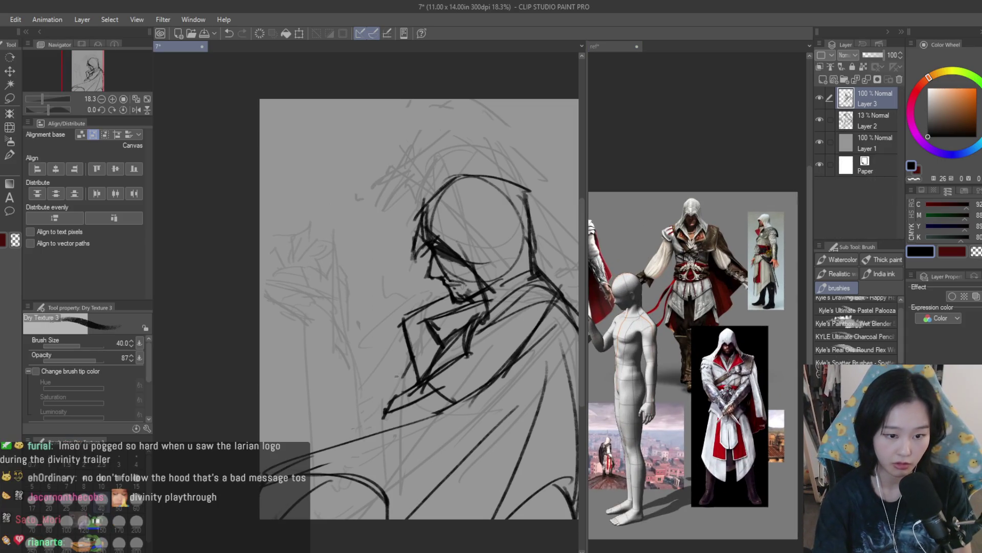
{"action": "key", "text": "ctrl+z"}
{"action": "left_click_drag", "start_coordinate": [401, 342], "coordinate": [391, 378]}
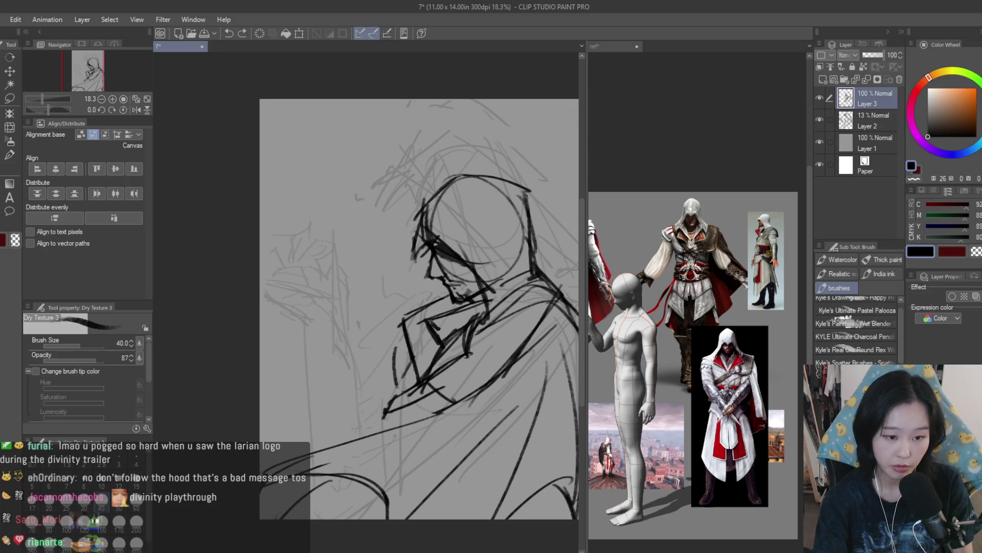
{"action": "key", "text": "ctrl+z"}
{"action": "left_click_drag", "start_coordinate": [393, 352], "coordinate": [393, 427]}
{"action": "key", "text": "ctrl+z"}
{"action": "key", "text": "ctrl+z"}
{"action": "left_click_drag", "start_coordinate": [398, 353], "coordinate": [392, 426]}
{"action": "key", "text": "ctrl+z"}
{"action": "left_click_drag", "start_coordinate": [402, 356], "coordinate": [399, 426]}
{"action": "key", "text": "ctrl+z"}
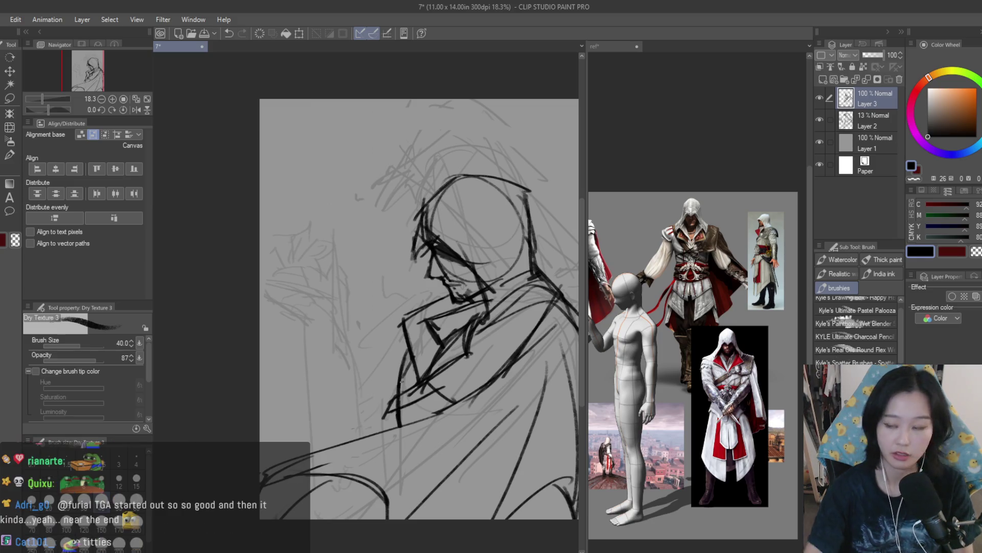
{"action": "key", "text": "e"}
{"action": "scroll", "coordinate": [404, 396], "scroll_direction": "up", "scroll_amount": 1}
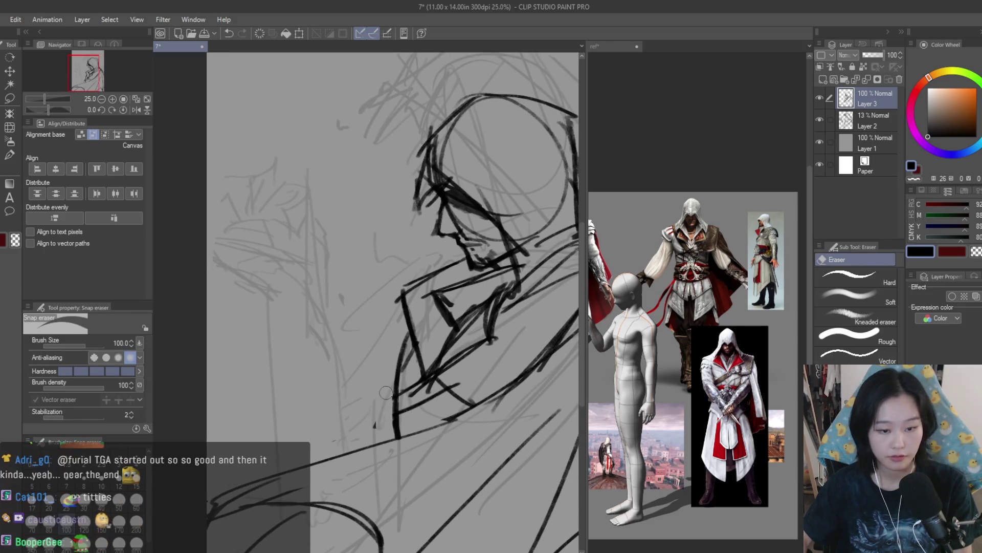
Step: Erase a thin stray line by the face and turn off the mirrored canvas view
{"action": "scroll", "coordinate": [375, 359], "scroll_direction": "down", "scroll_amount": 2}
{"action": "left_click_drag", "start_coordinate": [374, 359], "coordinate": [292, 361]}
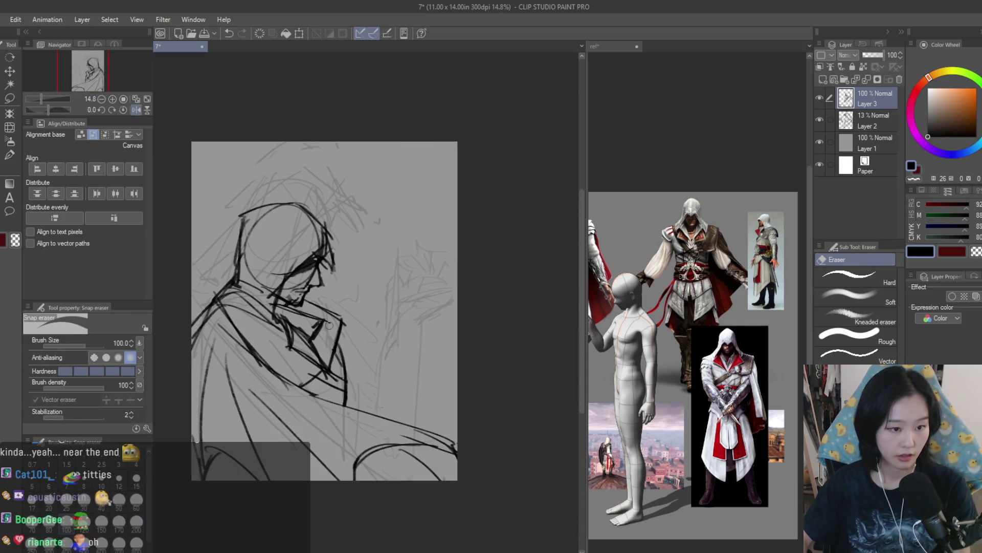
{"action": "scroll", "coordinate": [360, 369], "scroll_direction": "up", "scroll_amount": 3}
{"action": "left_click_drag", "start_coordinate": [359, 368], "coordinate": [362, 385]}
{"action": "scroll", "coordinate": [349, 381], "scroll_direction": "down", "scroll_amount": 4}
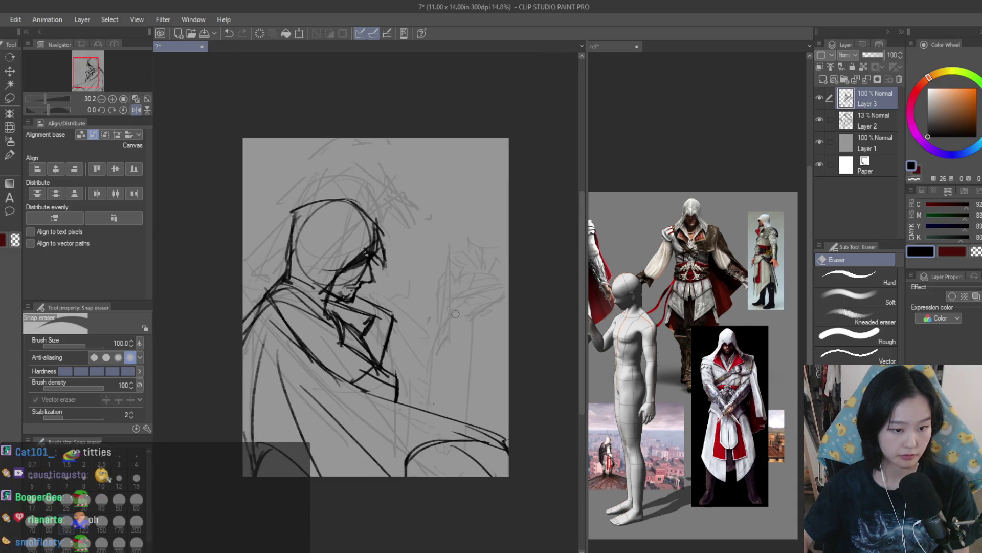
{"action": "key", "text": "h"}
{"action": "key", "text": "b"}
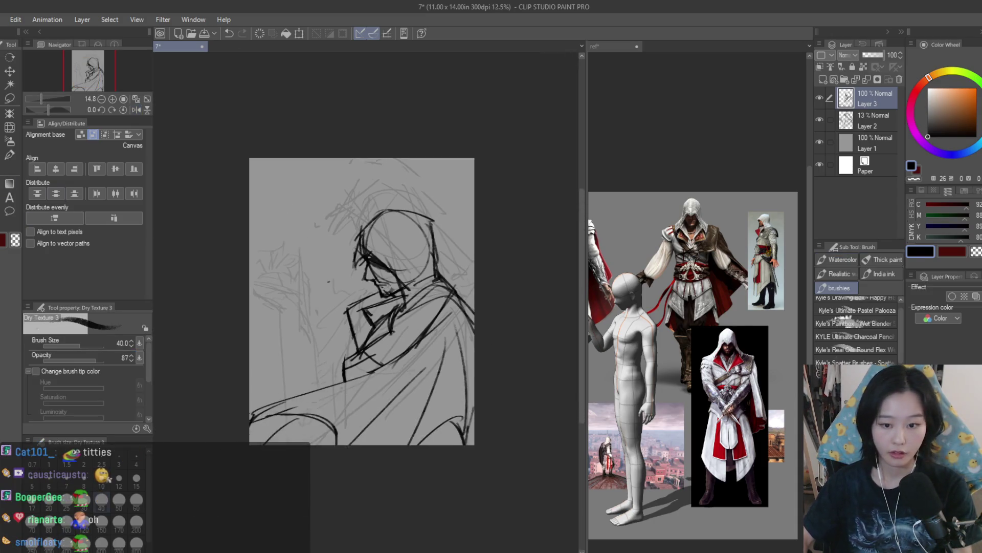
{"action": "scroll", "coordinate": [288, 298], "scroll_direction": "up", "scroll_amount": 2}
{"action": "scroll", "coordinate": [377, 308], "scroll_direction": "up", "scroll_amount": 1}
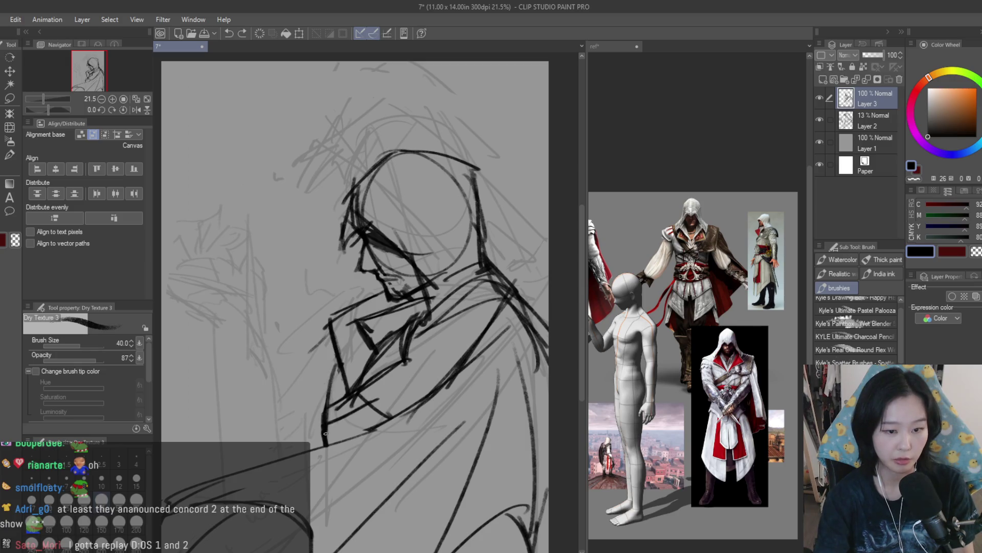
Step: Try a dark vertical stroke at the collar, then undo it
{"action": "left_click_drag", "start_coordinate": [333, 369], "coordinate": [330, 445]}
{"action": "key", "text": "ctrl+z"}
{"action": "key", "text": "ctrl+z"}
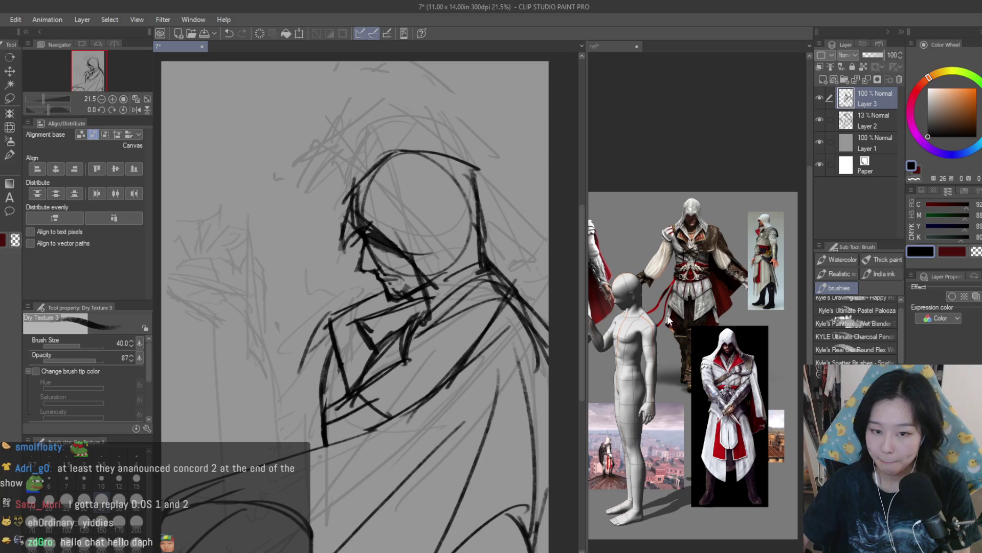
{"action": "scroll", "coordinate": [667, 315], "scroll_direction": "up", "scroll_amount": 5}
{"action": "scroll", "coordinate": [353, 308], "scroll_direction": "up", "scroll_amount": 1}
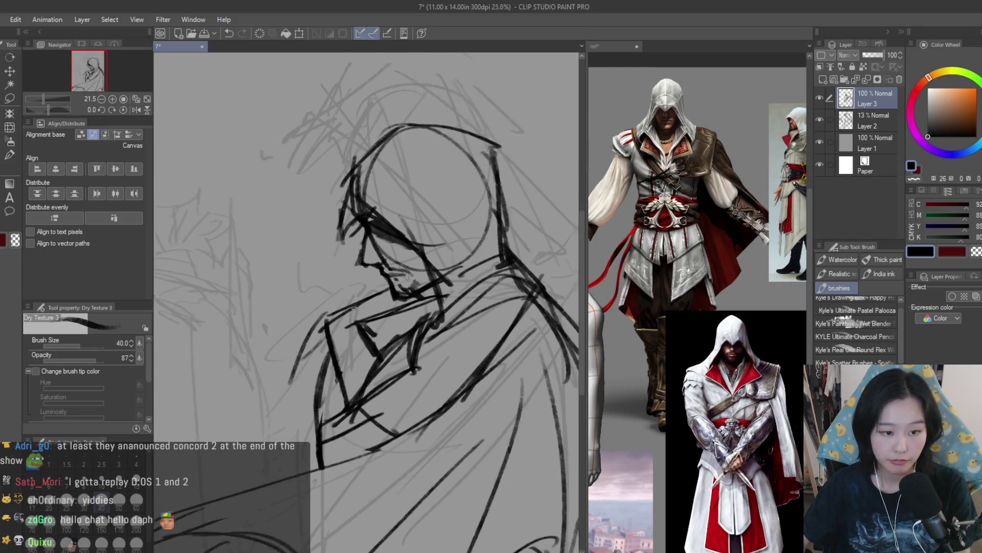
{"action": "scroll", "coordinate": [352, 308], "scroll_direction": "up", "scroll_amount": 2}
{"action": "scroll", "coordinate": [348, 313], "scroll_direction": "down", "scroll_amount": 2}
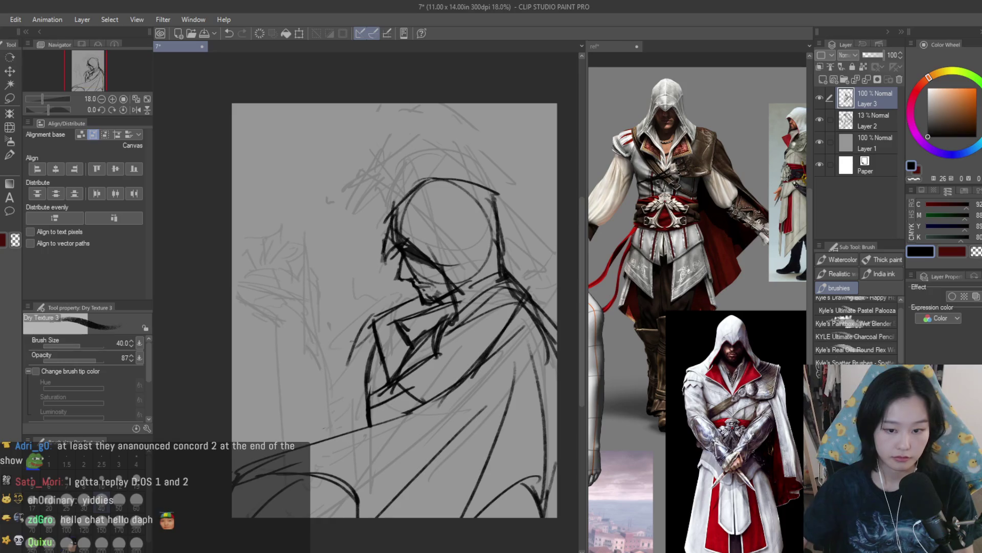
{"action": "scroll", "coordinate": [626, 379], "scroll_direction": "down", "scroll_amount": 3}
{"action": "left_click", "coordinate": [370, 332]}
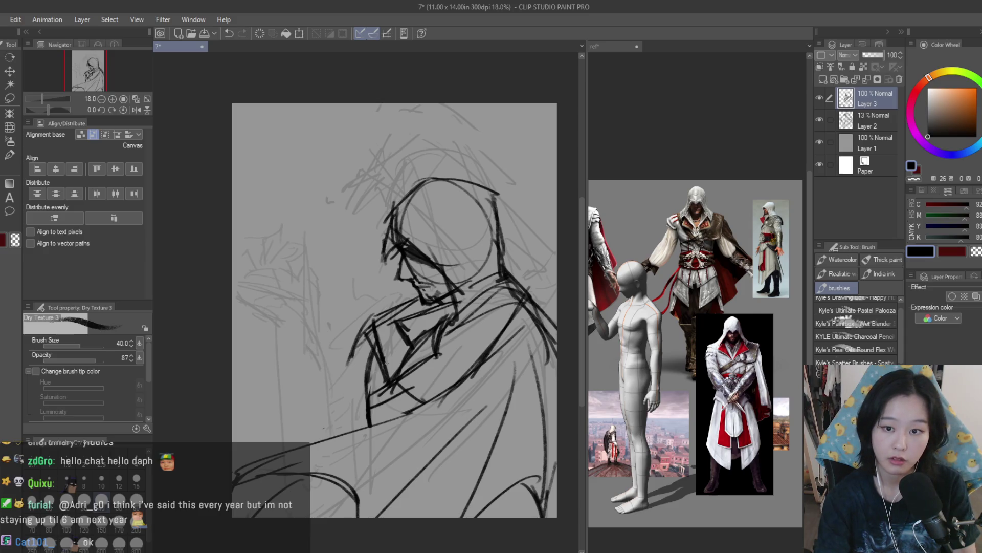
Step: Erase the strokes from the chin down to the neck and draw a new neck line
{"action": "left_click", "coordinate": [3, 180]}
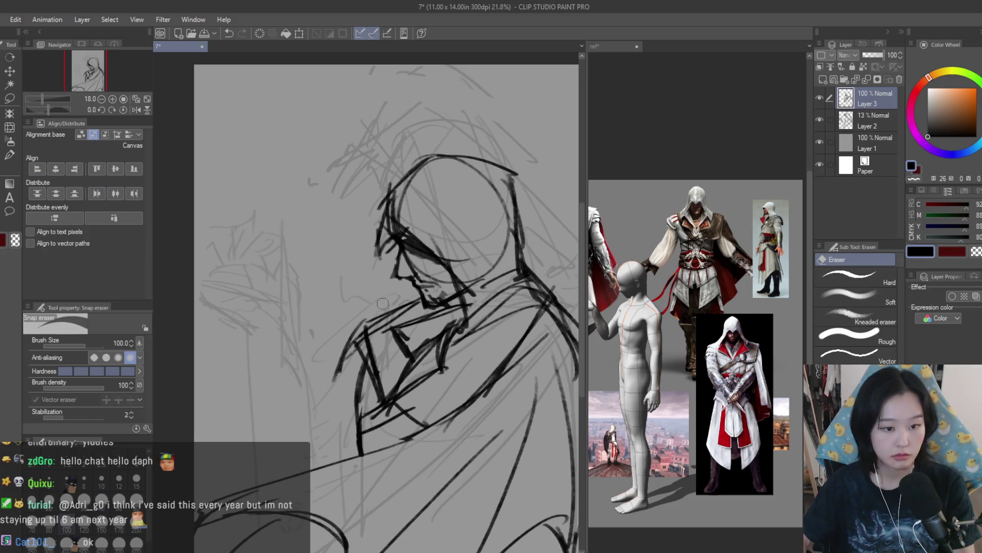
{"action": "scroll", "coordinate": [384, 333], "scroll_direction": "up", "scroll_amount": 3}
{"action": "left_click_drag", "start_coordinate": [430, 291], "coordinate": [351, 338]}
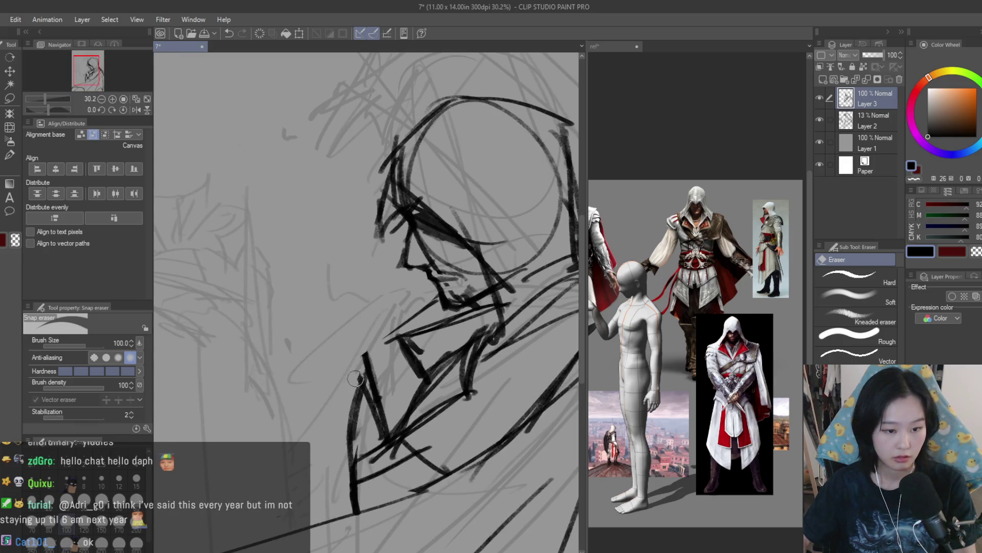
{"action": "key", "text": "b"}
{"action": "left_click_drag", "start_coordinate": [445, 295], "coordinate": [360, 347]}
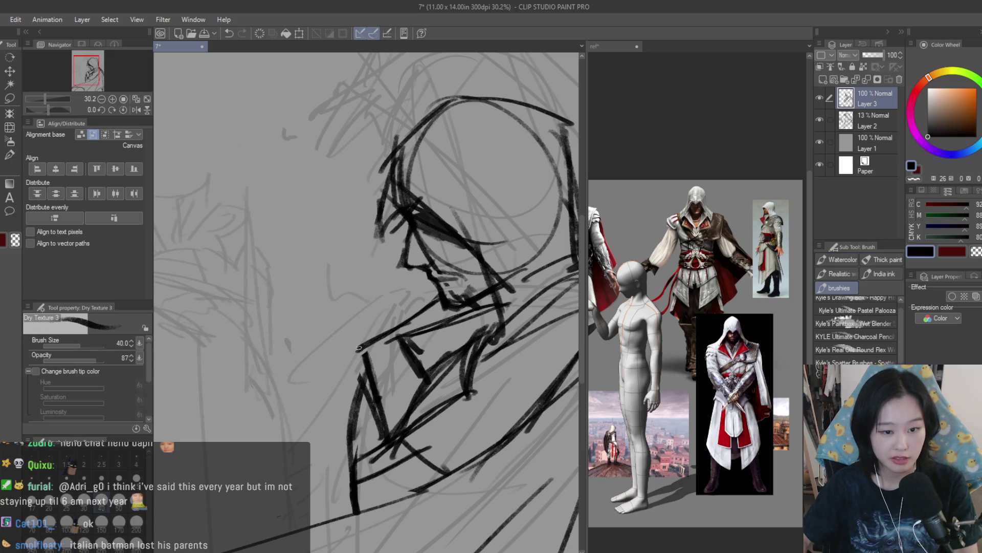
Step: Compare with the reference collage and redraw the stroke beside the face
{"action": "left_click", "coordinate": [646, 343]}
{"action": "scroll", "coordinate": [754, 254], "scroll_direction": "up", "scroll_amount": 5}
{"action": "scroll", "coordinate": [747, 307], "scroll_direction": "down", "scroll_amount": 1}
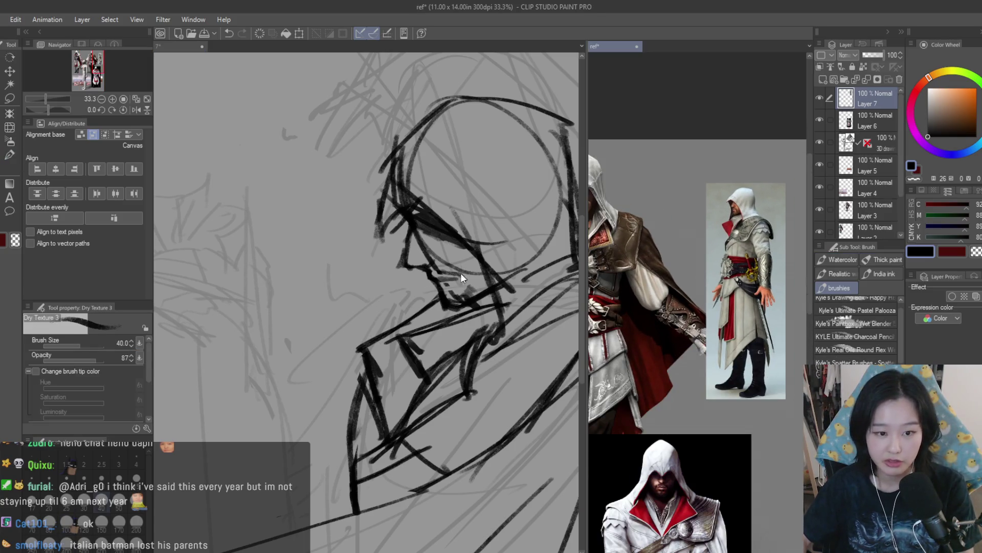
{"action": "left_click", "coordinate": [460, 272]}
{"action": "scroll", "coordinate": [445, 279], "scroll_direction": "down", "scroll_amount": 3}
{"action": "scroll", "coordinate": [434, 285], "scroll_direction": "up", "scroll_amount": 2}
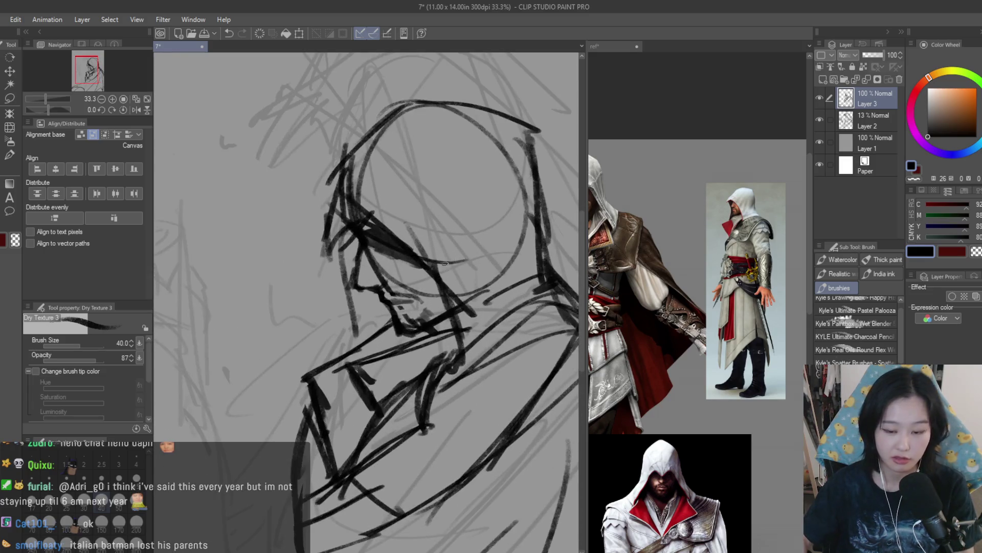
{"action": "key", "text": "ctrl+z"}
{"action": "left_click_drag", "start_coordinate": [353, 212], "coordinate": [348, 330]}
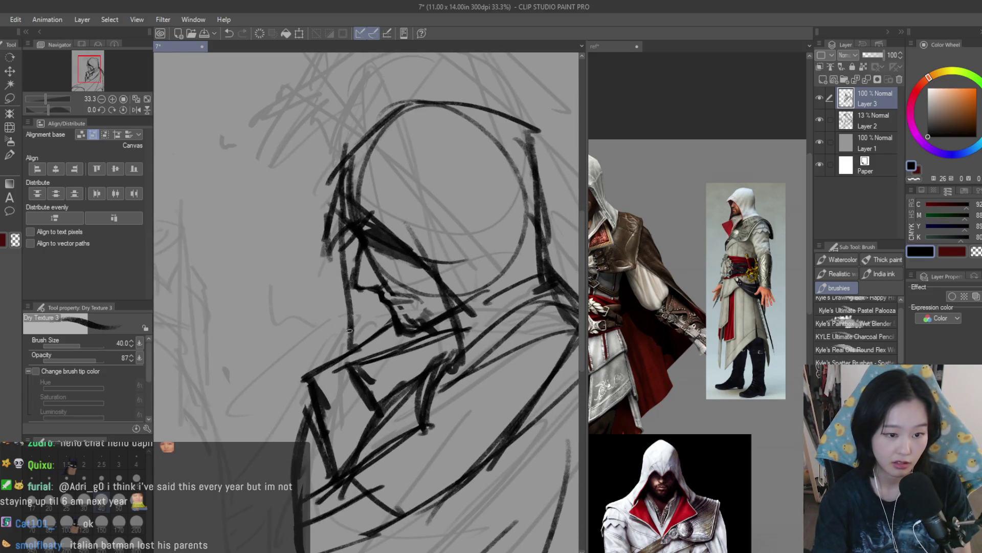
Step: Alternate between the Snap eraser and textured brush while reviewing the face and collar
{"action": "scroll", "coordinate": [389, 249], "scroll_direction": "down", "scroll_amount": 5}
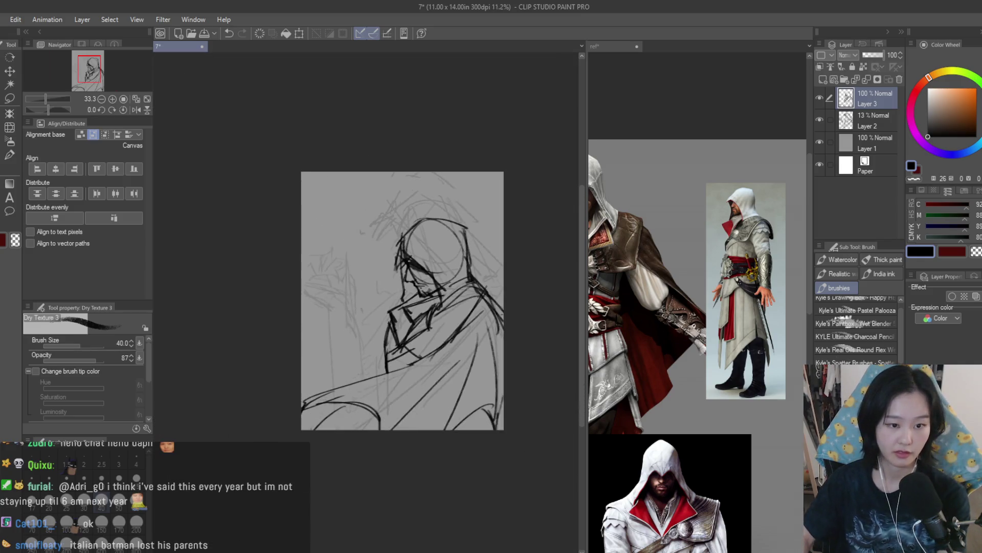
{"action": "scroll", "coordinate": [502, 315], "scroll_direction": "up", "scroll_amount": 3}
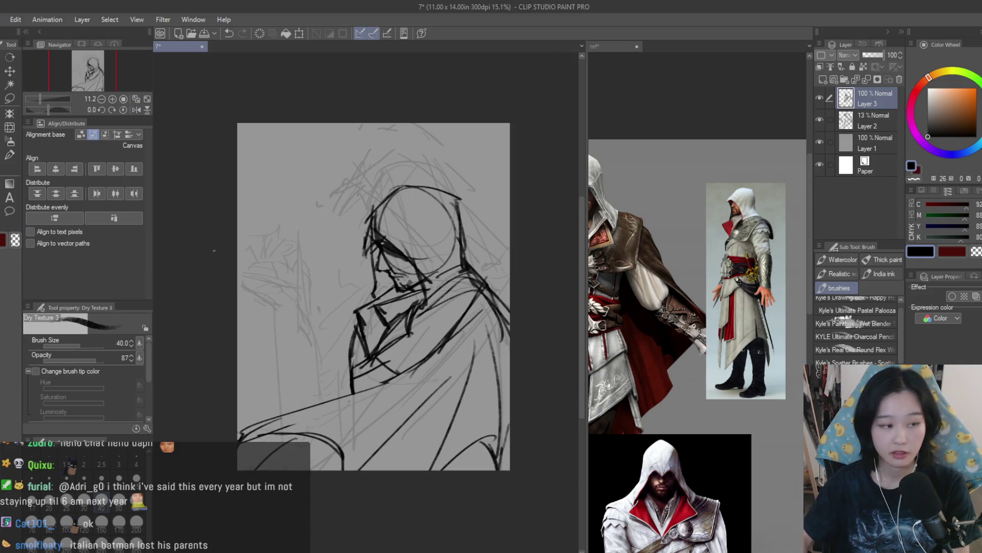
{"action": "key", "text": "e"}
{"action": "scroll", "coordinate": [347, 288], "scroll_direction": "up", "scroll_amount": 2}
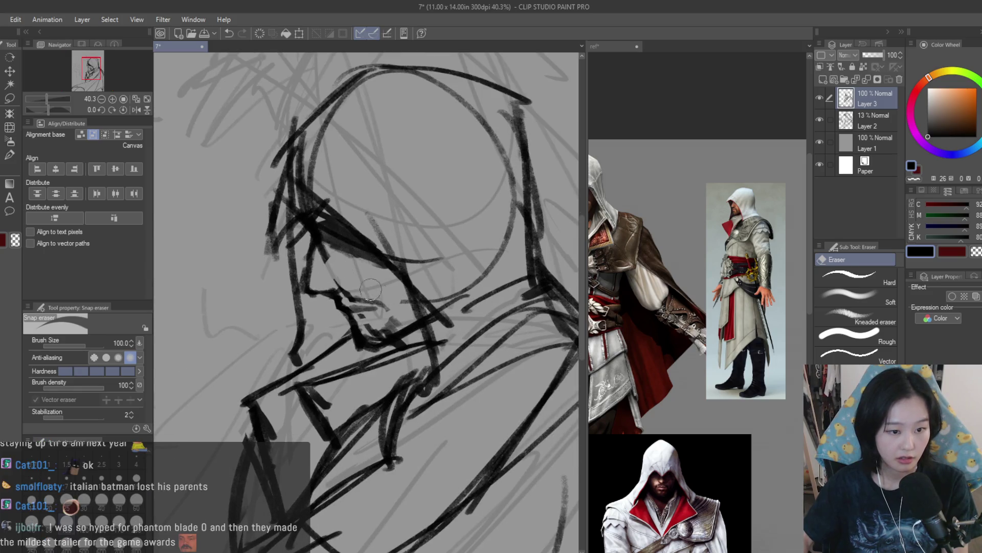
{"action": "scroll", "coordinate": [327, 264], "scroll_direction": "down", "scroll_amount": 4}
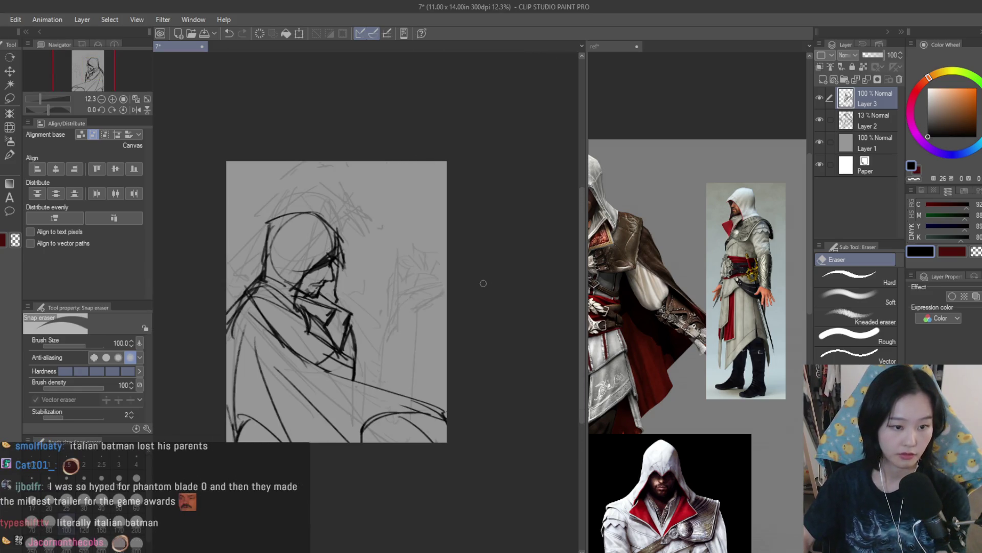
{"action": "scroll", "coordinate": [479, 283], "scroll_direction": "up", "scroll_amount": 3}
{"action": "scroll", "coordinate": [389, 338], "scroll_direction": "down", "scroll_amount": 2}
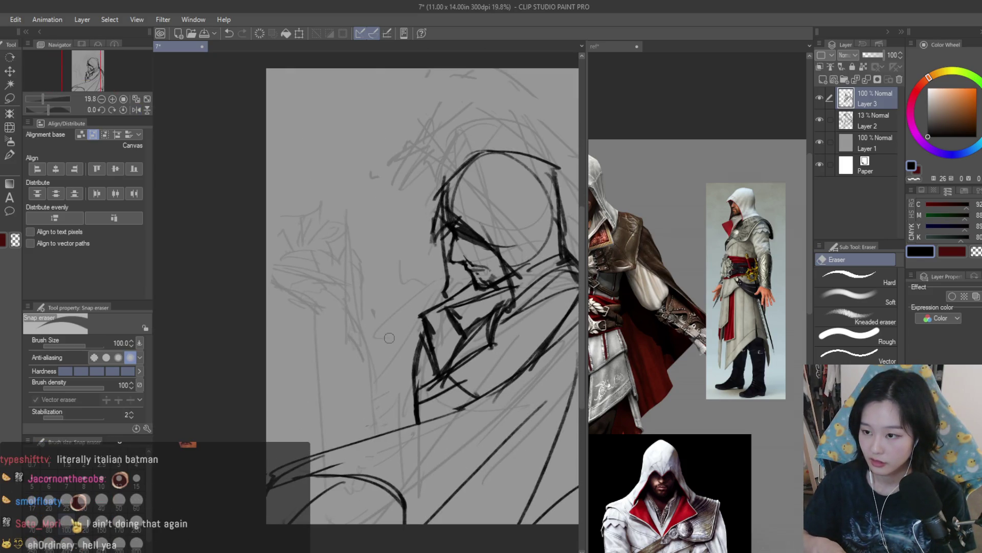
{"action": "key", "text": "b"}
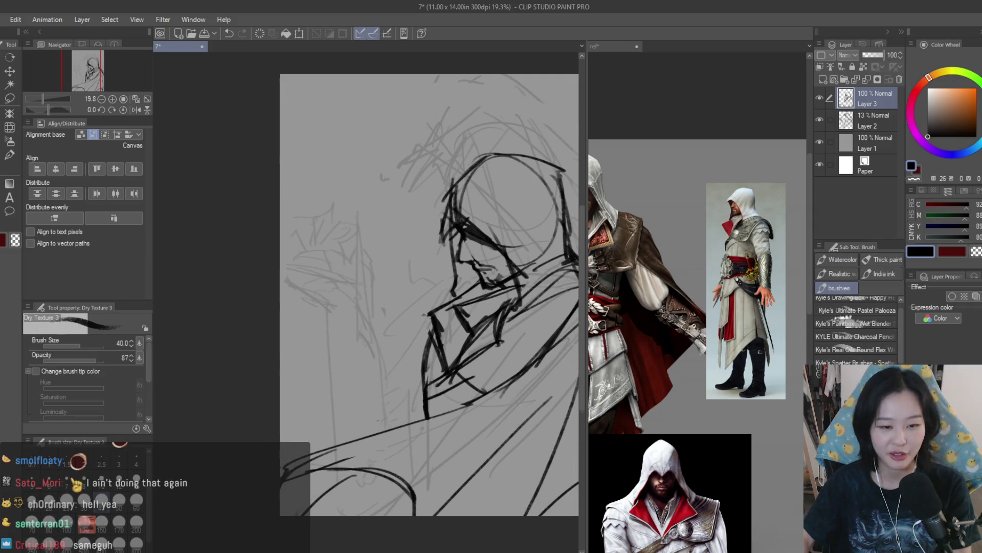
{"action": "scroll", "coordinate": [422, 319], "scroll_direction": "down", "scroll_amount": 1}
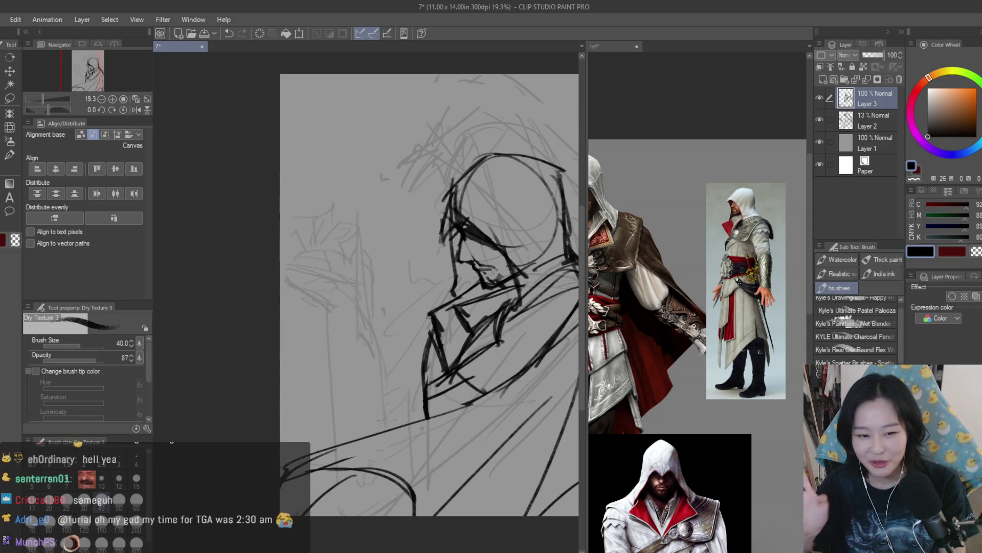
{"action": "scroll", "coordinate": [542, 348], "scroll_direction": "up", "scroll_amount": 2}
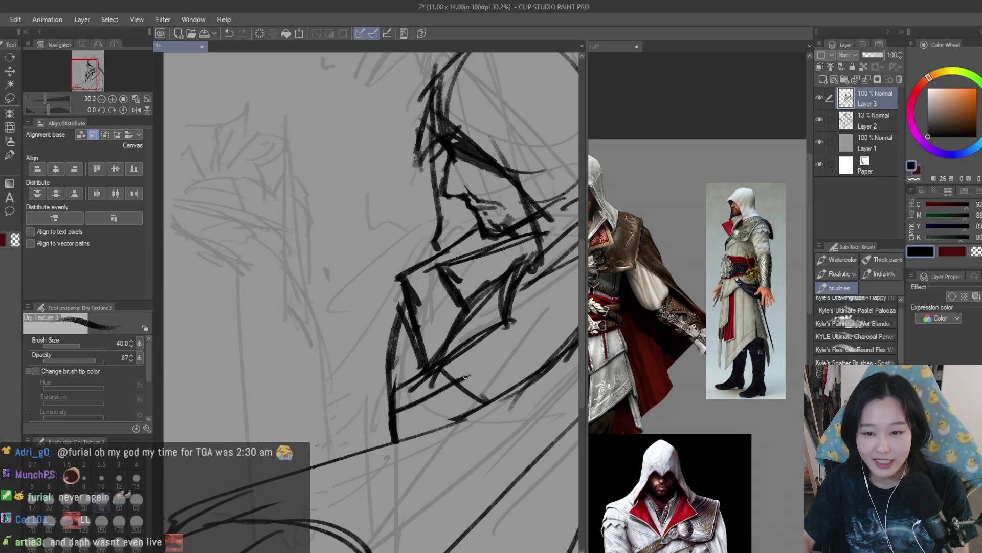
{"action": "scroll", "coordinate": [481, 365], "scroll_direction": "up", "scroll_amount": 2}
{"action": "key", "text": "e"}
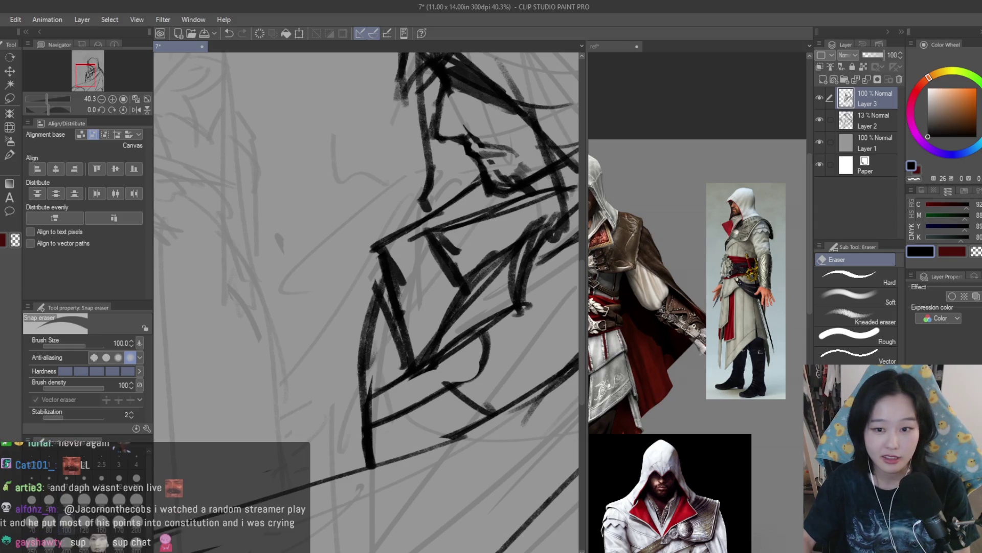
{"action": "scroll", "coordinate": [363, 413], "scroll_direction": "up", "scroll_amount": 1}
{"action": "key", "text": "b"}
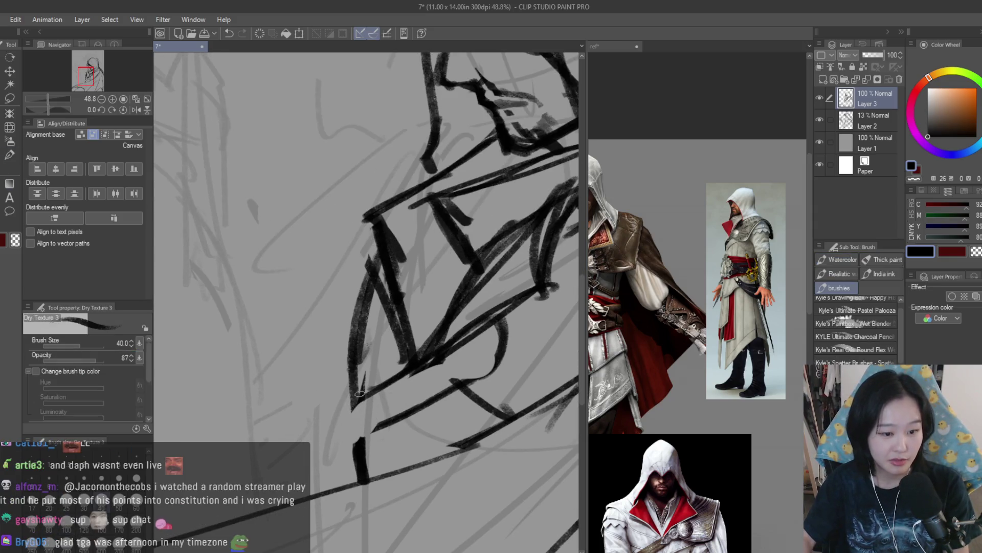
Step: Try a dark stroke down the collar's left contour, undo it, and flip the canvas to check
{"action": "left_click_drag", "start_coordinate": [362, 393], "coordinate": [357, 452]}
{"action": "scroll", "coordinate": [357, 434], "scroll_direction": "down", "scroll_amount": 7}
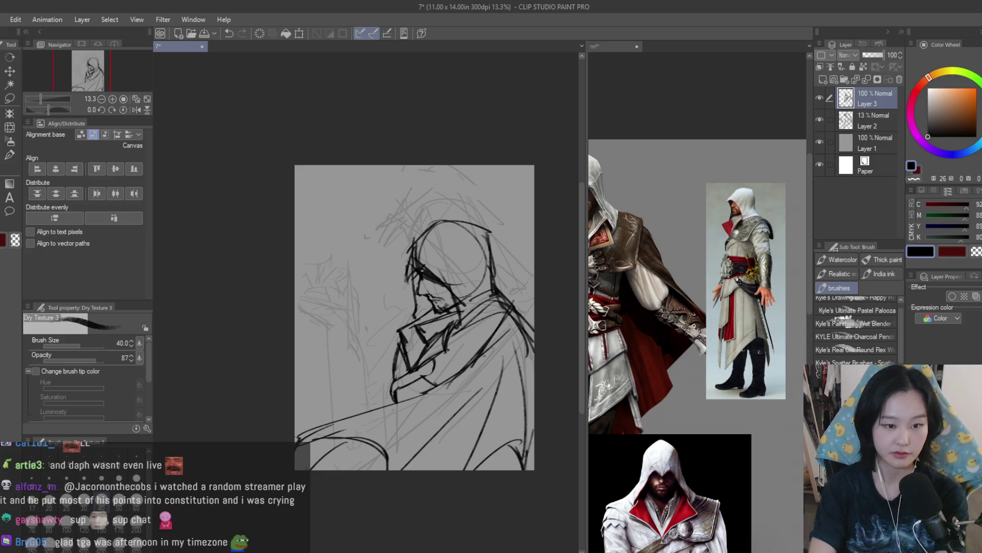
{"action": "key", "text": "ctrl+z"}
{"action": "key", "text": "h"}
{"action": "scroll", "coordinate": [484, 355], "scroll_direction": "up", "scroll_amount": 5}
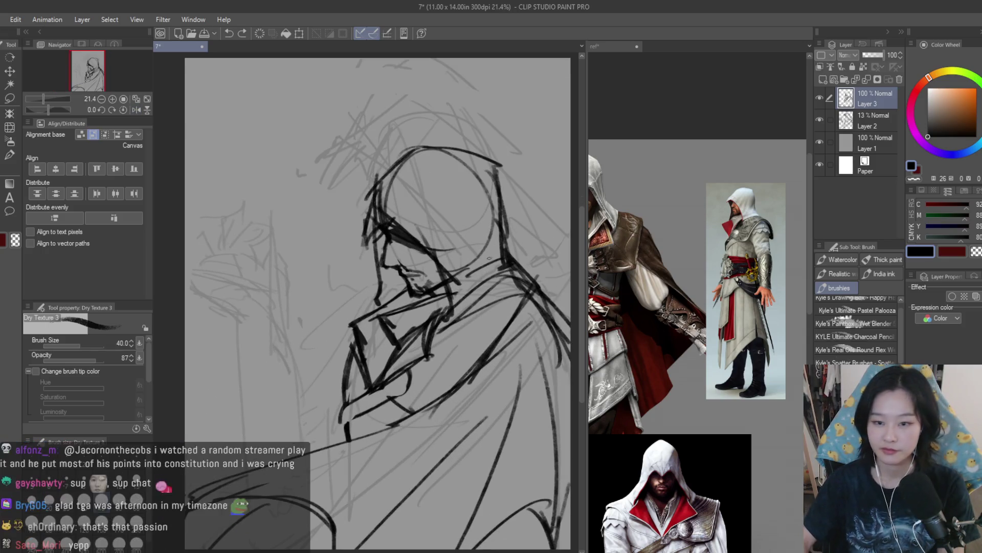
Step: Erase the small stray strokes around the chin and mouth
{"action": "key", "text": "e"}
{"action": "scroll", "coordinate": [389, 286], "scroll_direction": "up", "scroll_amount": 3}
{"action": "mouse_move", "coordinate": [332, 250]}
{"action": "left_mouse_down"}
{"action": "mouse_move", "coordinate": [404, 297]}
{"action": "mouse_move", "coordinate": [404, 312]}
{"action": "left_mouse_up"}
{"action": "scroll", "coordinate": [406, 293], "scroll_direction": "down", "scroll_amount": 1}
{"action": "scroll", "coordinate": [406, 293], "scroll_direction": "down", "scroll_amount": 4}
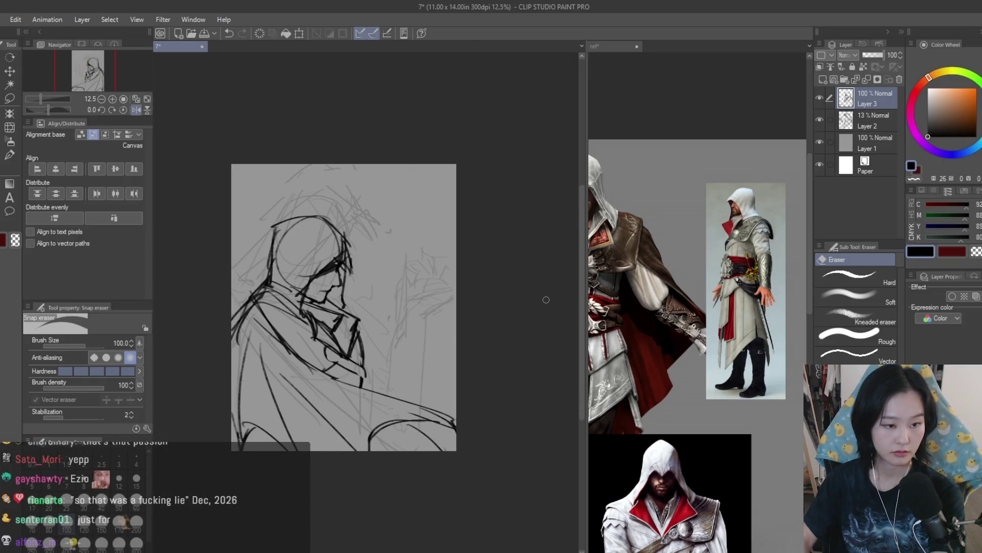
{"action": "scroll", "coordinate": [302, 218], "scroll_direction": "up", "scroll_amount": 3}
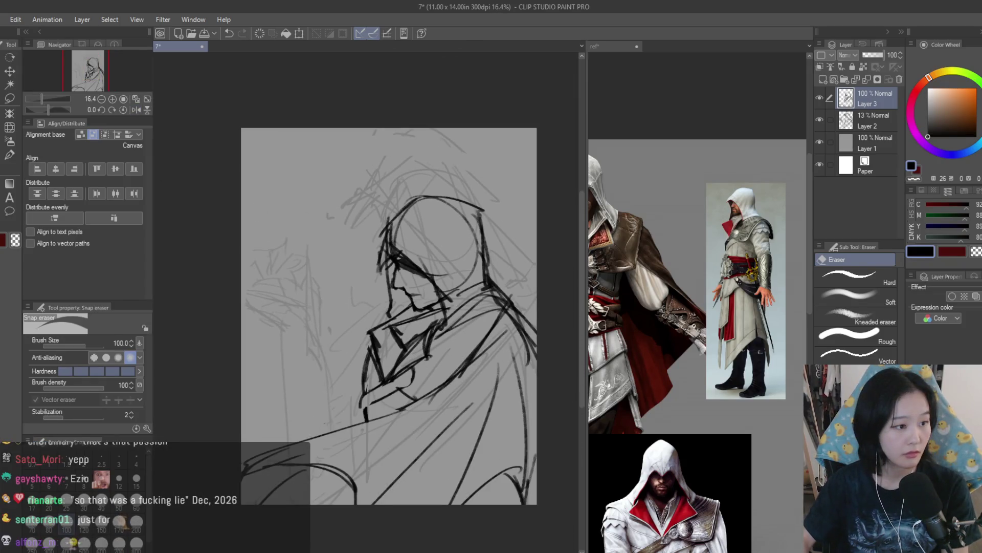
Step: Ink diagonal lines on the lower collar, undoing a misplaced stroke
{"action": "key", "text": "b"}
{"action": "scroll", "coordinate": [389, 306], "scroll_direction": "up", "scroll_amount": 2}
{"action": "scroll", "coordinate": [695, 348], "scroll_direction": "up", "scroll_amount": 3}
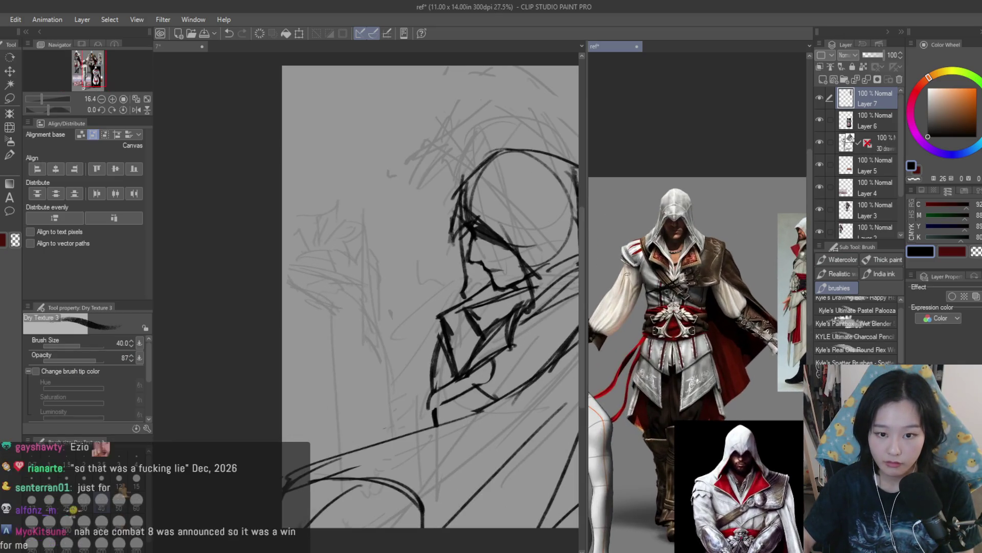
{"action": "scroll", "coordinate": [627, 275], "scroll_direction": "down", "scroll_amount": 2}
{"action": "scroll", "coordinate": [459, 305], "scroll_direction": "up", "scroll_amount": 3}
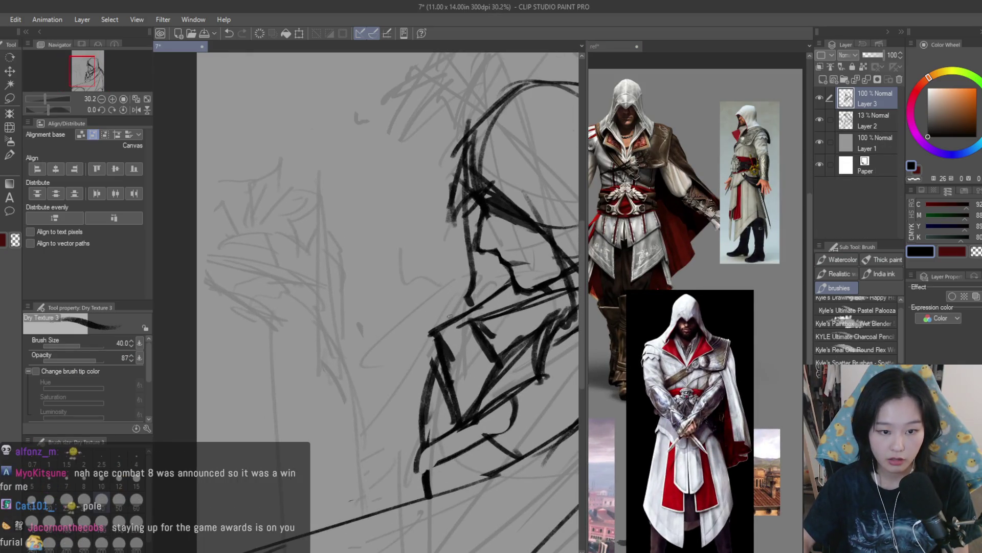
{"action": "scroll", "coordinate": [711, 343], "scroll_direction": "down", "scroll_amount": 2}
{"action": "scroll", "coordinate": [710, 343], "scroll_direction": "up", "scroll_amount": 3}
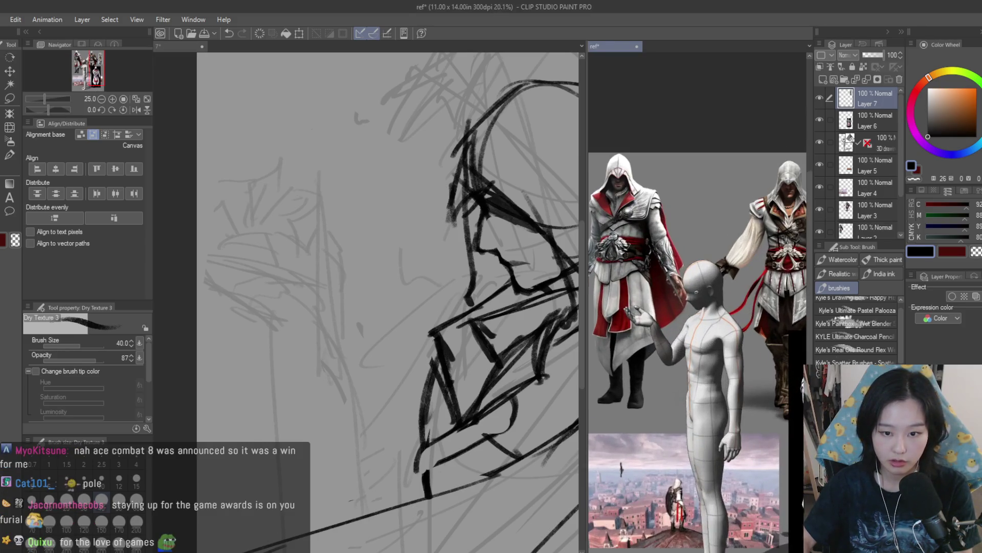
{"action": "key", "text": "ctrl+z"}
{"action": "left_click_drag", "start_coordinate": [407, 367], "coordinate": [358, 439]}
{"action": "key", "text": "ctrl+z"}
{"action": "left_click_drag", "start_coordinate": [442, 316], "coordinate": [402, 381]}
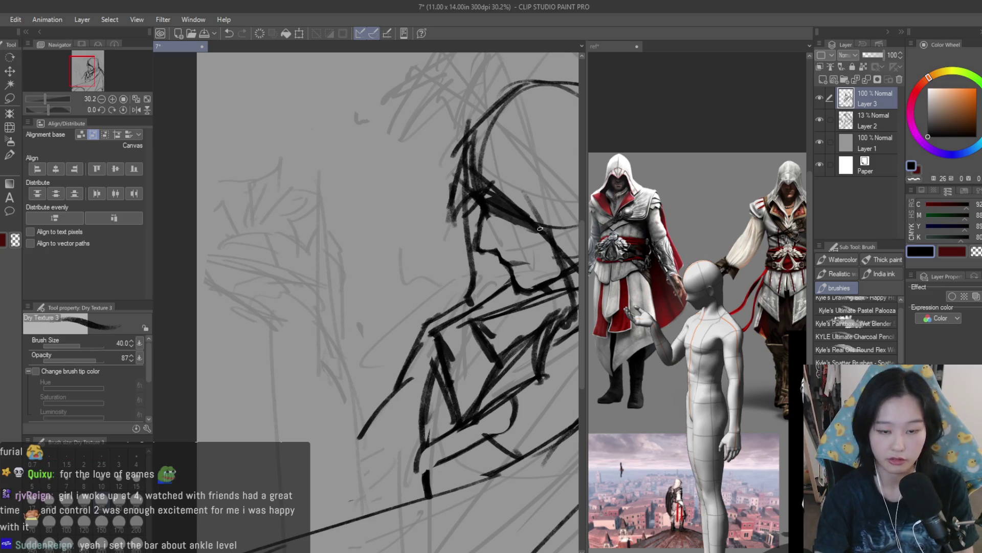
Step: Add a short line along the nose and begin a long line left of the collar
{"action": "scroll", "coordinate": [511, 240], "scroll_direction": "up", "scroll_amount": 5}
{"action": "left_click_drag", "start_coordinate": [397, 250], "coordinate": [465, 250]}
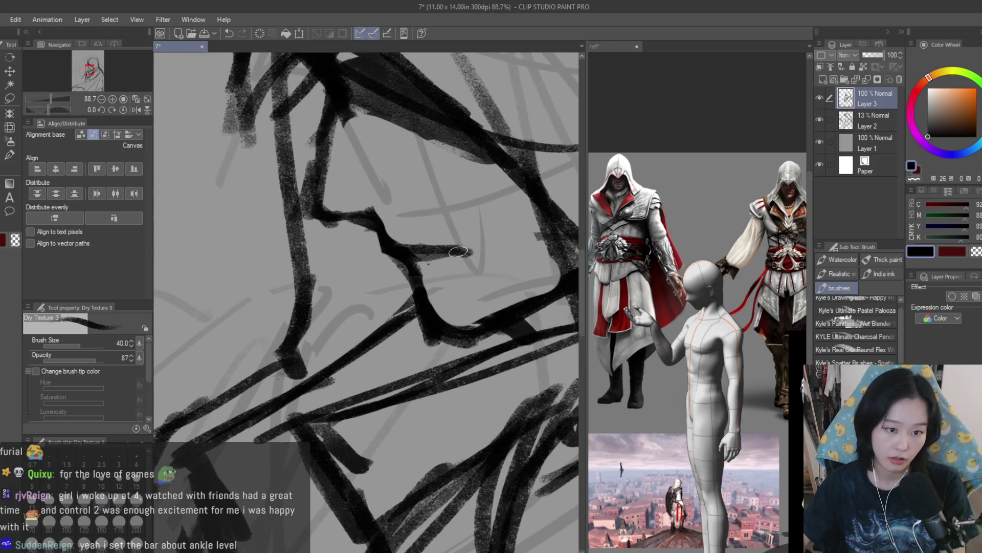
{"action": "scroll", "coordinate": [510, 302], "scroll_direction": "down", "scroll_amount": 8}
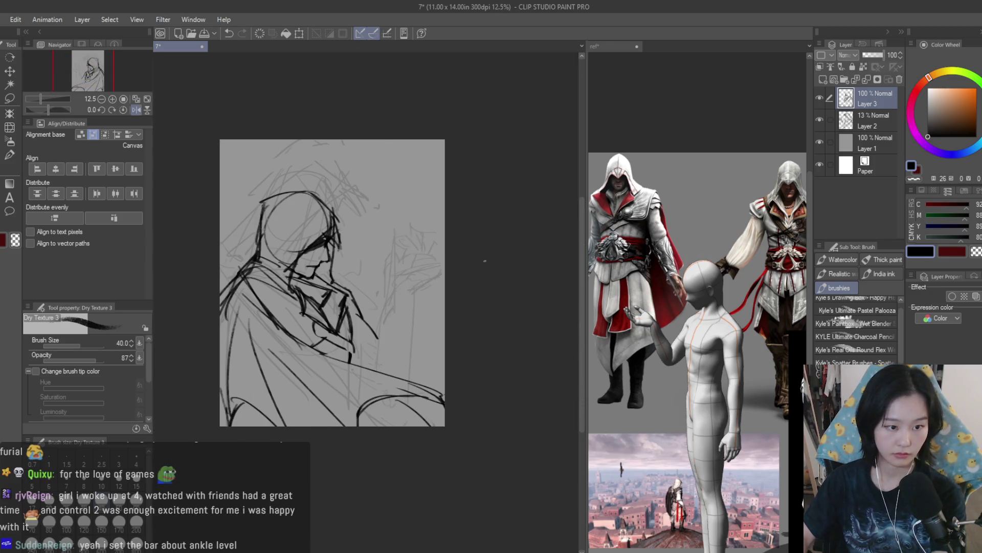
{"action": "scroll", "coordinate": [324, 259], "scroll_direction": "up", "scroll_amount": 1}
{"action": "scroll", "coordinate": [324, 258], "scroll_direction": "up", "scroll_amount": 3}
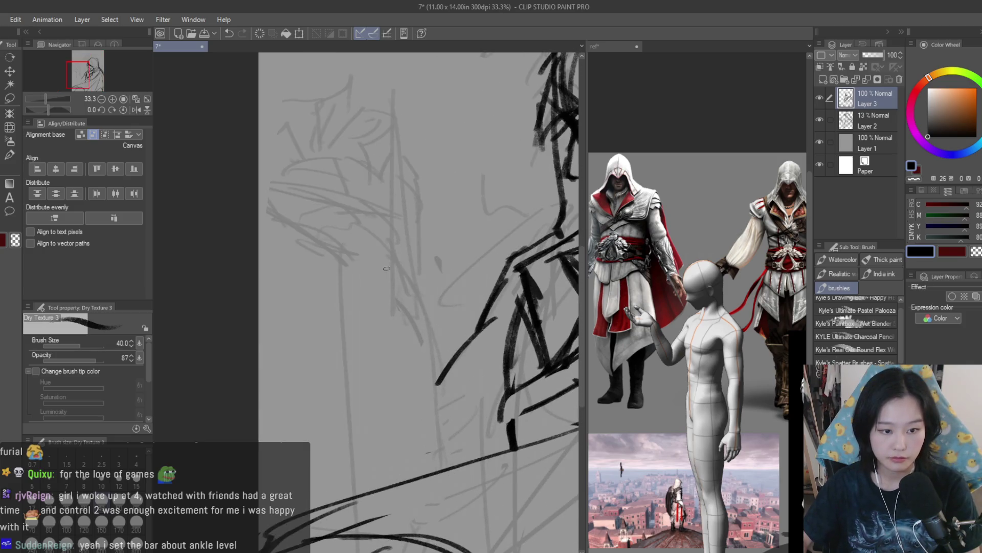
{"action": "mouse_move", "coordinate": [402, 298]}
{"action": "left_mouse_down"}
{"action": "mouse_move", "coordinate": [432, 354]}
{"action": "mouse_move", "coordinate": [453, 440]}
{"action": "left_mouse_up"}
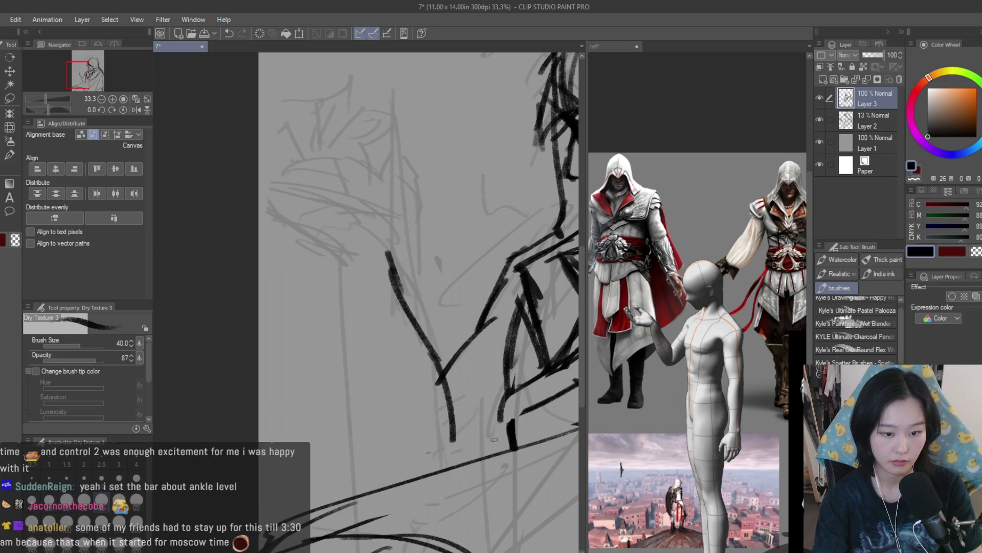
Step: Ink the long V-fold lines left of the collar, redrawing one and adding a short top stroke
{"action": "left_click_drag", "start_coordinate": [334, 272], "coordinate": [373, 410]}
{"action": "left_click_drag", "start_coordinate": [353, 338], "coordinate": [383, 486]}
{"action": "key", "text": "ctrl+z"}
{"action": "left_click_drag", "start_coordinate": [356, 361], "coordinate": [376, 470]}
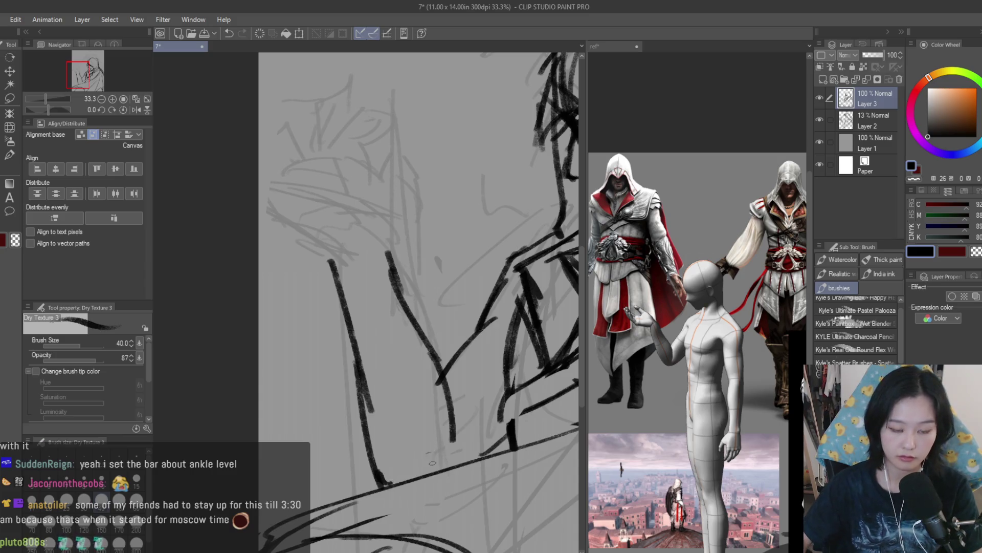
{"action": "key", "text": "ctrl+minus"}
{"action": "key", "text": "ctrl+minus"}
{"action": "key", "text": "ctrl+minus"}
{"action": "key", "text": "ctrl+plus"}
{"action": "key", "text": "ctrl+plus"}
{"action": "key", "text": "ctrl+plus"}
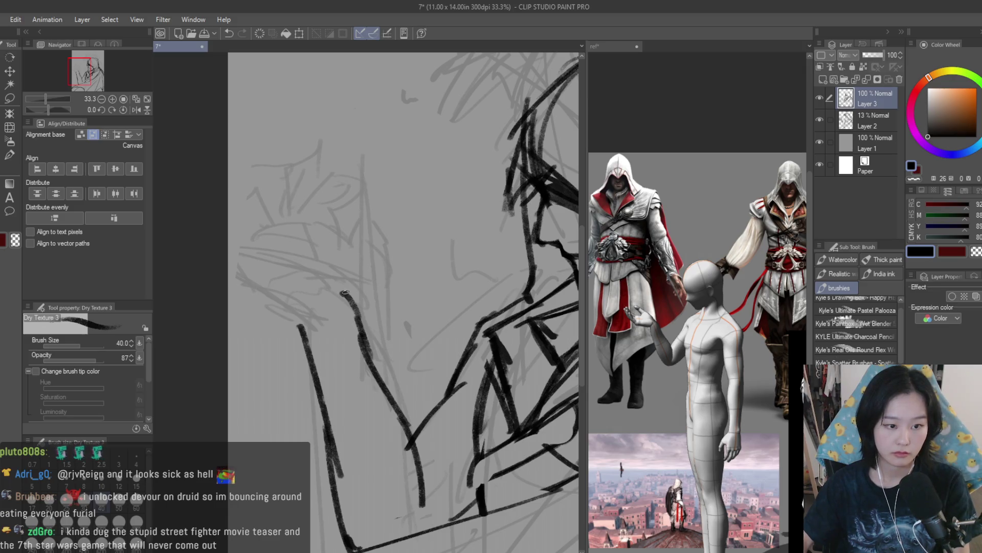
{"action": "scroll", "coordinate": [342, 287], "scroll_direction": "up", "scroll_amount": 2}
{"action": "mouse_move", "coordinate": [338, 307]}
{"action": "left_mouse_down"}
{"action": "mouse_move", "coordinate": [360, 330]}
{"action": "mouse_move", "coordinate": [383, 398]}
{"action": "left_mouse_up"}
{"action": "scroll", "coordinate": [410, 351], "scroll_direction": "down", "scroll_amount": 2}
Step: Trim the overlapping tops of the fold lines with the Snap eraser, redrawing and adding one more line
{"action": "key", "text": "e"}
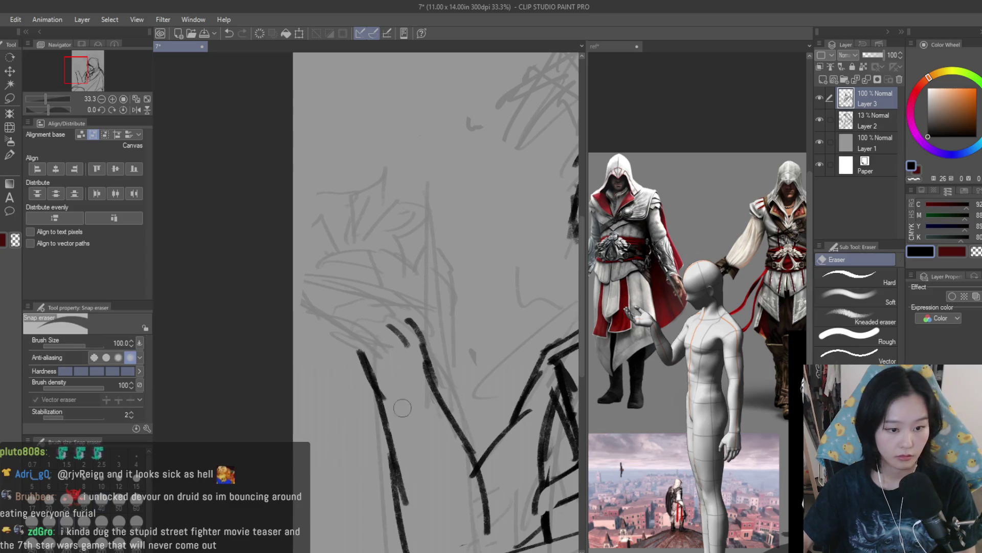
{"action": "mouse_move", "coordinate": [406, 319]}
{"action": "left_mouse_down"}
{"action": "mouse_move", "coordinate": [432, 389]}
{"action": "mouse_move", "coordinate": [442, 369]}
{"action": "left_mouse_up"}
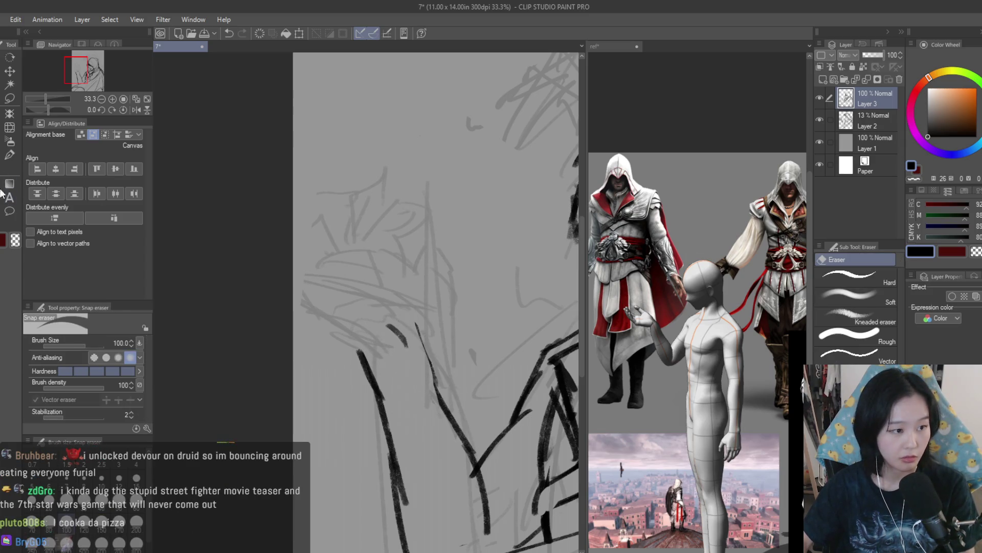
{"action": "key", "text": "b"}
{"action": "left_click_drag", "start_coordinate": [406, 318], "coordinate": [442, 391]}
{"action": "scroll", "coordinate": [409, 307], "scroll_direction": "up", "scroll_amount": 1}
{"action": "left_click_drag", "start_coordinate": [443, 320], "coordinate": [460, 351]}
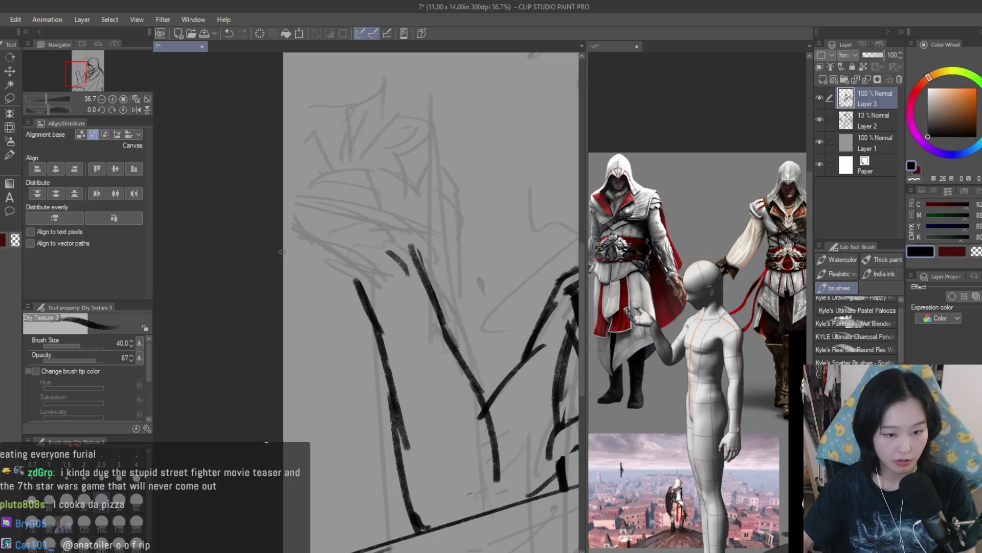
{"action": "key", "text": "e"}
{"action": "scroll", "coordinate": [459, 384], "scroll_direction": "down", "scroll_amount": 6}
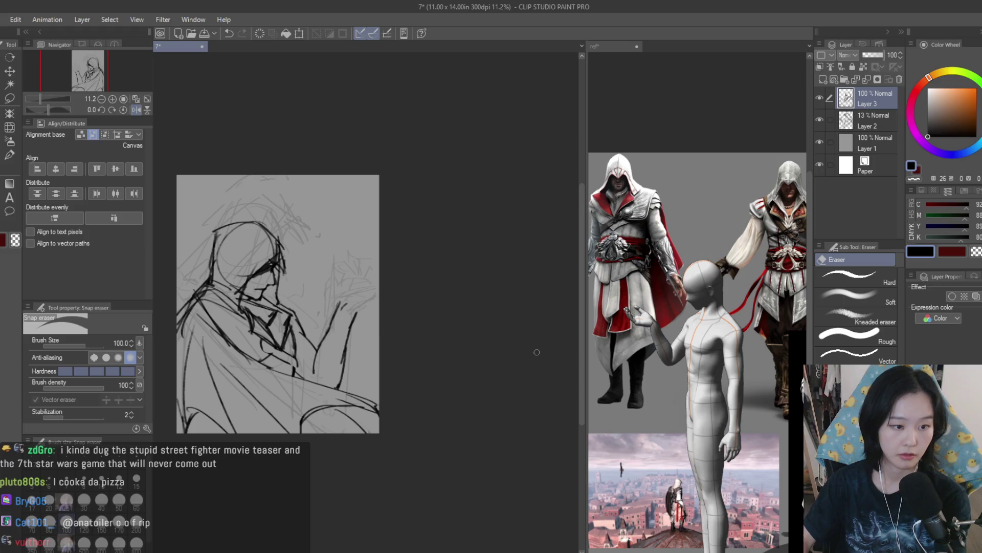
{"action": "scroll", "coordinate": [537, 352], "scroll_direction": "up", "scroll_amount": 1}
{"action": "key", "text": "m"}
{"action": "scroll", "coordinate": [391, 285], "scroll_direction": "up", "scroll_amount": 2}
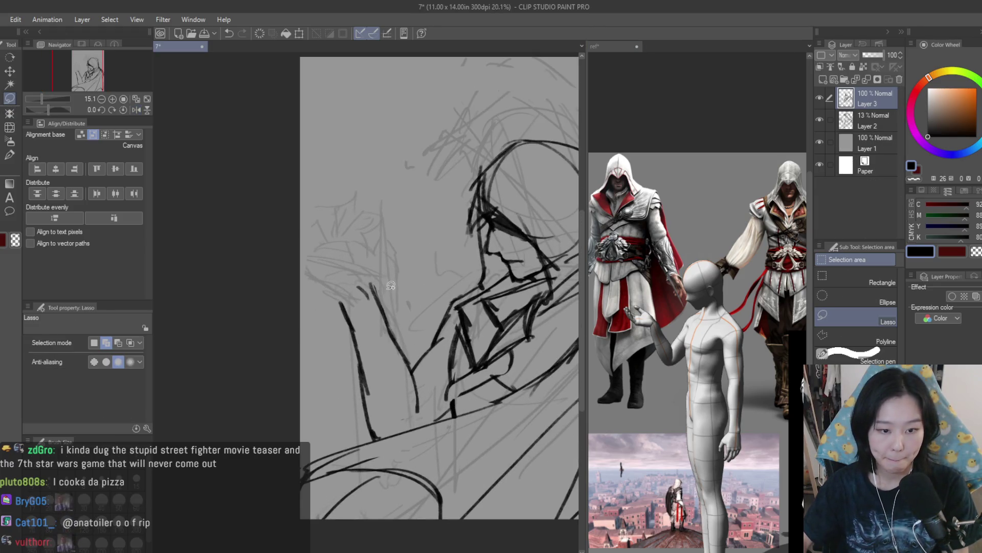
Step: Lasso the newly drawn arm lines and resize them with a transform, then deselect
{"action": "scroll", "coordinate": [366, 276], "scroll_direction": "up", "scroll_amount": 1}
{"action": "left_click_drag", "start_coordinate": [324, 280], "coordinate": [338, 444]}
{"action": "left_click_drag", "start_coordinate": [418, 451], "coordinate": [468, 433]}
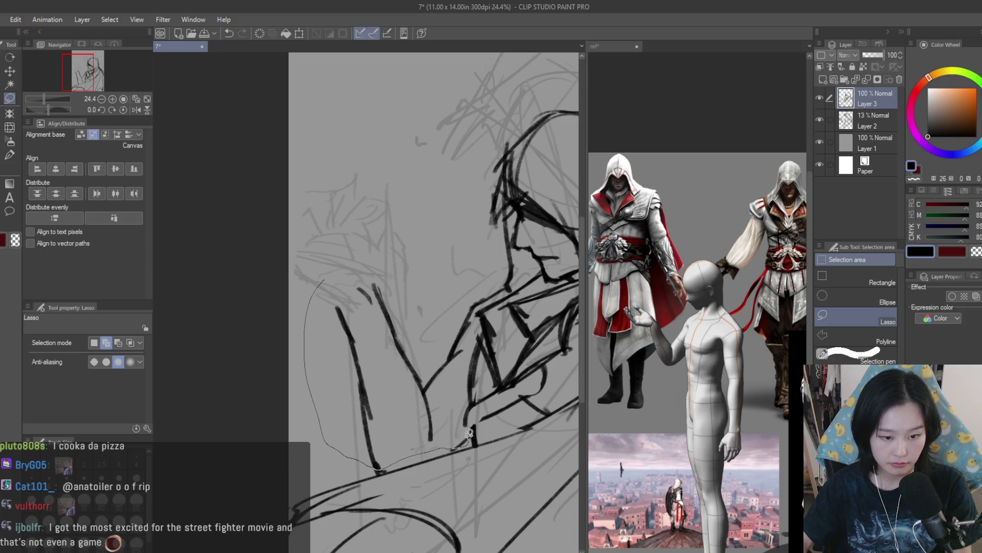
{"action": "left_click_drag", "start_coordinate": [478, 297], "coordinate": [478, 297]}
{"action": "scroll", "coordinate": [478, 297], "scroll_direction": "down", "scroll_amount": 2}
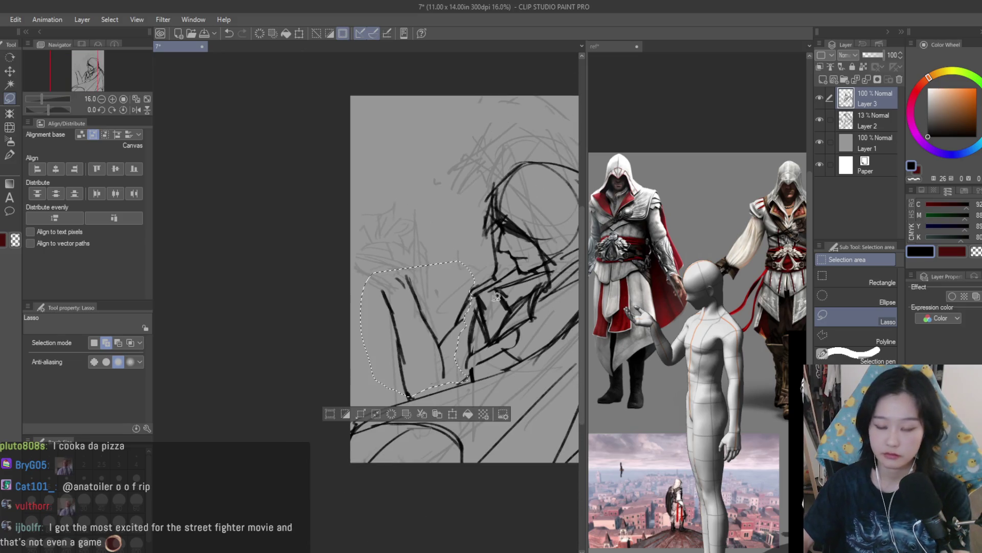
{"action": "key", "text": "ctrl+t"}
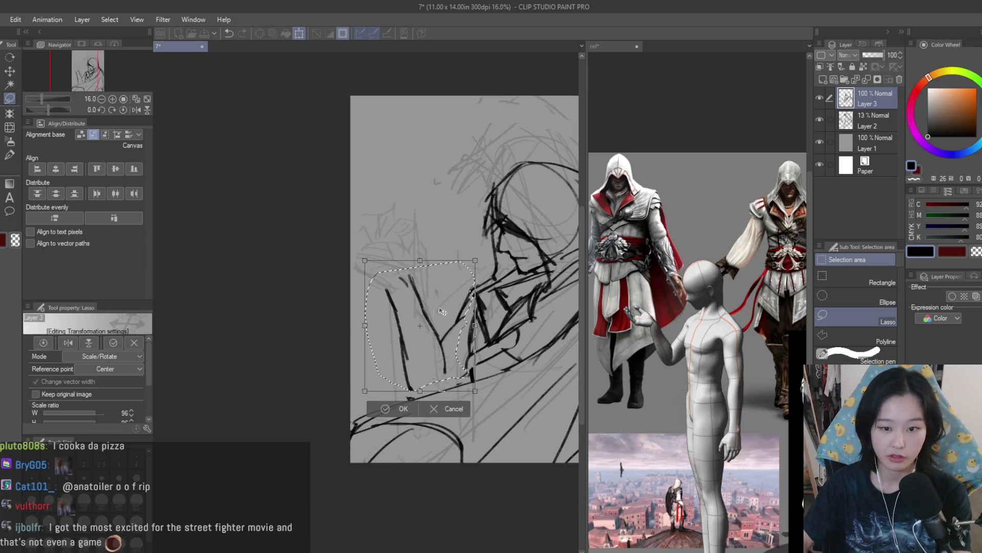
{"action": "key", "text": "Return"}
{"action": "scroll", "coordinate": [254, 228], "scroll_direction": "up", "scroll_amount": 1}
{"action": "key", "text": "ctrl+d"}
{"action": "key", "text": "b"}
{"action": "scroll", "coordinate": [411, 266], "scroll_direction": "up", "scroll_amount": 2}
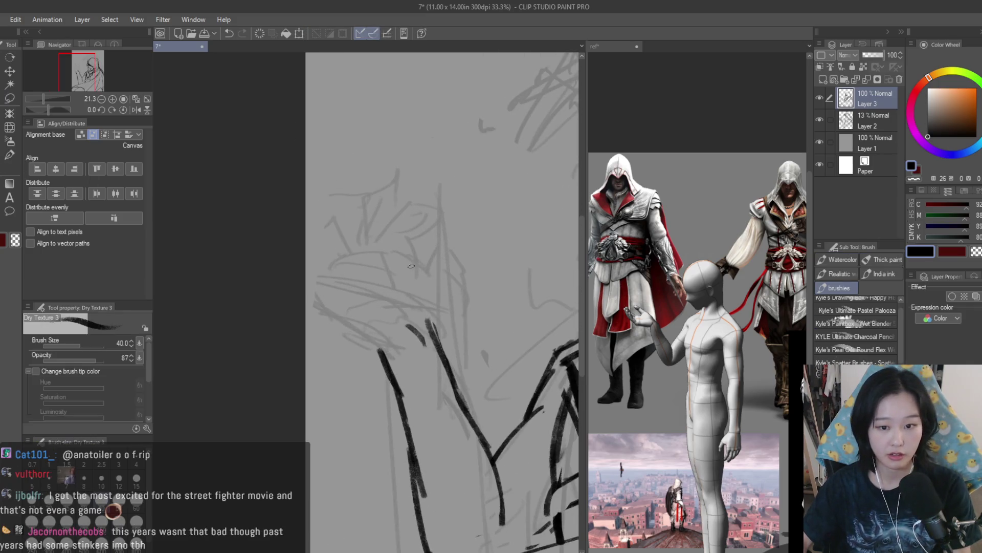
{"action": "scroll", "coordinate": [375, 260], "scroll_direction": "down", "scroll_amount": 4}
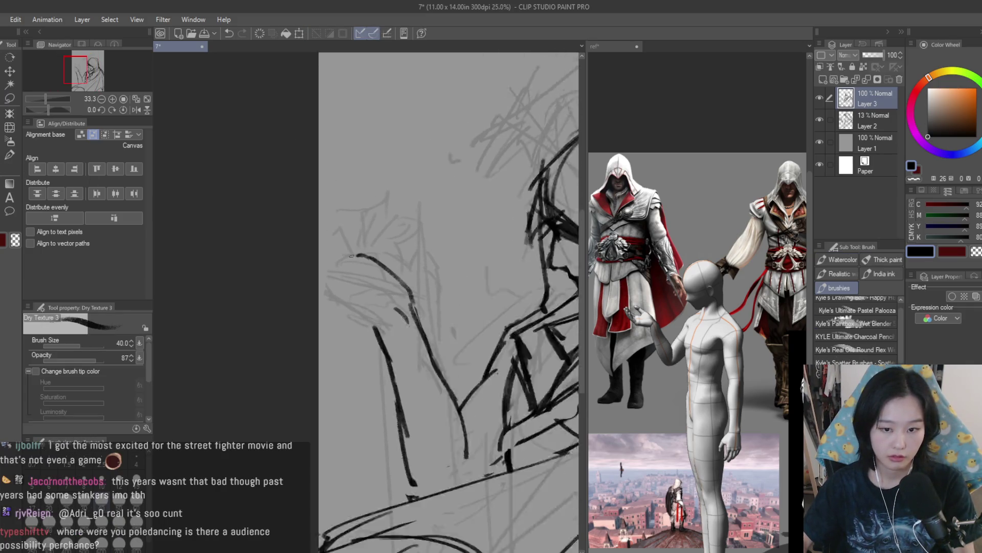
Step: Scale the whole line drawing layer up to about 120%
{"action": "key", "text": "ctrl+t"}
{"action": "mouse_move", "coordinate": [517, 195]}
{"action": "left_mouse_down"}
{"action": "mouse_move", "coordinate": [555, 148]}
{"action": "mouse_move", "coordinate": [497, 186]}
{"action": "left_mouse_up"}
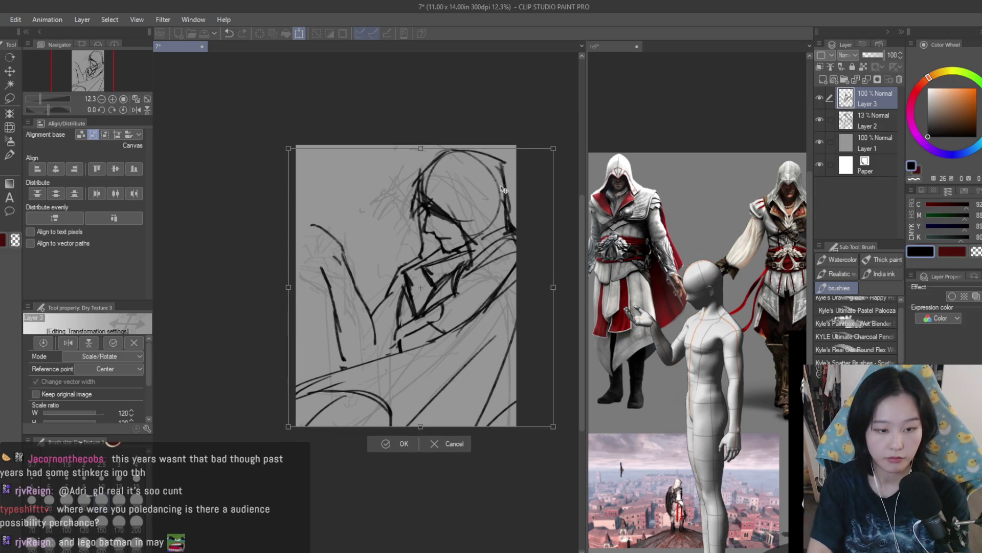
{"action": "key", "text": "Return"}
Step: Lasso the raised arm's lines and rotate them about 11° clockwise
{"action": "left_click", "coordinate": [9, 98]}
{"action": "scroll", "coordinate": [340, 256], "scroll_direction": "up", "scroll_amount": 3}
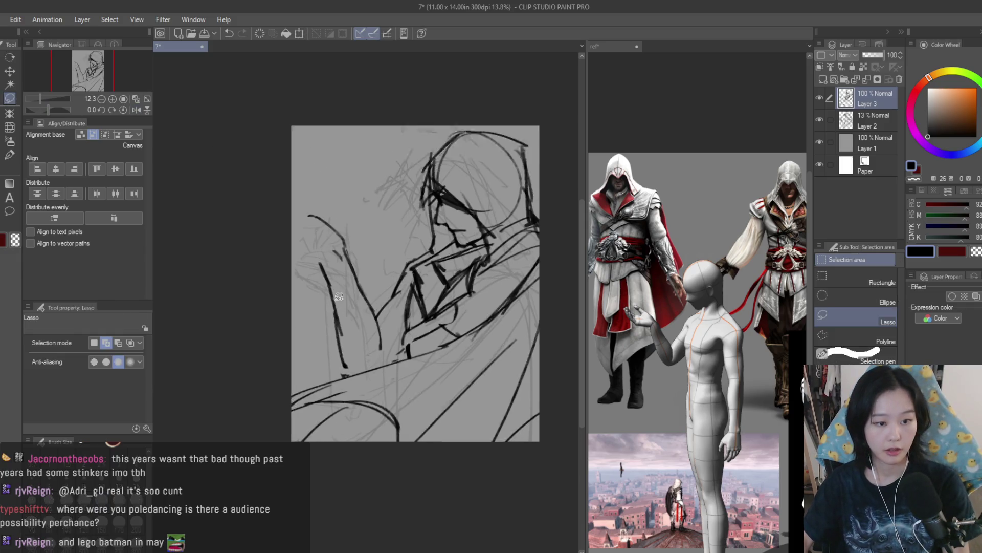
{"action": "mouse_move", "coordinate": [260, 189]}
{"action": "left_mouse_down"}
{"action": "mouse_move", "coordinate": [337, 466]}
{"action": "mouse_move", "coordinate": [423, 398]}
{"action": "left_mouse_up"}
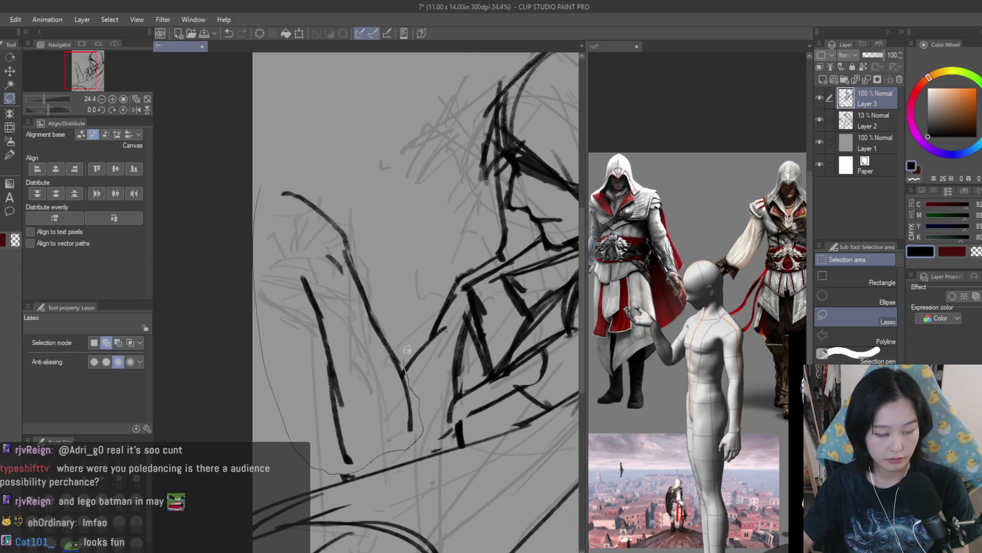
{"action": "left_click_drag", "start_coordinate": [407, 349], "coordinate": [407, 350]}
{"action": "scroll", "coordinate": [402, 237], "scroll_direction": "down", "scroll_amount": 1}
{"action": "key", "text": "ctrl+t"}
{"action": "left_click_drag", "start_coordinate": [447, 294], "coordinate": [463, 309]}
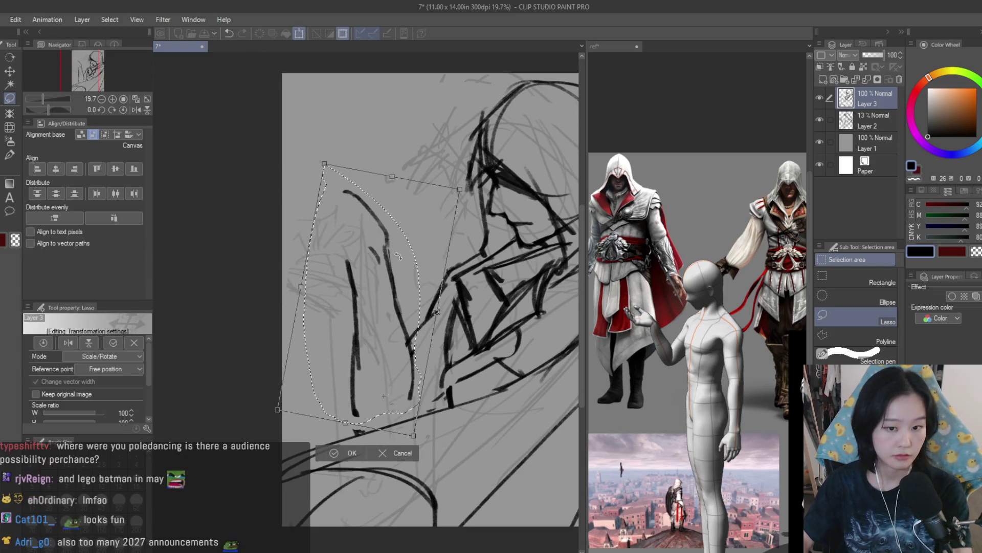
{"action": "key", "text": "Return"}
{"action": "scroll", "coordinate": [399, 257], "scroll_direction": "up", "scroll_amount": 2}
{"action": "key", "text": "b"}
{"action": "scroll", "coordinate": [623, 303], "scroll_direction": "up", "scroll_amount": 3}
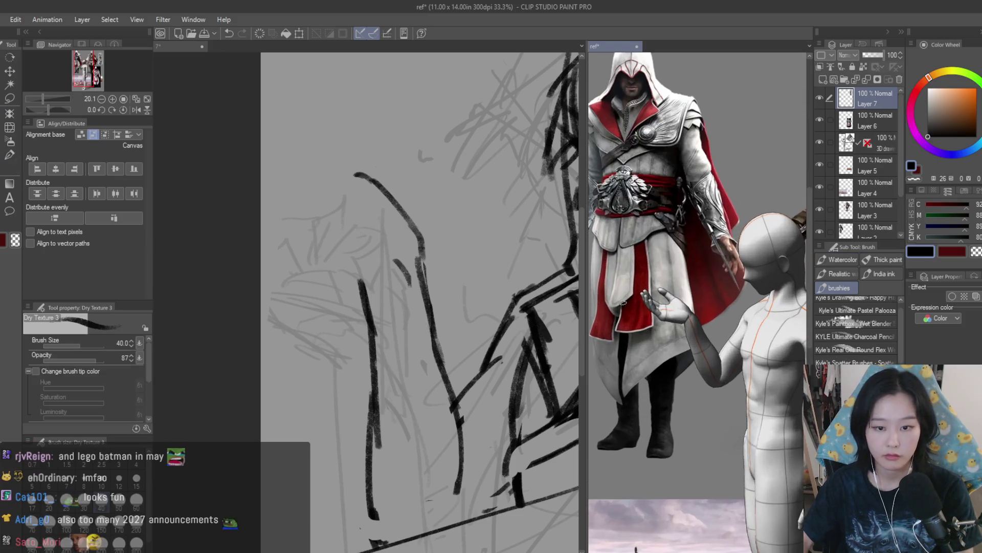
Step: Ink the top of the hand, a finger line and the long line under the hand, redoing misplaced strokes
{"action": "left_click", "coordinate": [179, 46]}
{"action": "scroll", "coordinate": [399, 231], "scroll_direction": "up", "scroll_amount": 2}
{"action": "mouse_move", "coordinate": [388, 205]}
{"action": "left_mouse_down"}
{"action": "mouse_move", "coordinate": [357, 221]}
{"action": "mouse_move", "coordinate": [296, 175]}
{"action": "left_mouse_up"}
{"action": "key", "text": "ctrl+z"}
{"action": "left_click_drag", "start_coordinate": [285, 185], "coordinate": [305, 254]}
{"action": "key", "text": "ctrl+z"}
{"action": "left_click_drag", "start_coordinate": [280, 186], "coordinate": [285, 240]}
{"action": "mouse_move", "coordinate": [298, 208]}
{"action": "left_mouse_down"}
{"action": "mouse_move", "coordinate": [320, 269]}
{"action": "mouse_move", "coordinate": [399, 328]}
{"action": "left_mouse_up"}
{"action": "key", "text": "ctrl+z"}
{"action": "key", "text": "ctrl+z"}
Step: Ink the shoulder contour and collar line, and redraw a short stroke slightly longer
{"action": "key", "text": "ctrl+z"}
{"action": "key", "text": "ctrl+z"}
{"action": "mouse_move", "coordinate": [301, 300]}
{"action": "left_mouse_down"}
{"action": "mouse_move", "coordinate": [394, 323]}
{"action": "mouse_move", "coordinate": [426, 307]}
{"action": "left_mouse_up"}
{"action": "key", "text": "ctrl+z"}
{"action": "mouse_move", "coordinate": [430, 198]}
{"action": "left_mouse_down"}
{"action": "mouse_move", "coordinate": [471, 246]}
{"action": "mouse_move", "coordinate": [480, 291]}
{"action": "left_mouse_up"}
{"action": "key", "text": "ctrl+z"}
{"action": "left_click_drag", "start_coordinate": [444, 222], "coordinate": [472, 282]}
{"action": "key", "text": "ctrl+z"}
{"action": "left_click_drag", "start_coordinate": [328, 210], "coordinate": [382, 218]}
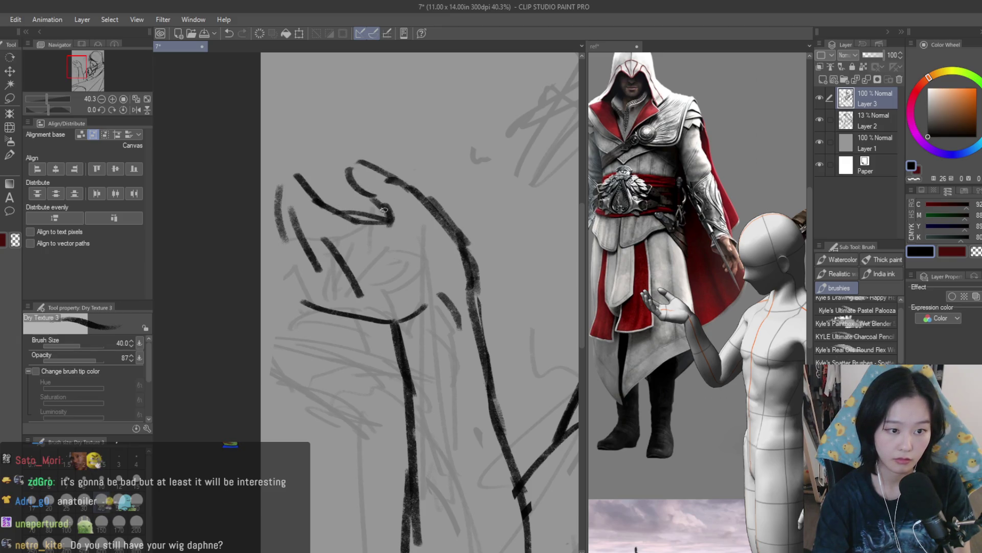
{"action": "key", "text": "ctrl+z"}
{"action": "left_click_drag", "start_coordinate": [307, 233], "coordinate": [321, 275]}
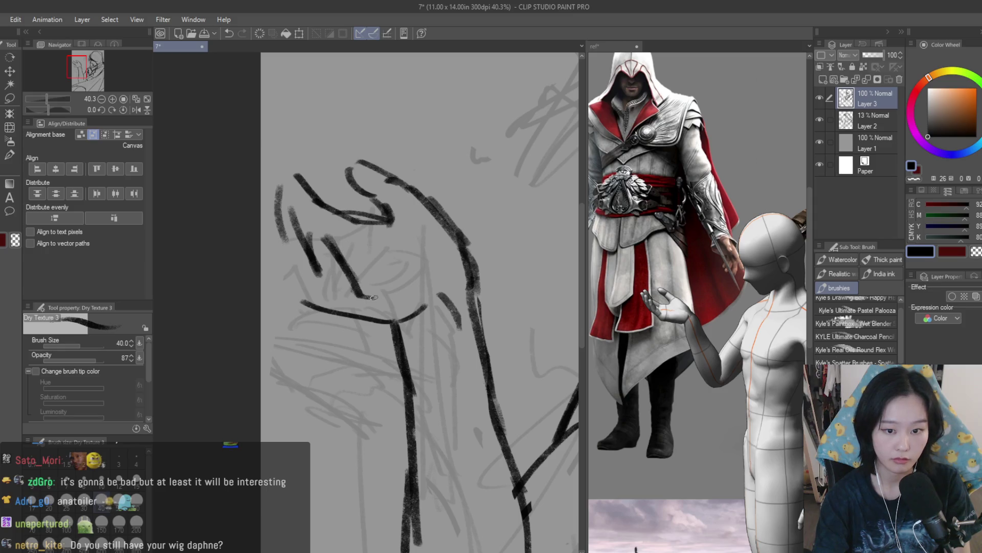
Step: Ink the finger and fingertip lines, the wrist and lower arm line, and the right shoulder contour
{"action": "left_click_drag", "start_coordinate": [271, 191], "coordinate": [272, 238]}
{"action": "mouse_move", "coordinate": [262, 182]}
{"action": "left_mouse_down"}
{"action": "mouse_move", "coordinate": [278, 179]}
{"action": "mouse_move", "coordinate": [321, 229]}
{"action": "left_mouse_up"}
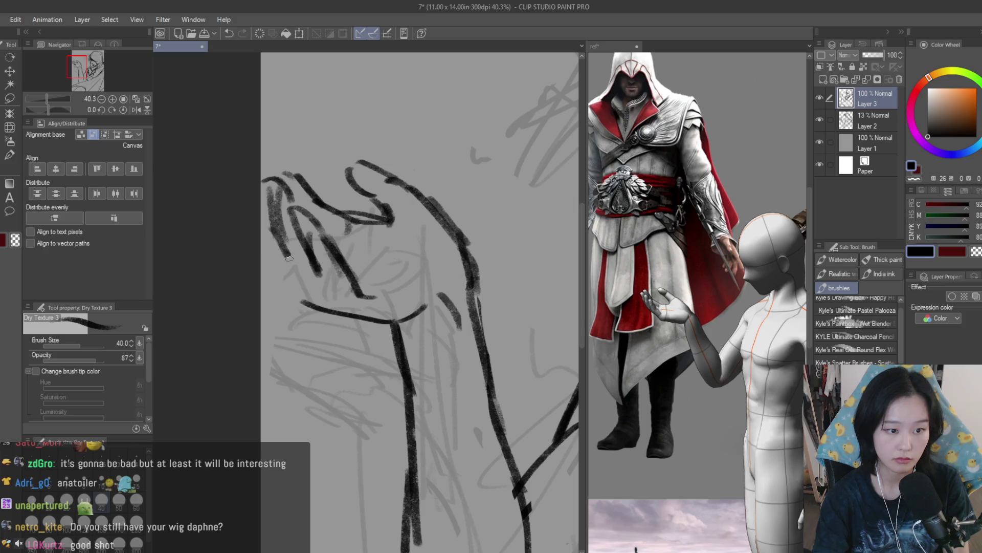
{"action": "key", "text": "ctrl+z"}
{"action": "key", "text": "ctrl+z"}
{"action": "mouse_move", "coordinate": [279, 249]}
{"action": "left_mouse_down"}
{"action": "mouse_move", "coordinate": [302, 297]}
{"action": "mouse_move", "coordinate": [399, 323]}
{"action": "left_mouse_up"}
{"action": "key", "text": "ctrl+z"}
{"action": "left_click_drag", "start_coordinate": [295, 299], "coordinate": [400, 325]}
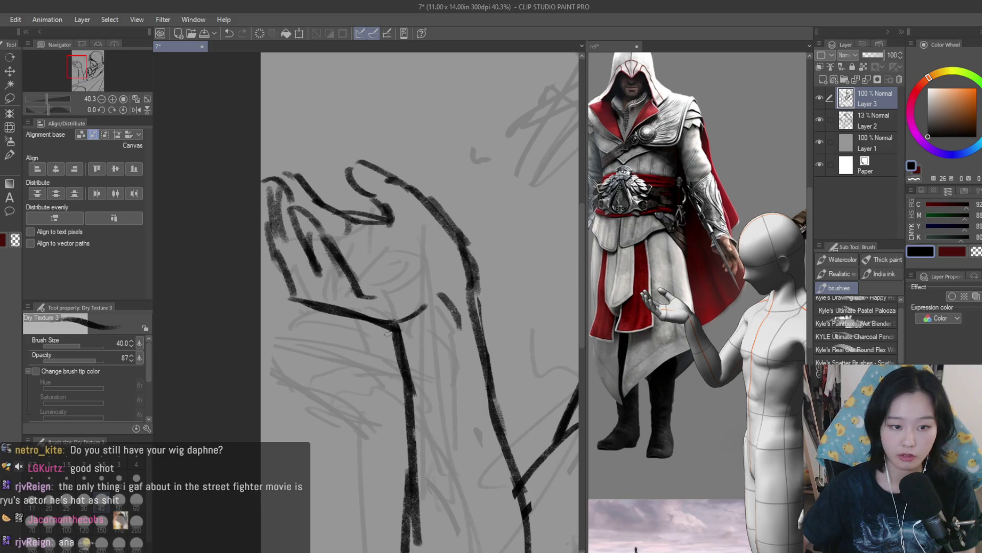
{"action": "left_click_drag", "start_coordinate": [417, 193], "coordinate": [465, 286]}
Step: Lasso the hand lines and shift them down and to the right, checking in a mirrored view
{"action": "key", "text": "e"}
{"action": "scroll", "coordinate": [487, 284], "scroll_direction": "down", "scroll_amount": 5}
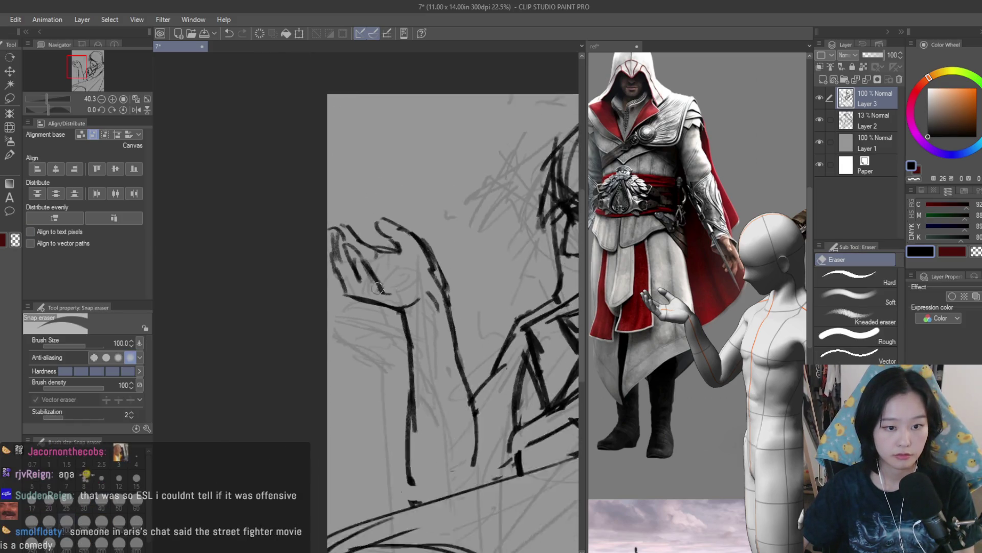
{"action": "key", "text": "h"}
{"action": "key", "text": "h"}
{"action": "left_click", "coordinate": [9, 97]}
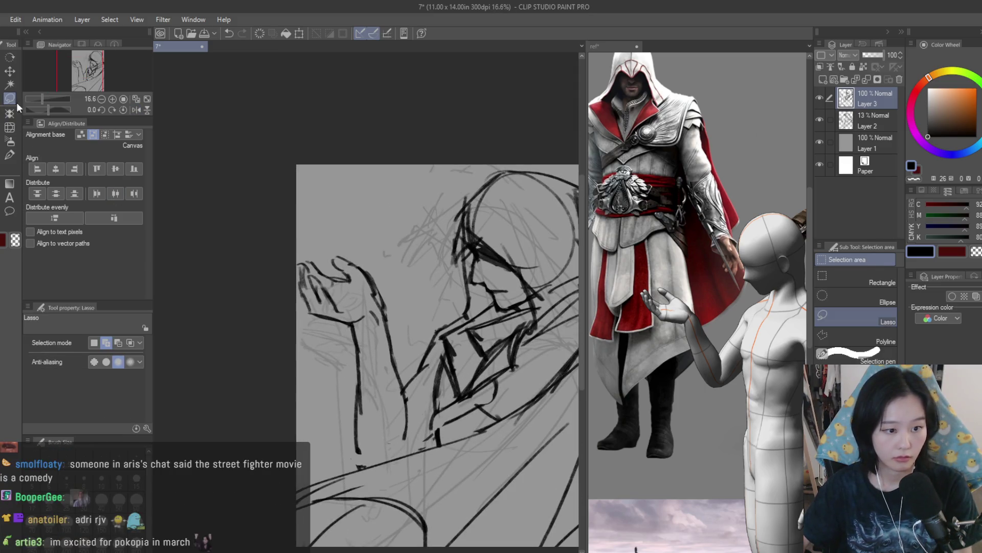
{"action": "scroll", "coordinate": [297, 210], "scroll_direction": "up", "scroll_amount": 2}
{"action": "left_click_drag", "start_coordinate": [295, 240], "coordinate": [294, 351]}
{"action": "key", "text": "k"}
{"action": "left_click_drag", "start_coordinate": [394, 294], "coordinate": [399, 311]}
{"action": "key", "text": "ctrl+d"}
{"action": "scroll", "coordinate": [444, 311], "scroll_direction": "down", "scroll_amount": 3}
Step: Erase the stray lines inside the hand
{"action": "key", "text": "h"}
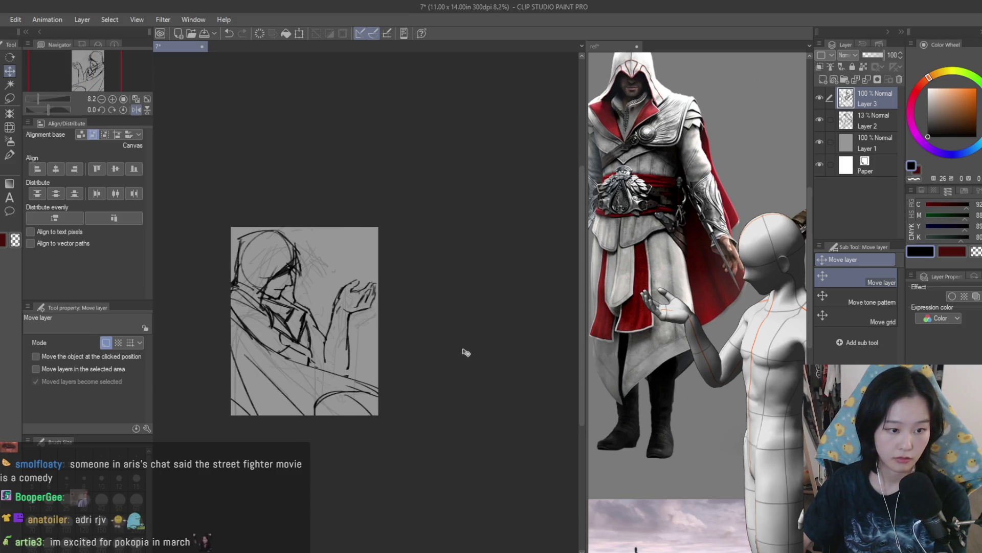
{"action": "key", "text": "h"}
{"action": "scroll", "coordinate": [466, 352], "scroll_direction": "up", "scroll_amount": 3}
{"action": "left_click", "coordinate": [13, 189]}
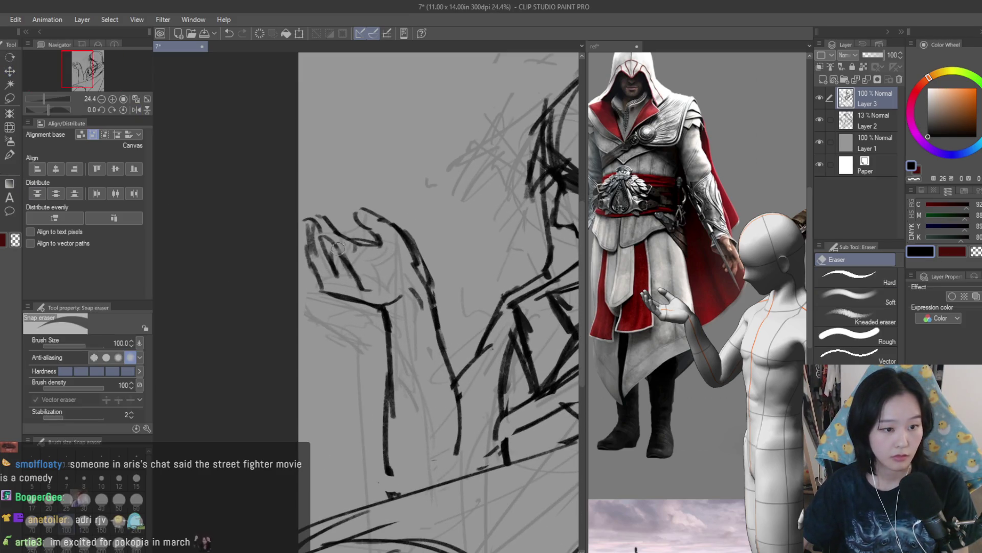
{"action": "scroll", "coordinate": [345, 220], "scroll_direction": "up", "scroll_amount": 2}
{"action": "scroll", "coordinate": [345, 220], "scroll_direction": "up", "scroll_amount": 1}
{"action": "left_click_drag", "start_coordinate": [345, 220], "coordinate": [375, 245]}
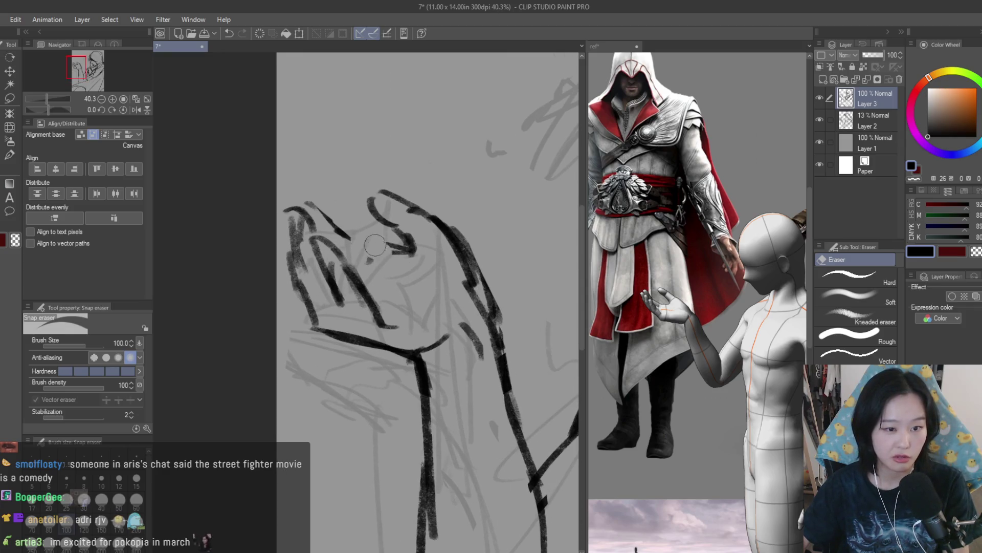
{"action": "key", "text": "b"}
{"action": "scroll", "coordinate": [337, 199], "scroll_direction": "up", "scroll_amount": 2}
Step: Ink finger lines on the hand, adding two more fingers into the gaps
{"action": "left_click_drag", "start_coordinate": [280, 204], "coordinate": [343, 251]}
{"action": "mouse_move", "coordinate": [381, 291]}
{"action": "left_mouse_down"}
{"action": "mouse_move", "coordinate": [326, 242]}
{"action": "mouse_move", "coordinate": [392, 287]}
{"action": "mouse_move", "coordinate": [432, 288]}
{"action": "mouse_move", "coordinate": [347, 256]}
{"action": "left_mouse_up"}
{"action": "scroll", "coordinate": [322, 244], "scroll_direction": "down", "scroll_amount": 1}
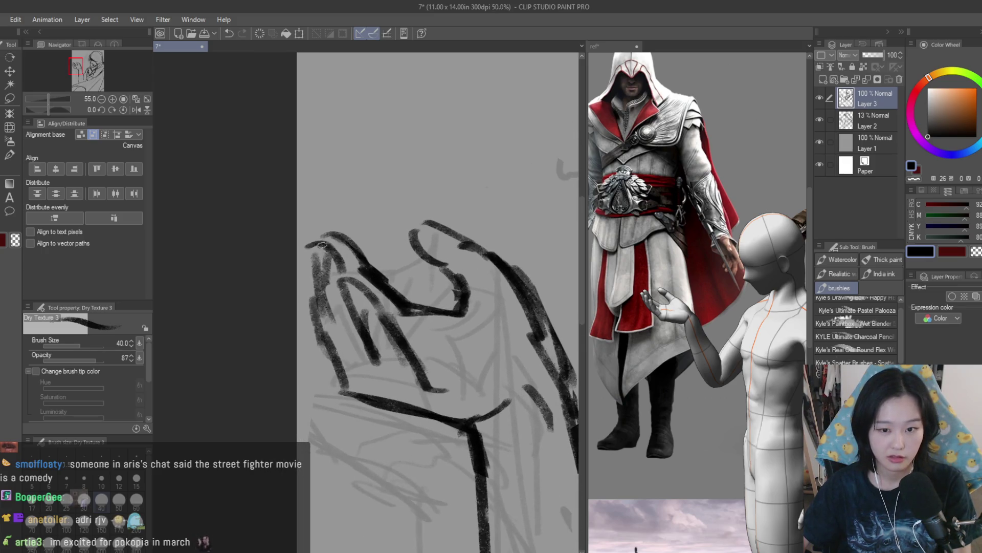
{"action": "scroll", "coordinate": [316, 266], "scroll_direction": "down", "scroll_amount": 1}
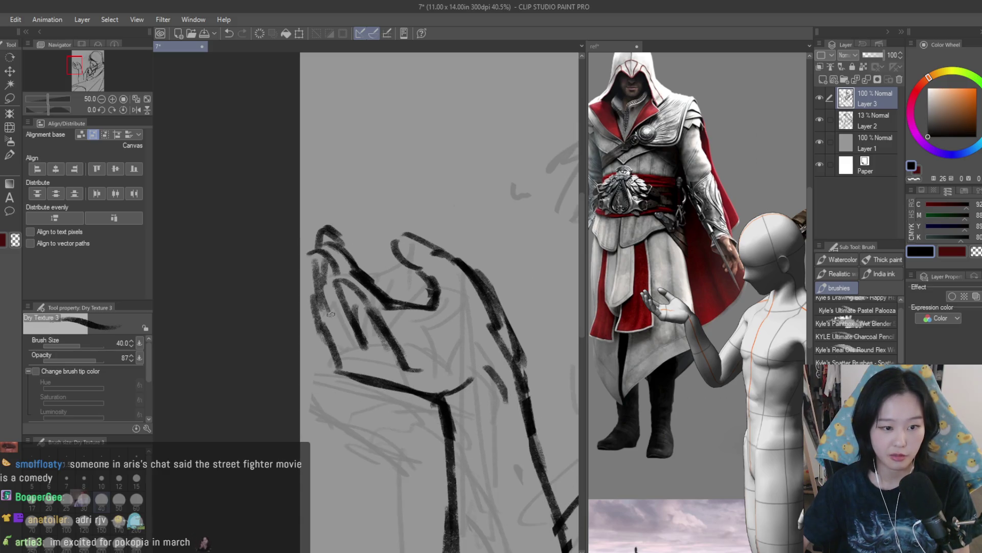
{"action": "mouse_move", "coordinate": [353, 294]}
{"action": "left_mouse_down"}
{"action": "mouse_move", "coordinate": [386, 361]}
{"action": "mouse_move", "coordinate": [320, 268]}
{"action": "left_mouse_up"}
{"action": "scroll", "coordinate": [346, 251], "scroll_direction": "down", "scroll_amount": 4}
{"action": "left_click_drag", "start_coordinate": [511, 287], "coordinate": [343, 287]}
{"action": "scroll", "coordinate": [396, 302], "scroll_direction": "up", "scroll_amount": 3}
{"action": "scroll", "coordinate": [389, 303], "scroll_direction": "up", "scroll_amount": 1}
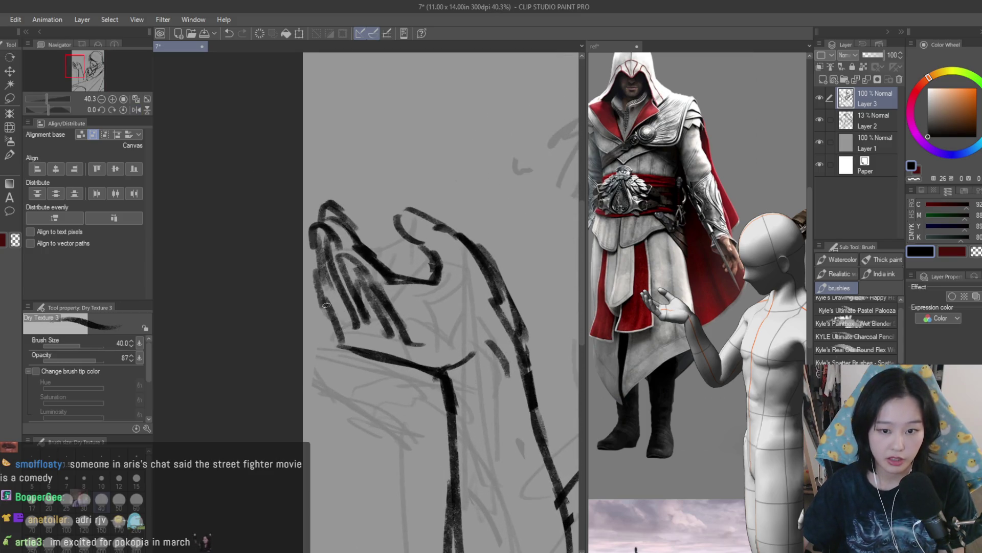
Step: Redraw the remaining hand and finger strokes
{"action": "left_click_drag", "start_coordinate": [342, 327], "coordinate": [355, 328]}
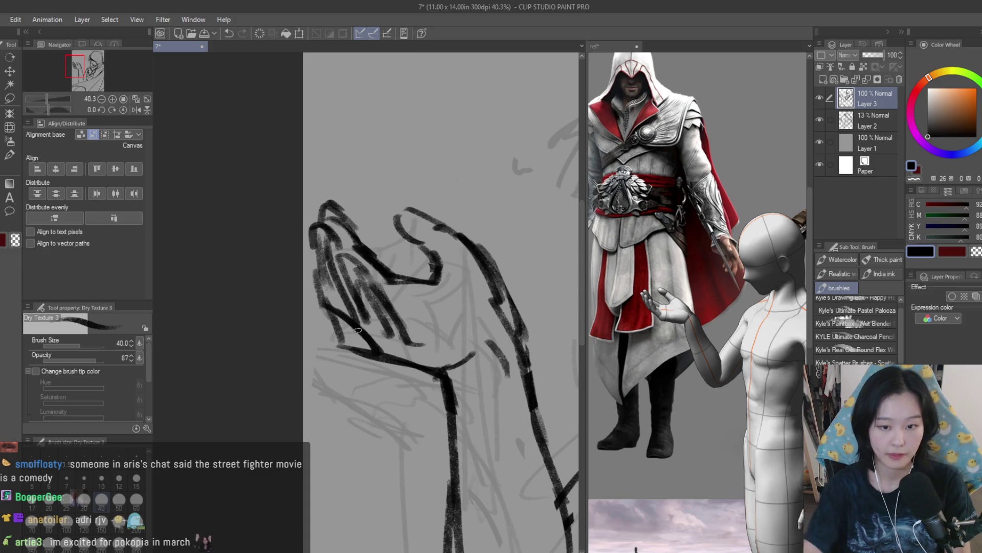
{"action": "key", "text": "ctrl+z"}
{"action": "left_click_drag", "start_coordinate": [332, 313], "coordinate": [369, 350]}
{"action": "key", "text": "ctrl+z"}
{"action": "left_click_drag", "start_coordinate": [311, 279], "coordinate": [341, 318]}
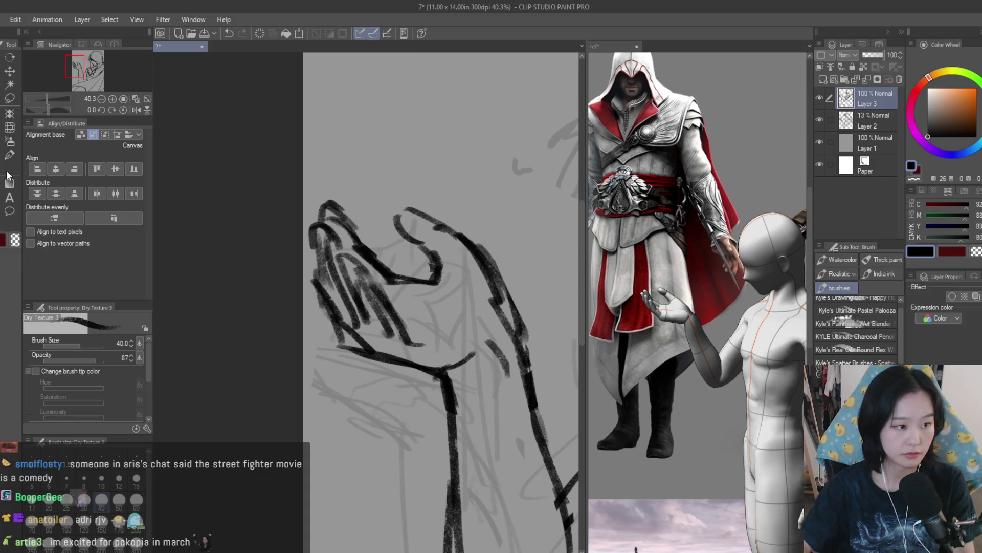
Step: Check the drawing in a mirrored view, switching between eraser and inking brush
{"action": "key", "text": "e"}
{"action": "scroll", "coordinate": [364, 370], "scroll_direction": "up", "scroll_amount": 1}
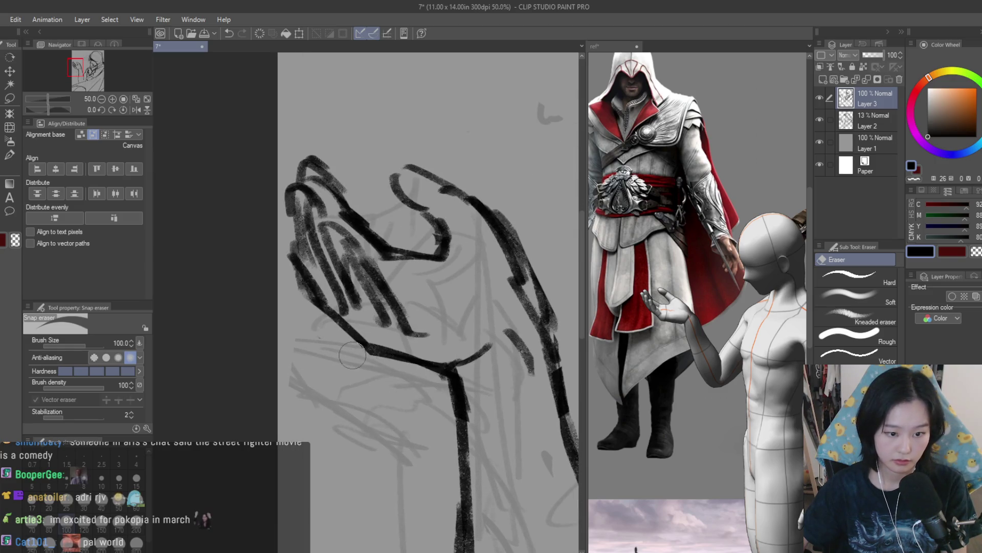
{"action": "scroll", "coordinate": [415, 353], "scroll_direction": "down", "scroll_amount": 3}
{"action": "scroll", "coordinate": [414, 352], "scroll_direction": "down", "scroll_amount": 3}
{"action": "key", "text": "h"}
{"action": "key", "text": "h"}
{"action": "scroll", "coordinate": [535, 286], "scroll_direction": "down", "scroll_amount": 1}
{"action": "scroll", "coordinate": [511, 282], "scroll_direction": "up", "scroll_amount": 2}
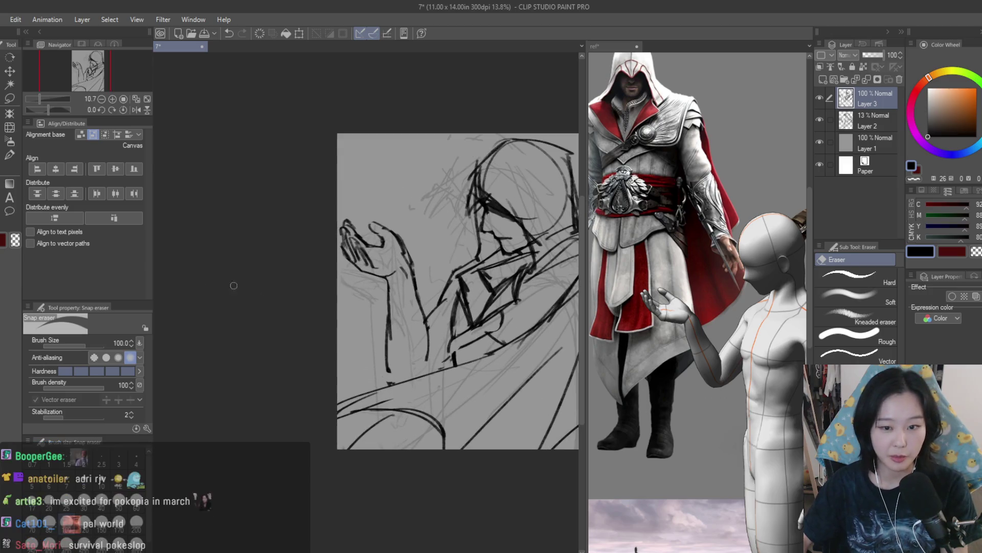
{"action": "key", "text": "b"}
{"action": "scroll", "coordinate": [358, 255], "scroll_direction": "up", "scroll_amount": 3}
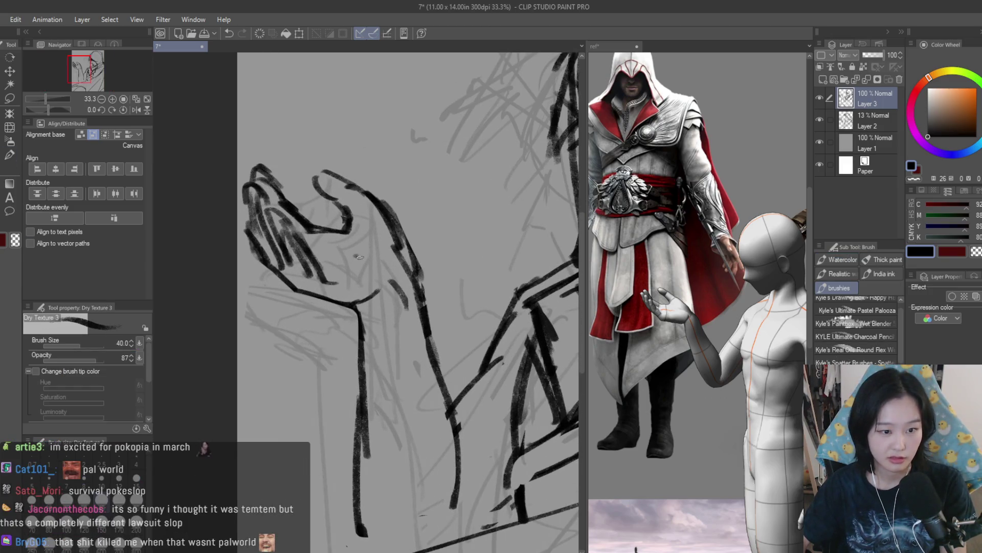
{"action": "scroll", "coordinate": [499, 275], "scroll_direction": "down", "scroll_amount": 5}
{"action": "key", "text": "h"}
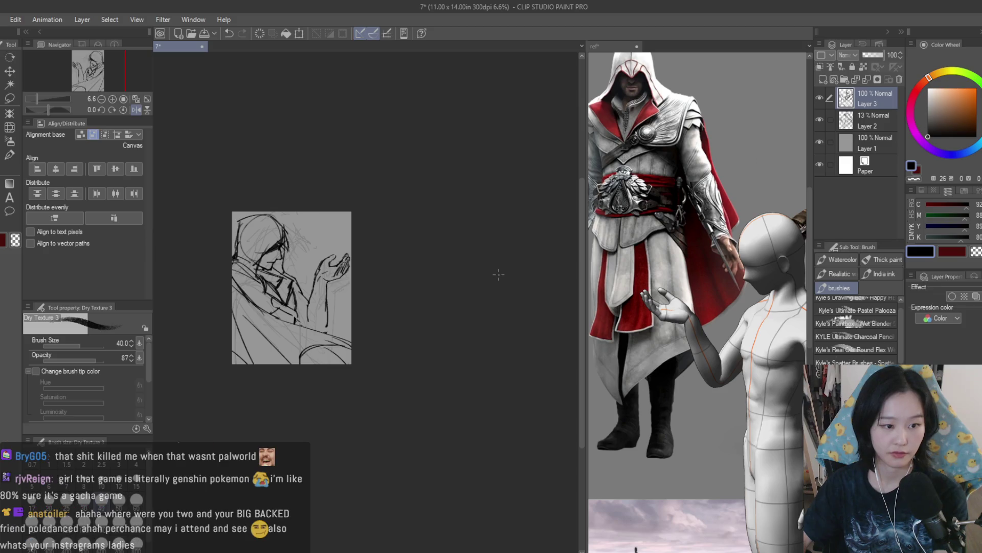
{"action": "key", "text": "h"}
{"action": "scroll", "coordinate": [290, 264], "scroll_direction": "up", "scroll_amount": 5}
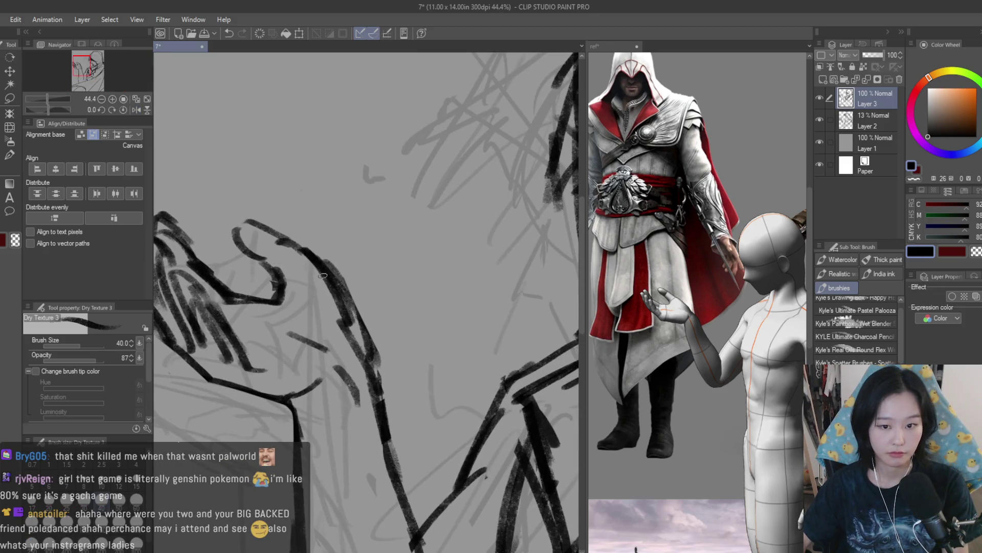
Step: Lasso the fingertip lines and apply a Scale/Rotate transform to reshape them
{"action": "left_click", "coordinate": [10, 98]}
{"action": "mouse_move", "coordinate": [239, 271]}
{"action": "left_mouse_down"}
{"action": "mouse_move", "coordinate": [394, 317]}
{"action": "mouse_move", "coordinate": [191, 179]}
{"action": "left_mouse_up"}
{"action": "scroll", "coordinate": [337, 262], "scroll_direction": "down", "scroll_amount": 1}
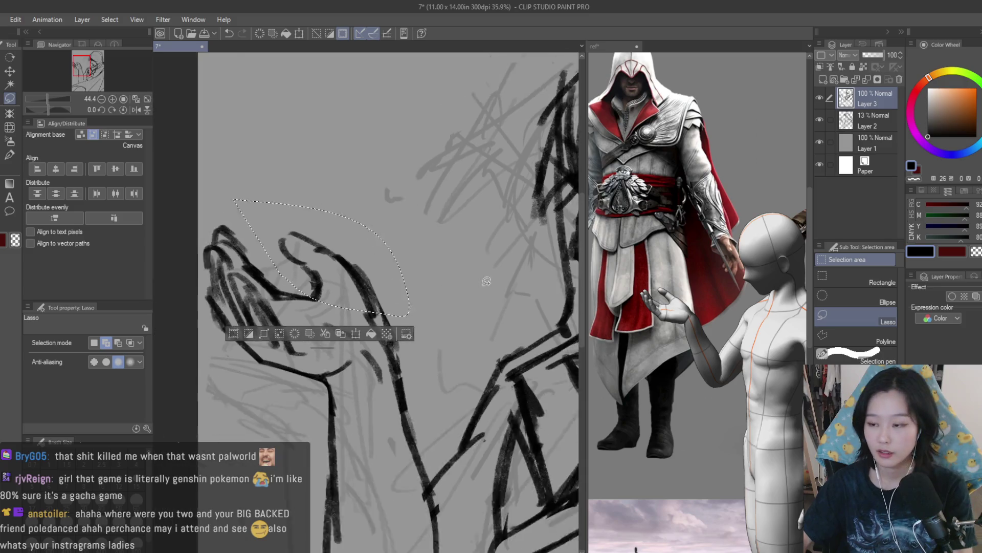
{"action": "key", "text": "ctrl+t"}
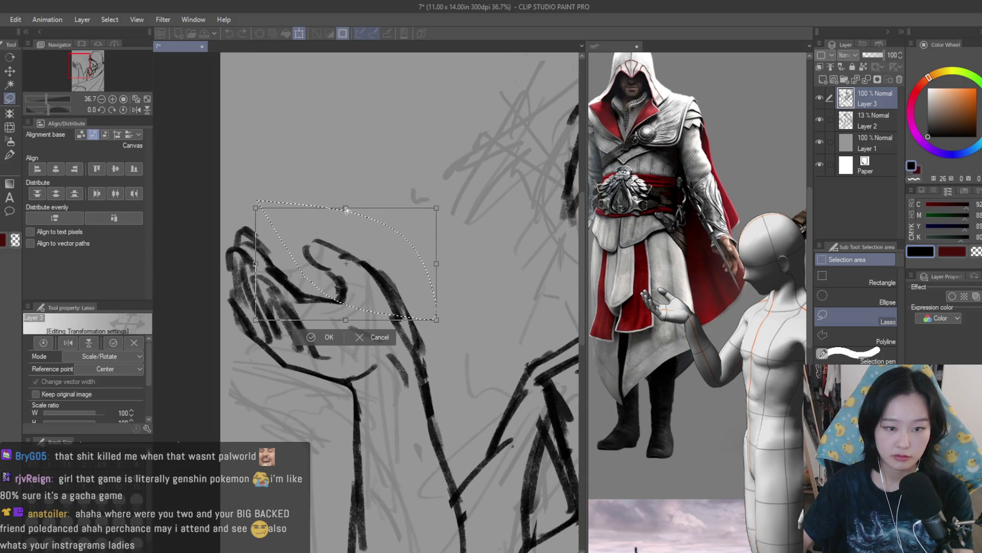
{"action": "key", "text": "Return"}
{"action": "key", "text": "ctrl+s"}
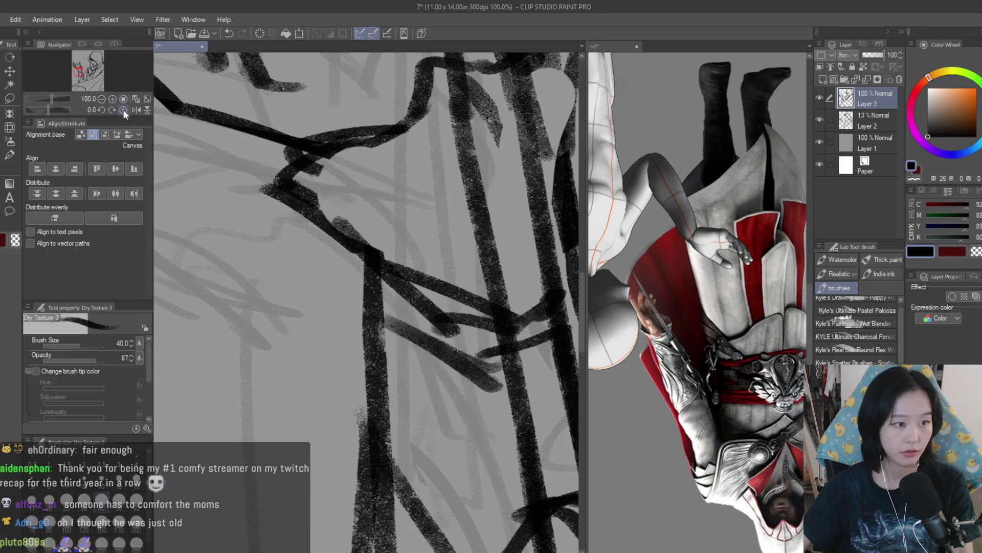
Step: Straighten and reset the reference image view, fitting it to its panel
{"action": "left_click", "coordinate": [123, 99]}
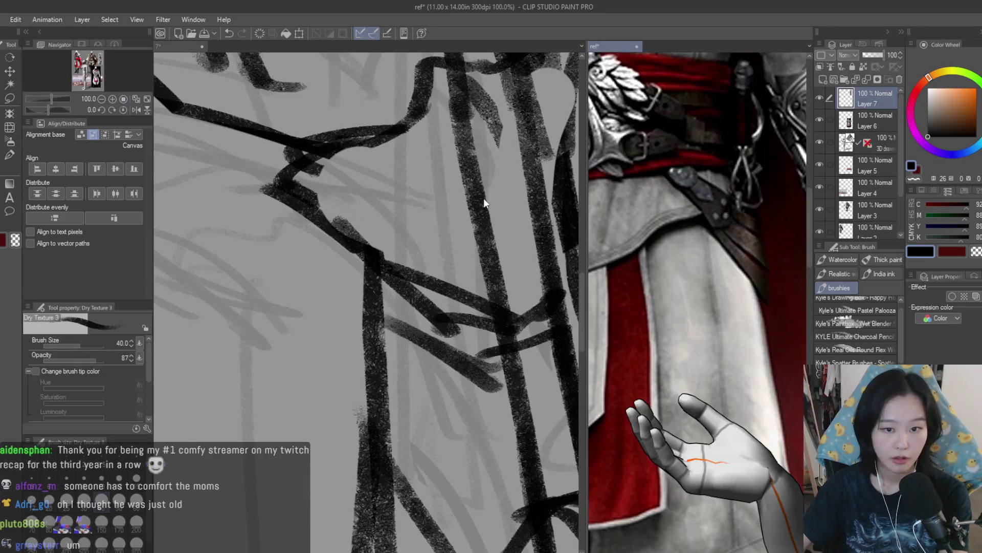
{"action": "left_click", "coordinate": [123, 109]}
{"action": "left_click", "coordinate": [147, 99]}
{"action": "left_click", "coordinate": [408, 285]}
{"action": "scroll", "coordinate": [408, 285], "scroll_direction": "down", "scroll_amount": 5}
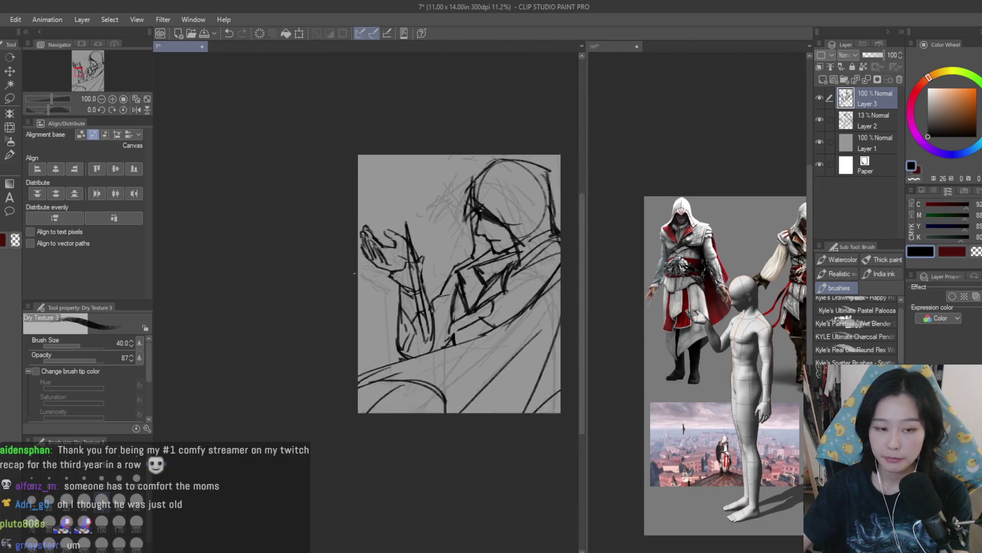
{"action": "key", "text": "ctrl+s"}
{"action": "key", "text": "h"}
{"action": "key", "text": "h"}
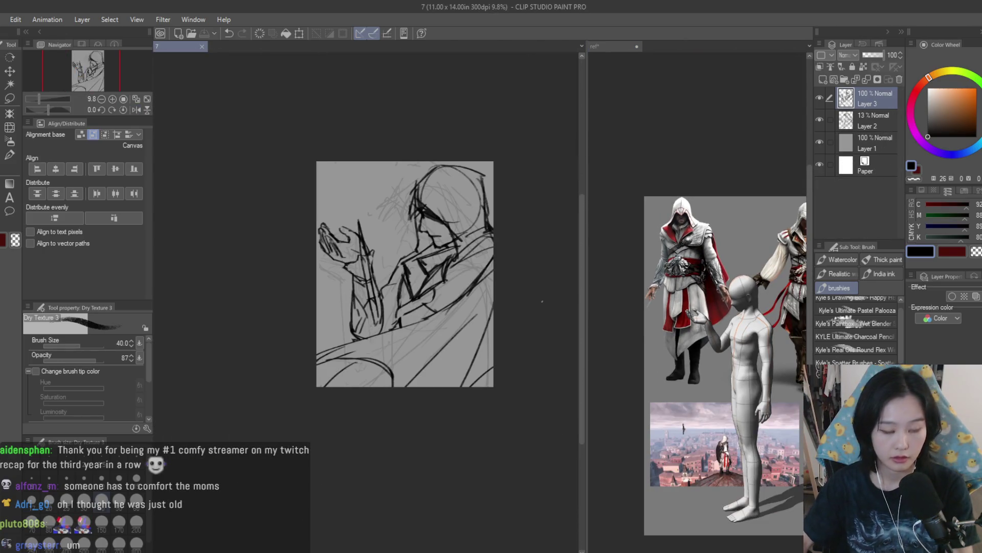
{"action": "scroll", "coordinate": [406, 274], "scroll_direction": "up", "scroll_amount": 1}
Step: Lasso the torso lines and move them into place, then deselect
{"action": "left_click", "coordinate": [9, 98]}
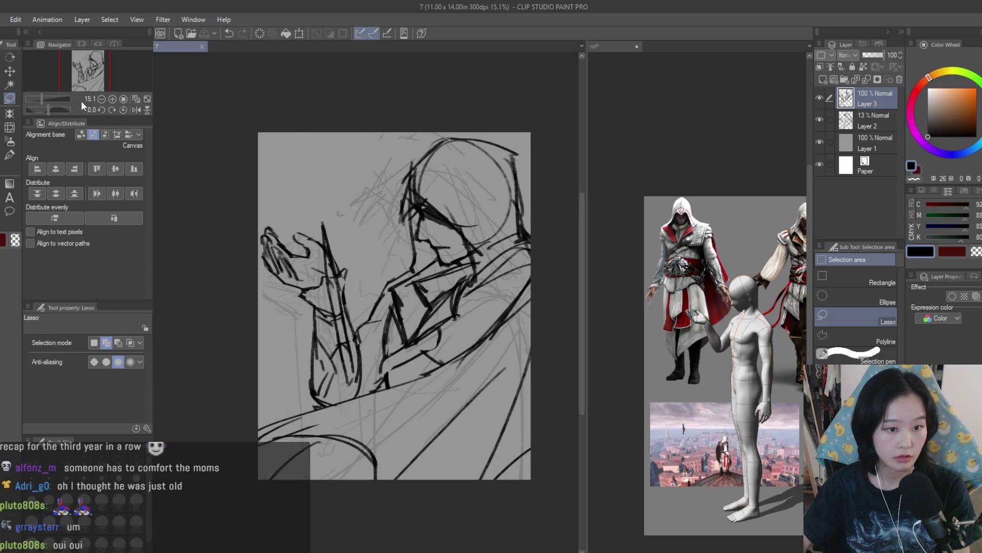
{"action": "scroll", "coordinate": [482, 300], "scroll_direction": "up", "scroll_amount": 2}
{"action": "mouse_move", "coordinate": [364, 311]}
{"action": "left_mouse_down"}
{"action": "mouse_move", "coordinate": [368, 356]}
{"action": "mouse_move", "coordinate": [461, 361]}
{"action": "mouse_move", "coordinate": [435, 71]}
{"action": "mouse_move", "coordinate": [361, 313]}
{"action": "left_mouse_up"}
{"action": "key", "text": "k"}
{"action": "left_click_drag", "start_coordinate": [459, 203], "coordinate": [450, 196]}
{"action": "key", "text": "ctrl+d"}
{"action": "scroll", "coordinate": [475, 241], "scroll_direction": "down", "scroll_amount": 3}
{"action": "key", "text": "h"}
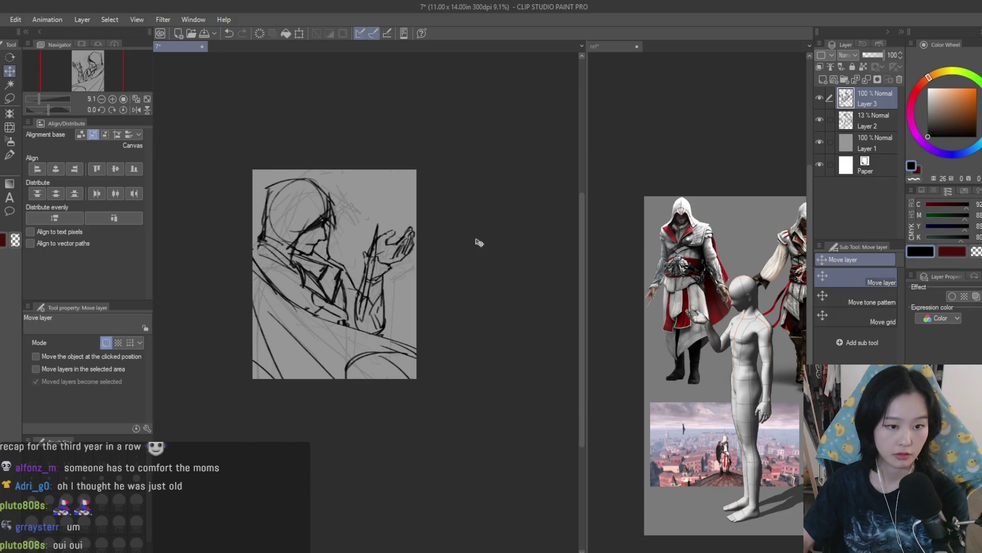
{"action": "key", "text": "h"}
{"action": "scroll", "coordinate": [289, 239], "scroll_direction": "up", "scroll_amount": 2}
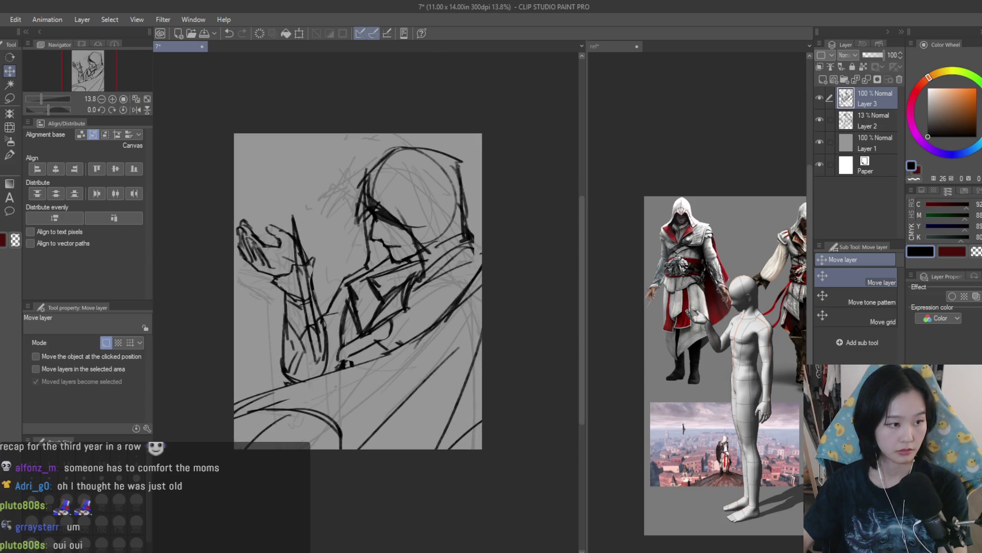
Step: Draw a shoulder stroke down from the right edge, then delete the faint Layer 2
{"action": "key", "text": "b"}
{"action": "scroll", "coordinate": [337, 296], "scroll_direction": "up", "scroll_amount": 1}
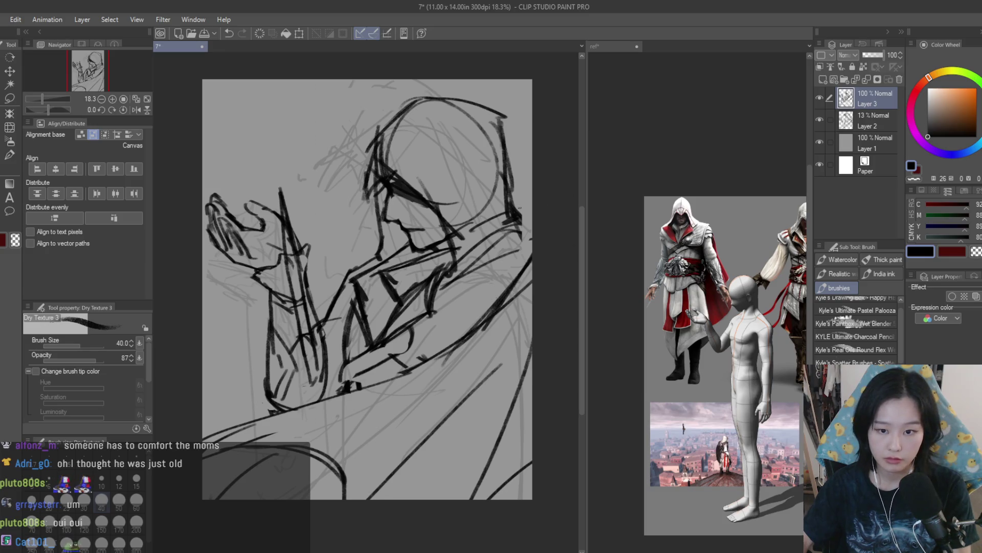
{"action": "scroll", "coordinate": [605, 384], "scroll_direction": "up", "scroll_amount": 2}
{"action": "scroll", "coordinate": [799, 256], "scroll_direction": "up", "scroll_amount": 5}
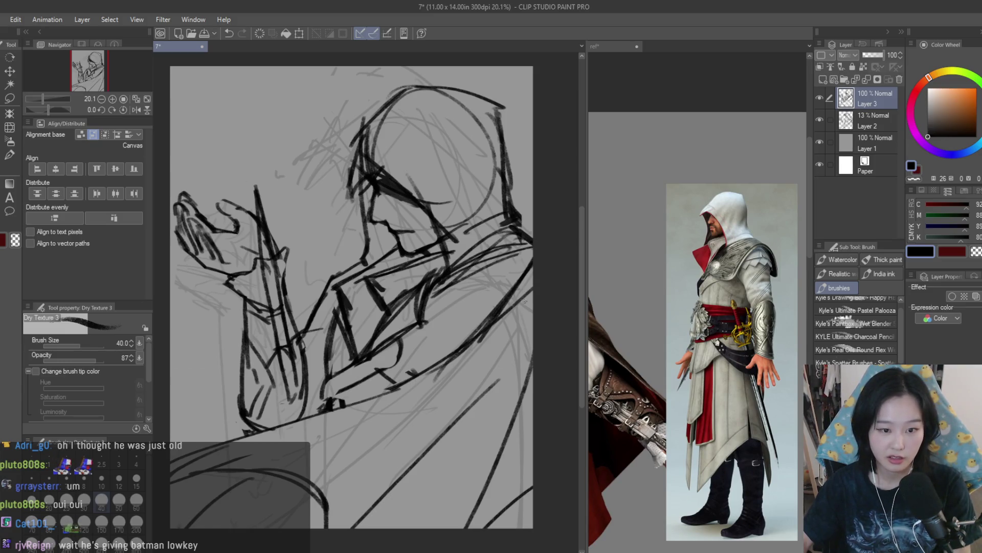
{"action": "scroll", "coordinate": [524, 301], "scroll_direction": "down", "scroll_amount": 1}
{"action": "left_click_drag", "start_coordinate": [550, 310], "coordinate": [468, 354]}
{"action": "scroll", "coordinate": [491, 268], "scroll_direction": "down", "scroll_amount": 2}
{"action": "key", "text": "h"}
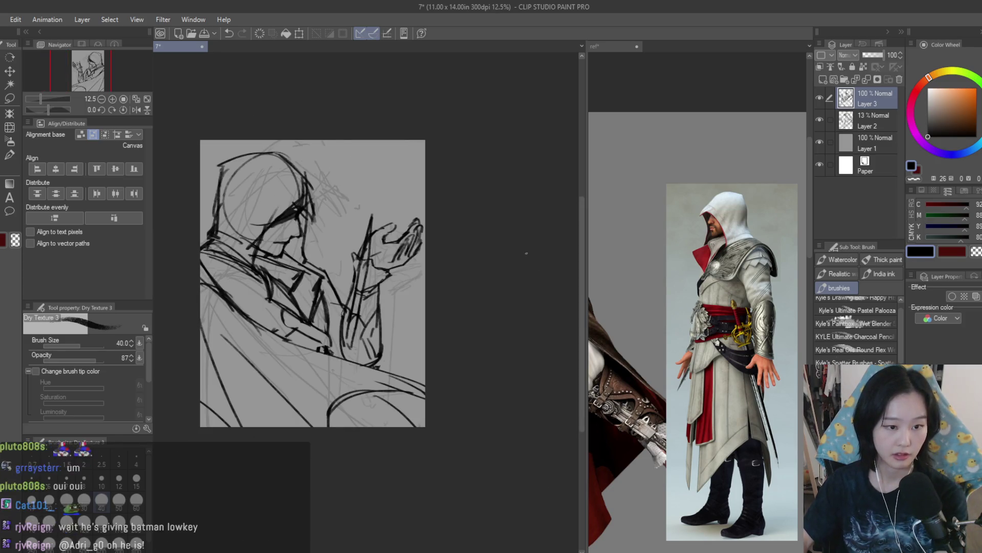
{"action": "key", "text": "h"}
{"action": "left_click_drag", "start_coordinate": [860, 120], "coordinate": [900, 79]}
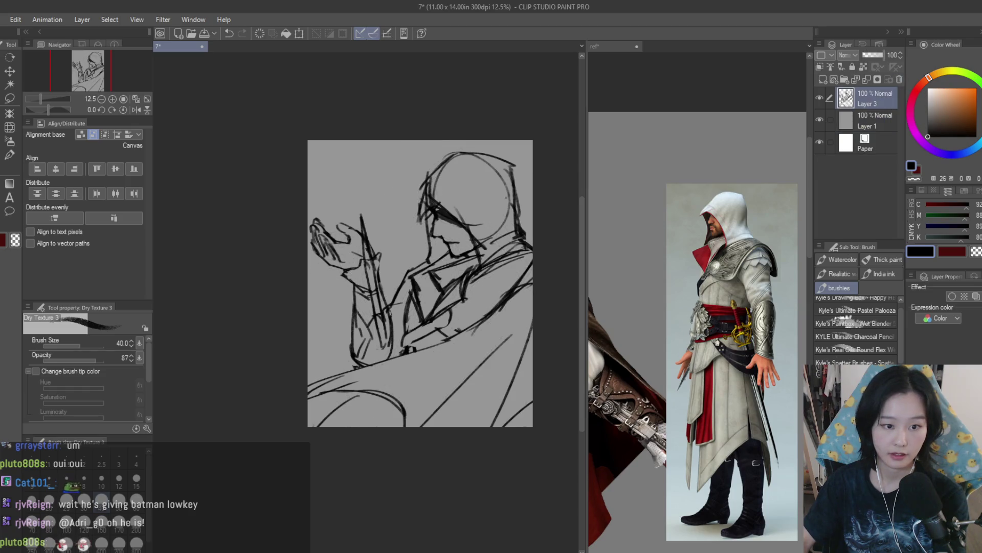
Step: Zoom in on the face and draw a line along the profile
{"action": "scroll", "coordinate": [415, 276], "scroll_direction": "down", "scroll_amount": 2}
{"action": "scroll", "coordinate": [415, 277], "scroll_direction": "up", "scroll_amount": 1}
{"action": "scroll", "coordinate": [411, 218], "scroll_direction": "up", "scroll_amount": 5}
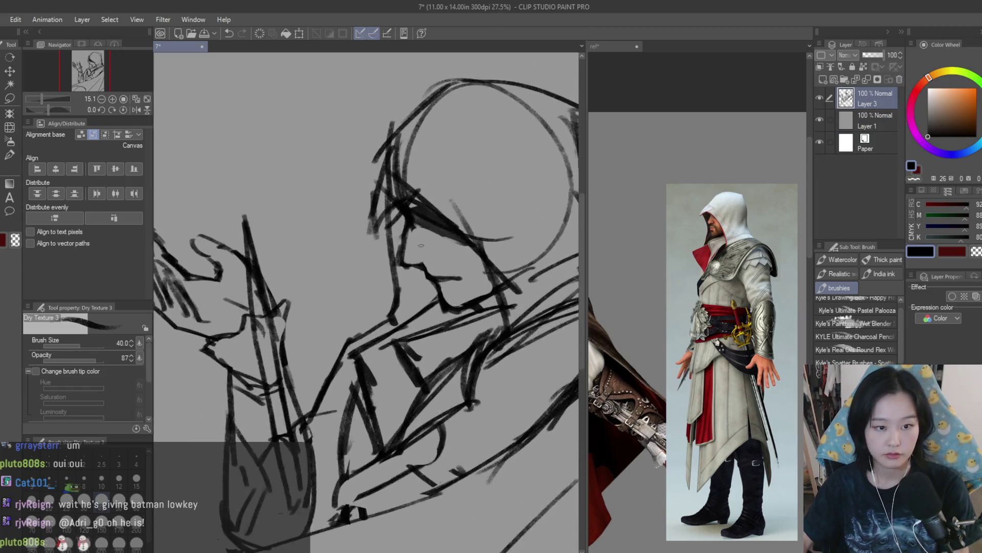
{"action": "mouse_move", "coordinate": [411, 217]}
{"action": "left_mouse_down"}
{"action": "mouse_move", "coordinate": [396, 281]}
{"action": "mouse_move", "coordinate": [427, 282]}
{"action": "mouse_move", "coordinate": [416, 262]}
{"action": "left_mouse_up"}
Step: Erase stray marks around the nose and mouth, then flip the view to check the profile
{"action": "key", "text": "e"}
{"action": "scroll", "coordinate": [415, 263], "scroll_direction": "down", "scroll_amount": 4}
{"action": "scroll", "coordinate": [435, 276], "scroll_direction": "up", "scroll_amount": 3}
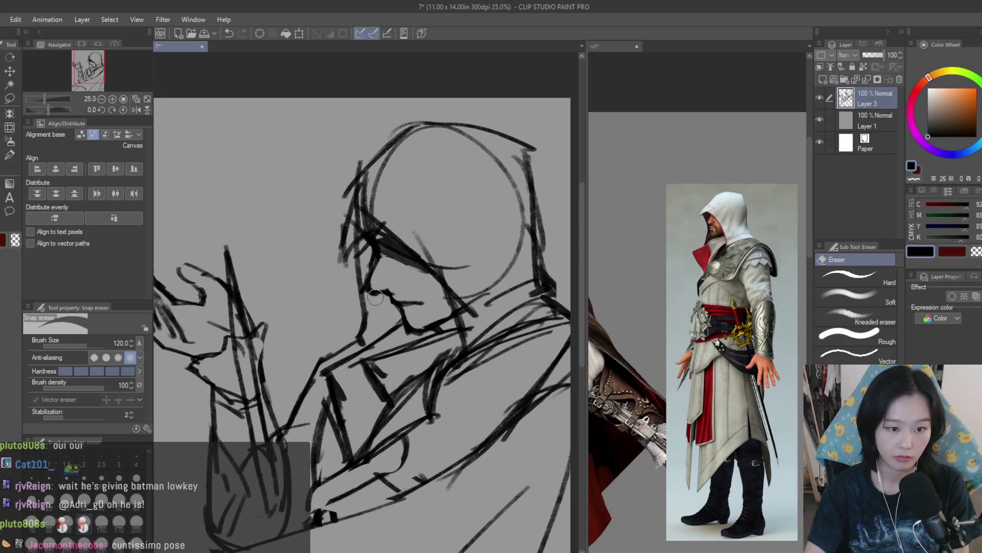
{"action": "scroll", "coordinate": [469, 239], "scroll_direction": "down", "scroll_amount": 3}
{"action": "key", "text": "h"}
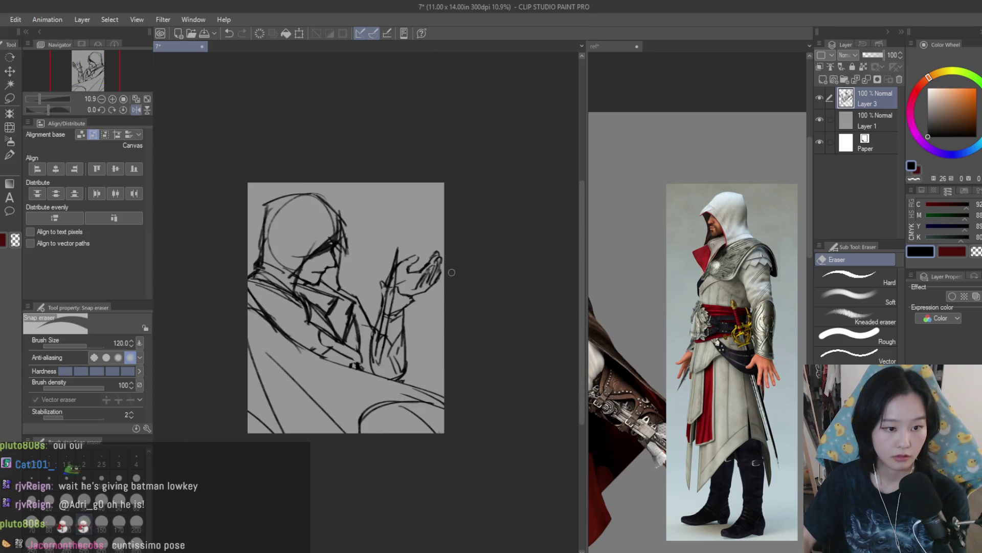
{"action": "key", "text": "h"}
{"action": "scroll", "coordinate": [451, 272], "scroll_direction": "up", "scroll_amount": 2}
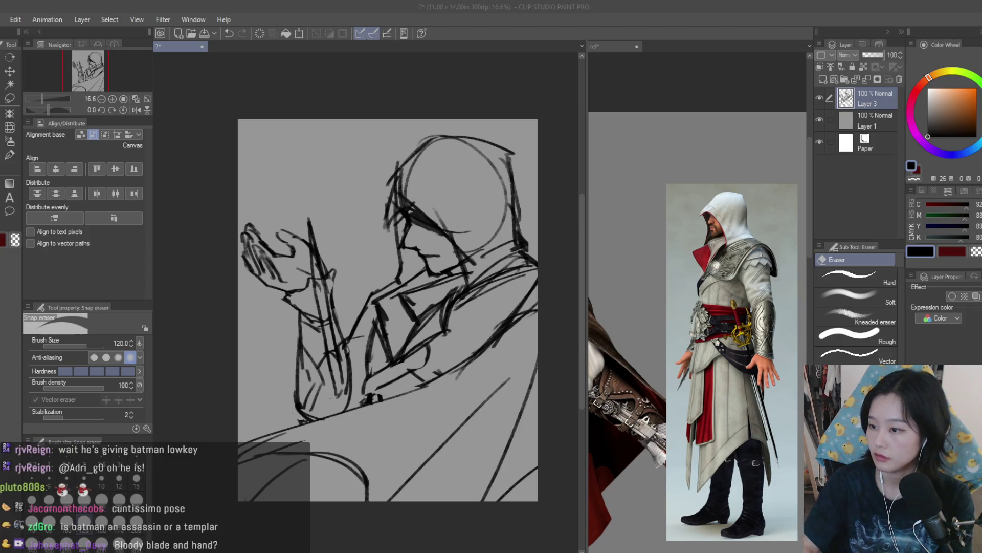
{"action": "scroll", "coordinate": [503, 247], "scroll_direction": "down", "scroll_amount": 1}
Step: Sketch curves and strokes above the hood with Dry Texture 3
{"action": "key", "text": "b"}
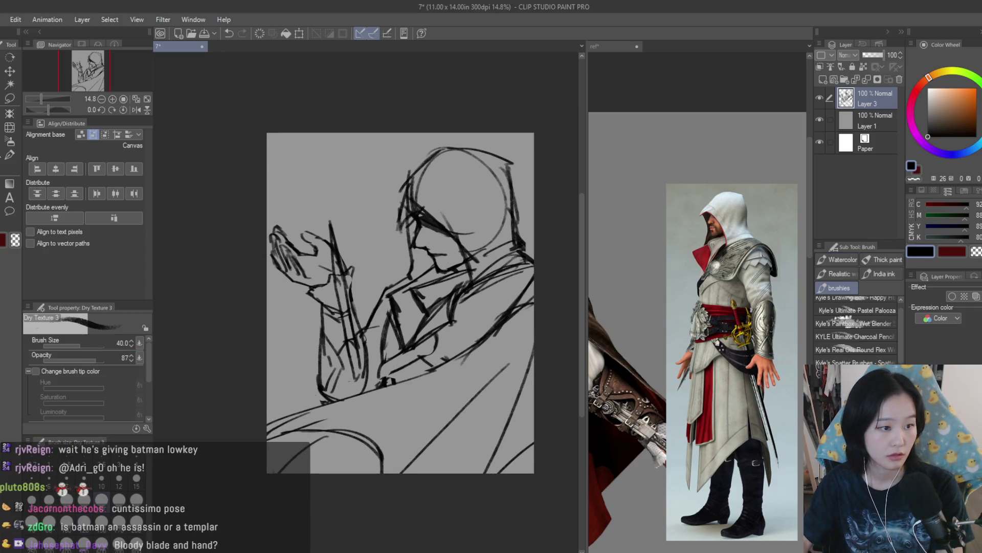
{"action": "scroll", "coordinate": [339, 167], "scroll_direction": "up", "scroll_amount": 3}
{"action": "mouse_move", "coordinate": [300, 174]}
{"action": "left_mouse_down"}
{"action": "mouse_move", "coordinate": [399, 137]}
{"action": "mouse_move", "coordinate": [339, 185]}
{"action": "left_mouse_up"}
{"action": "mouse_move", "coordinate": [343, 168]}
{"action": "left_mouse_down"}
{"action": "mouse_move", "coordinate": [392, 118]}
{"action": "mouse_move", "coordinate": [435, 110]}
{"action": "mouse_move", "coordinate": [341, 169]}
{"action": "mouse_move", "coordinate": [353, 220]}
{"action": "left_mouse_up"}
{"action": "left_click_drag", "start_coordinate": [368, 187], "coordinate": [399, 172]}
{"action": "mouse_move", "coordinate": [394, 169]}
{"action": "left_mouse_down"}
{"action": "mouse_move", "coordinate": [458, 137]}
{"action": "mouse_move", "coordinate": [455, 150]}
{"action": "left_mouse_up"}
Step: Add short strokes near the raised hand
{"action": "scroll", "coordinate": [329, 215], "scroll_direction": "down", "scroll_amount": 3}
{"action": "scroll", "coordinate": [443, 435], "scroll_direction": "up", "scroll_amount": 3}
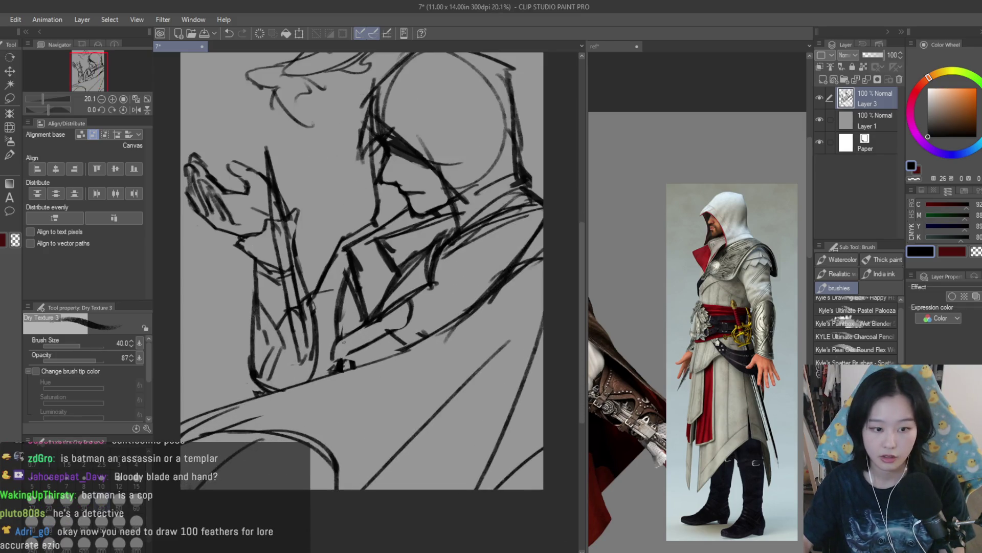
{"action": "scroll", "coordinate": [418, 299], "scroll_direction": "down", "scroll_amount": 3}
{"action": "scroll", "coordinate": [418, 298], "scroll_direction": "up", "scroll_amount": 3}
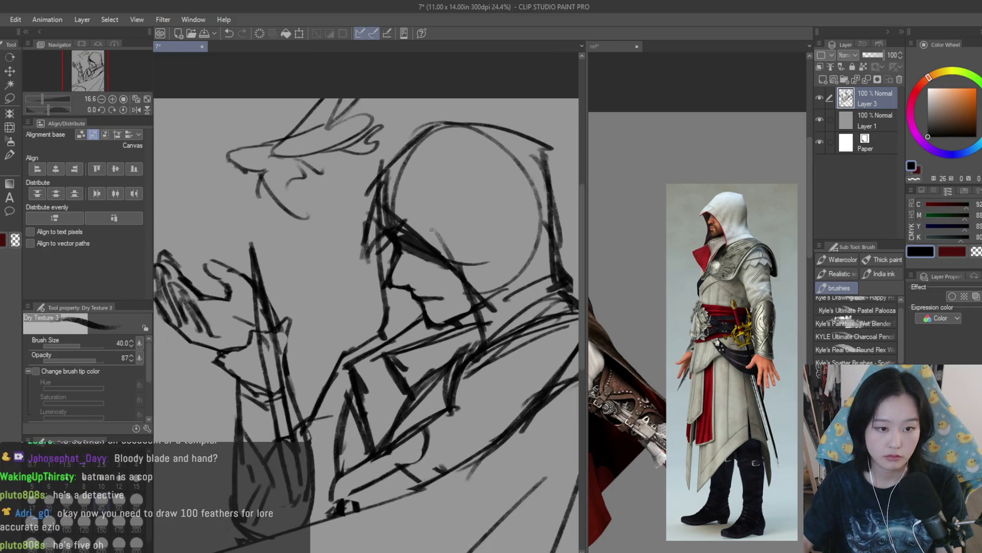
{"action": "scroll", "coordinate": [355, 380], "scroll_direction": "down", "scroll_amount": 3}
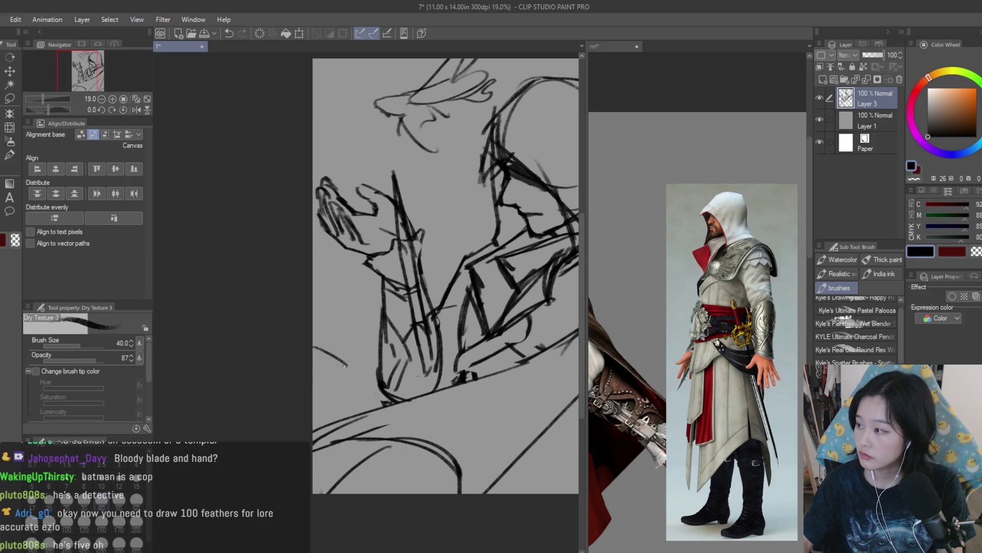
{"action": "left_click_drag", "start_coordinate": [321, 365], "coordinate": [365, 412]}
{"action": "scroll", "coordinate": [365, 353], "scroll_direction": "down", "scroll_amount": 3}
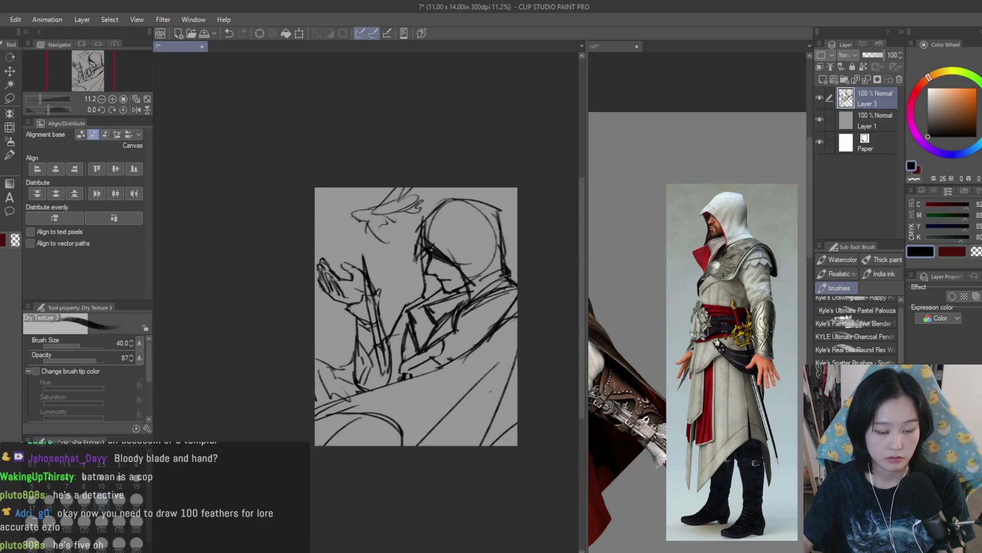
Step: Rework the lower-body strokes, undoing misfires and redrawing the curve
{"action": "key", "text": "ctrl+z"}
{"action": "key", "text": "ctrl+z"}
{"action": "left_click_drag", "start_coordinate": [438, 435], "coordinate": [518, 386]}
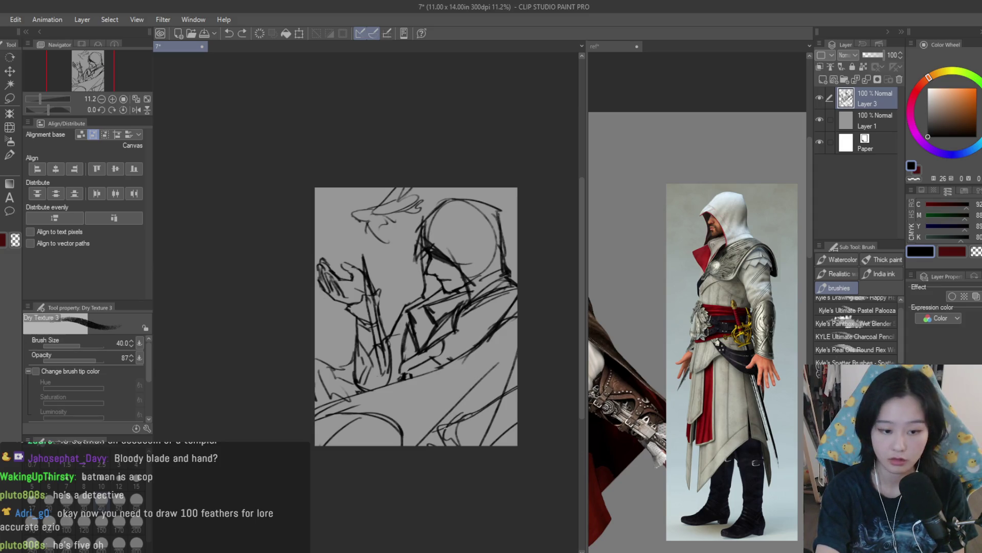
{"action": "left_click_drag", "start_coordinate": [457, 417], "coordinate": [432, 447]}
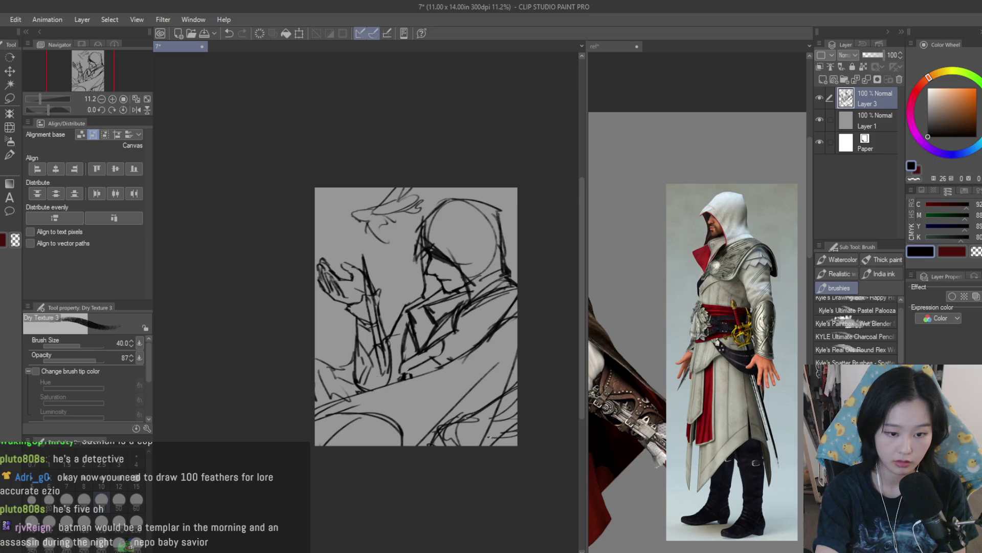
{"action": "key", "text": "ctrl+z"}
{"action": "key", "text": "ctrl+z"}
{"action": "key", "text": "ctrl+z"}
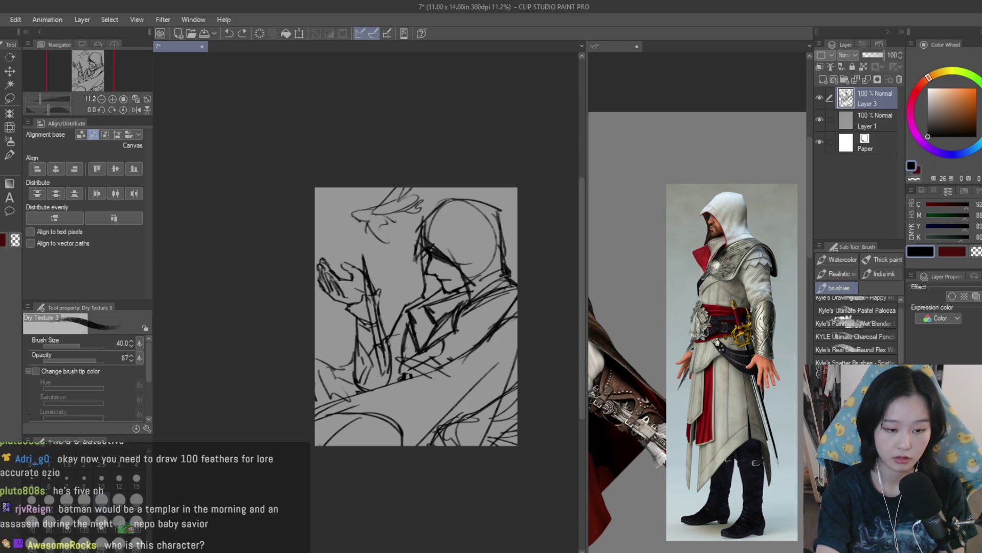
{"action": "left_click_drag", "start_coordinate": [354, 352], "coordinate": [320, 399]}
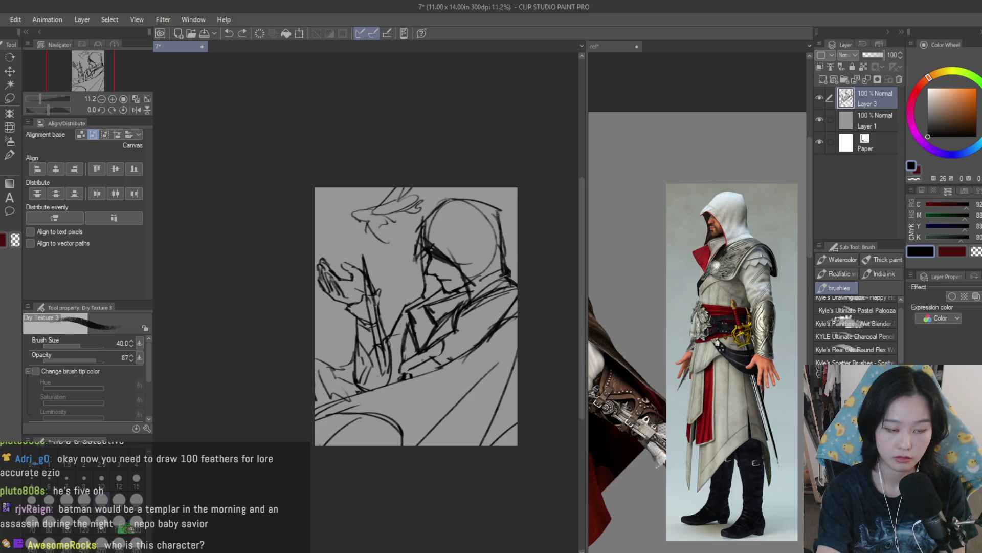
{"action": "left_click_drag", "start_coordinate": [475, 322], "coordinate": [422, 391]}
{"action": "key", "text": "ctrl+z"}
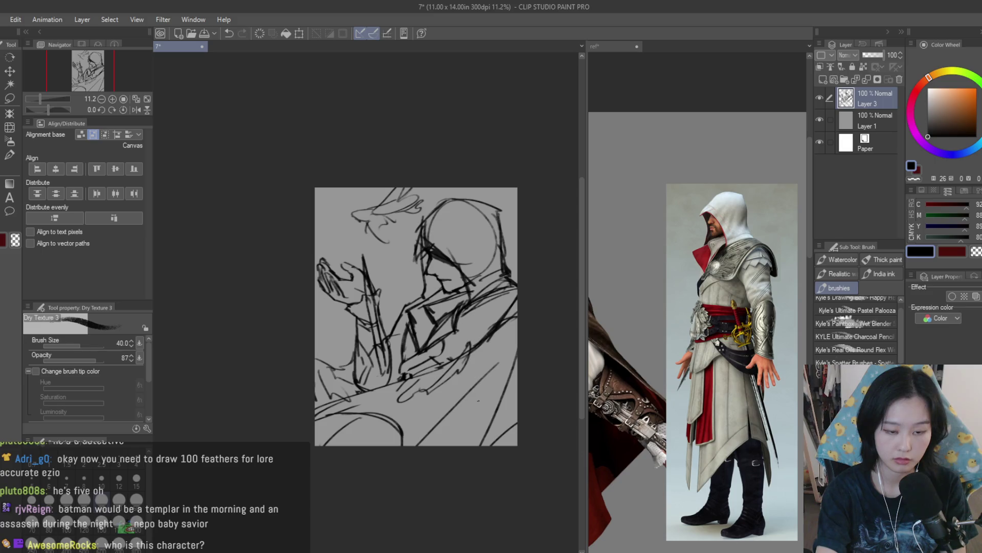
{"action": "key", "text": "ctrl+z"}
{"action": "left_click_drag", "start_coordinate": [501, 404], "coordinate": [469, 437]}
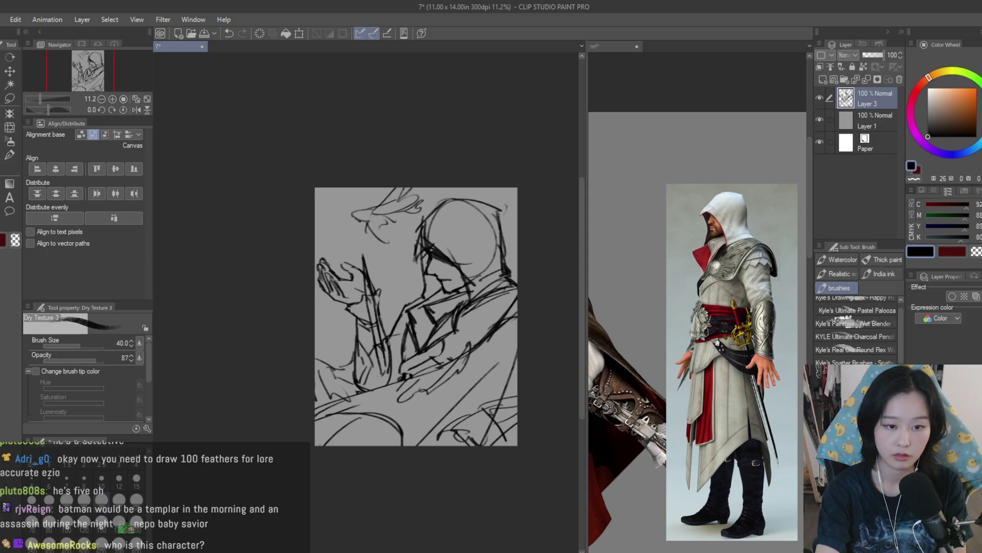
Step: Redraw a short mid-figure stroke and mirror the canvas to check proportions
{"action": "left_click_drag", "start_coordinate": [391, 288], "coordinate": [419, 281]}
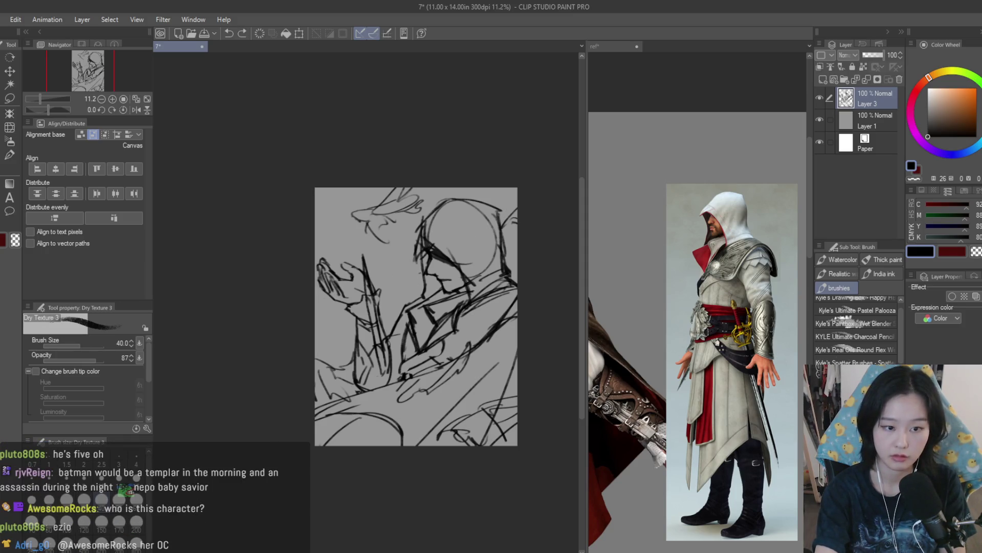
{"action": "key", "text": "ctrl+z"}
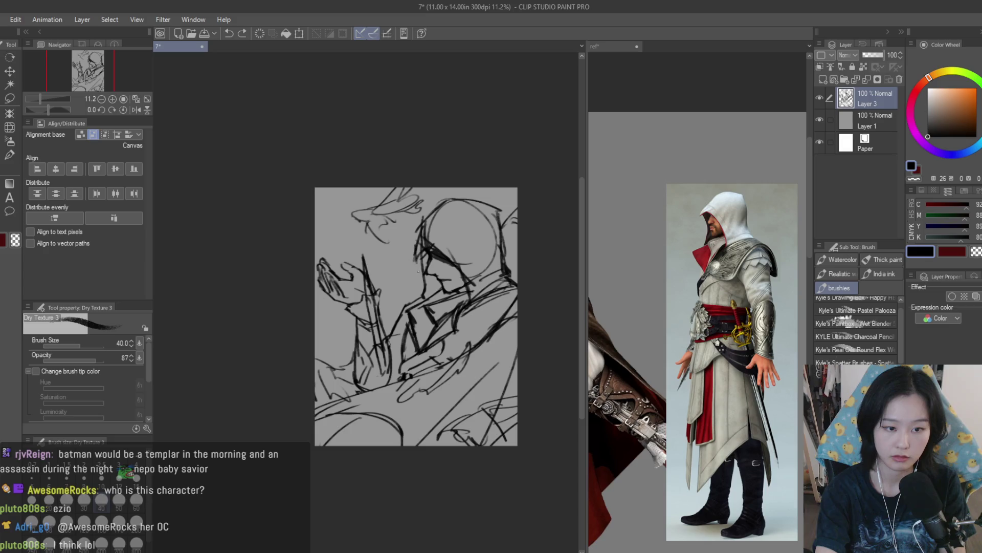
{"action": "left_click_drag", "start_coordinate": [394, 290], "coordinate": [427, 271]}
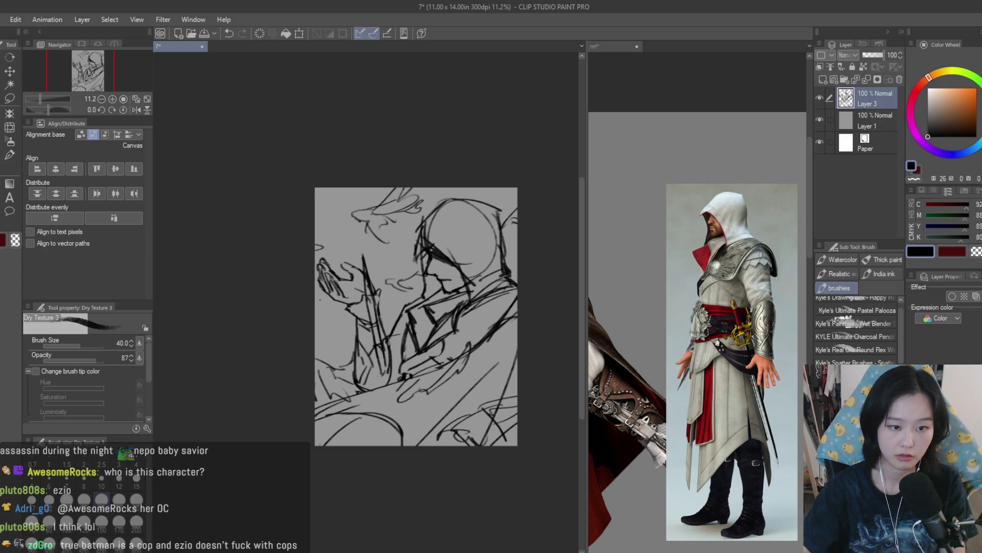
{"action": "scroll", "coordinate": [456, 268], "scroll_direction": "down", "scroll_amount": 2}
{"action": "key", "text": "h"}
{"action": "key", "text": "h"}
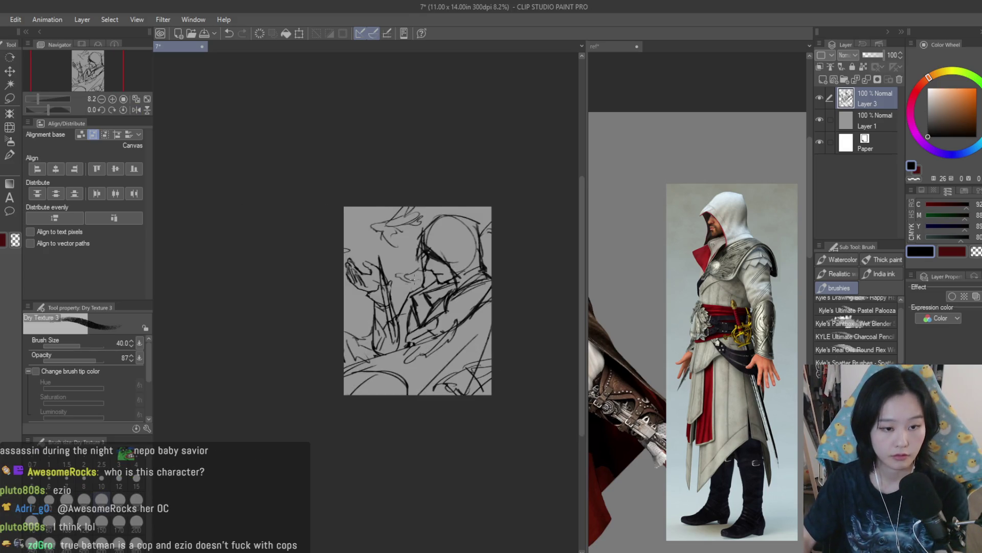
Step: Add fresh strokes along the hood, hair and face
{"action": "scroll", "coordinate": [455, 267], "scroll_direction": "up", "scroll_amount": 2}
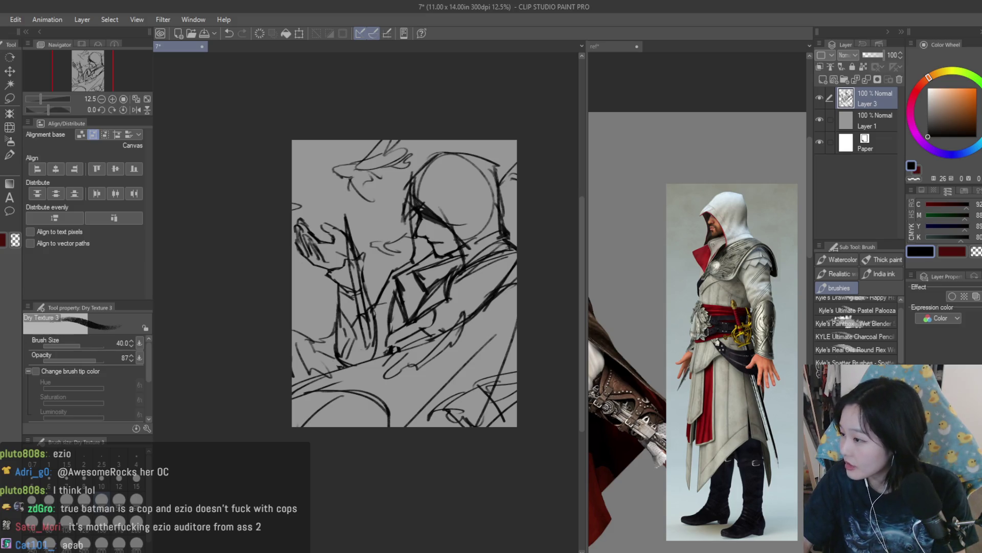
{"action": "scroll", "coordinate": [358, 164], "scroll_direction": "up", "scroll_amount": 1}
{"action": "left_click_drag", "start_coordinate": [314, 194], "coordinate": [342, 161]}
{"action": "mouse_move", "coordinate": [312, 185]}
{"action": "left_mouse_down"}
{"action": "mouse_move", "coordinate": [353, 179]}
{"action": "mouse_move", "coordinate": [382, 228]}
{"action": "left_mouse_up"}
{"action": "left_click_drag", "start_coordinate": [353, 171], "coordinate": [399, 130]}
{"action": "left_click_drag", "start_coordinate": [385, 169], "coordinate": [417, 132]}
{"action": "left_click_drag", "start_coordinate": [381, 179], "coordinate": [403, 164]}
{"action": "mouse_move", "coordinate": [373, 198]}
{"action": "left_mouse_down"}
{"action": "mouse_move", "coordinate": [384, 187]}
{"action": "mouse_move", "coordinate": [425, 199]}
{"action": "left_mouse_up"}
Step: Lasso the hair strokes at the head top and nudge them slightly left
{"action": "scroll", "coordinate": [506, 210], "scroll_direction": "down", "scroll_amount": 2}
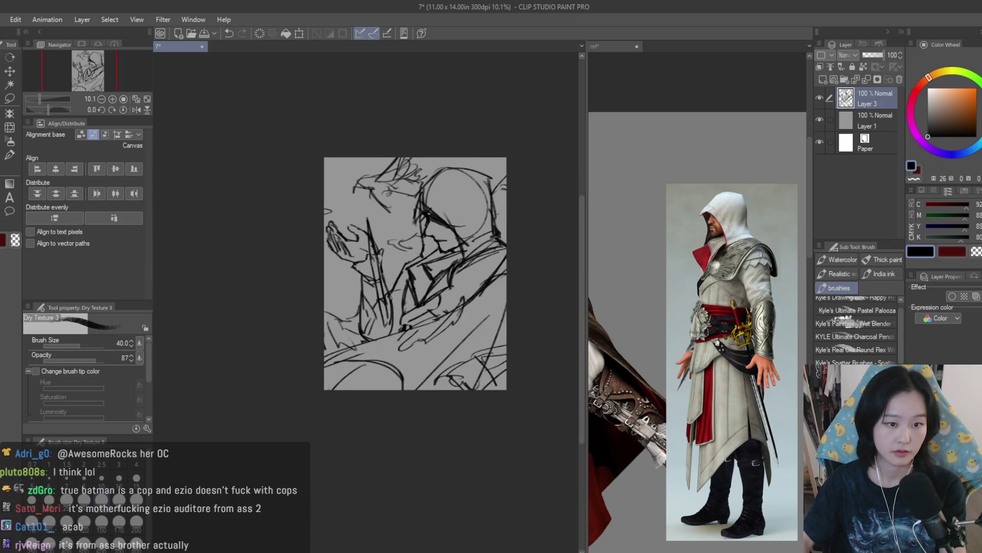
{"action": "key", "text": "h"}
Step: Flip the canvas back and forth to check the hair adjustment
{"action": "key", "text": "h"}
{"action": "scroll", "coordinate": [368, 273], "scroll_direction": "up", "scroll_amount": 2}
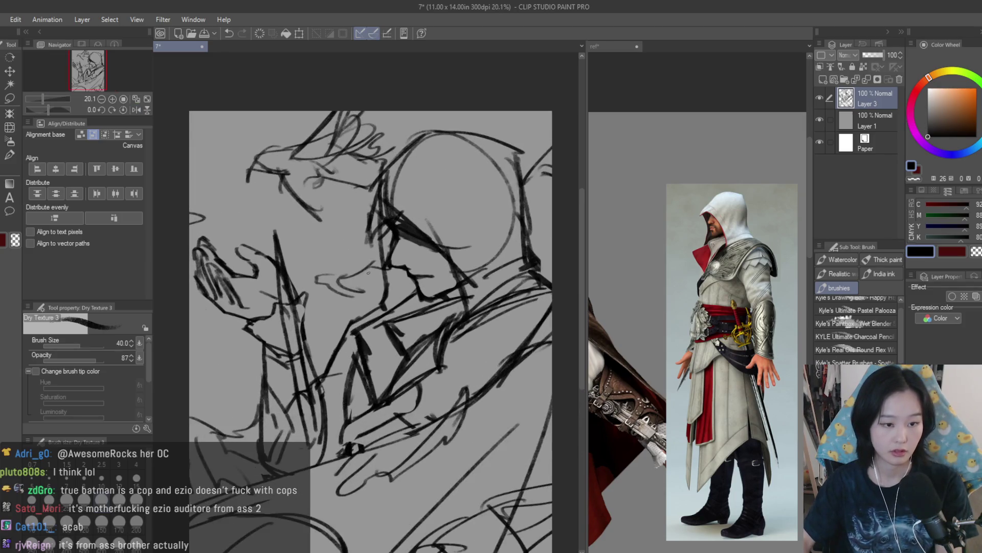
{"action": "scroll", "coordinate": [307, 273], "scroll_direction": "down", "scroll_amount": 1}
{"action": "key", "text": "m"}
{"action": "mouse_move", "coordinate": [260, 167]}
{"action": "left_mouse_down"}
{"action": "mouse_move", "coordinate": [378, 182]}
{"action": "mouse_move", "coordinate": [258, 120]}
{"action": "left_mouse_up"}
{"action": "key", "text": "k"}
{"action": "left_click_drag", "start_coordinate": [317, 189], "coordinate": [298, 196]}
{"action": "key", "text": "ctrl+d"}
{"action": "scroll", "coordinate": [530, 202], "scroll_direction": "down", "scroll_amount": 2}
{"action": "key", "text": "h"}
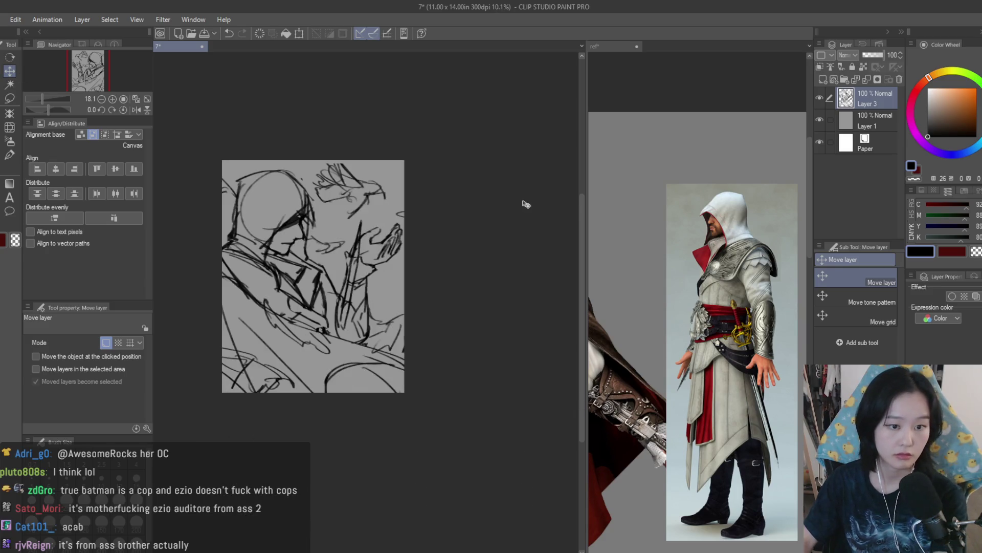
{"action": "key", "text": "h"}
{"action": "scroll", "coordinate": [526, 197], "scroll_direction": "down", "scroll_amount": 2}
{"action": "scroll", "coordinate": [526, 197], "scroll_direction": "up", "scroll_amount": 1}
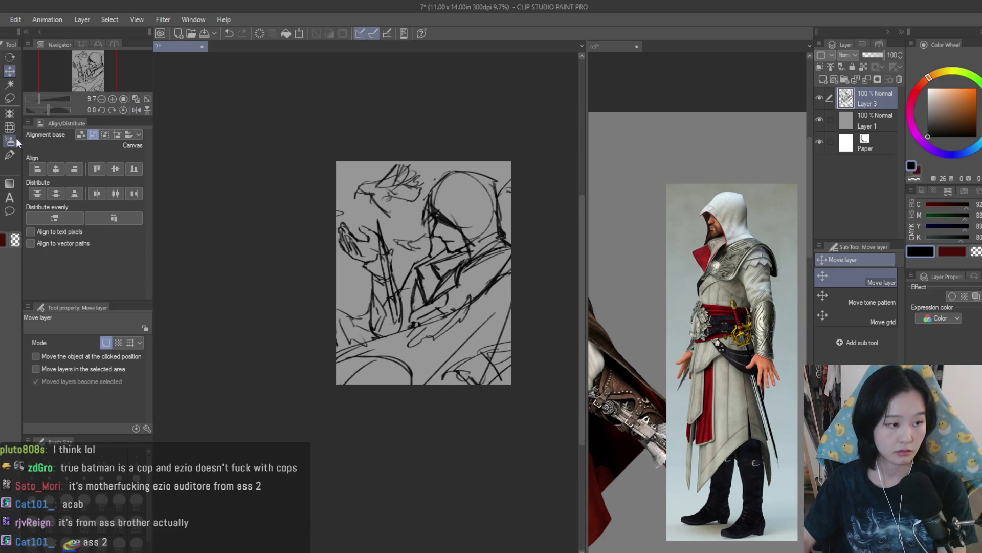
Step: Compare the sketch against the reference image document
{"action": "key", "text": "b"}
{"action": "scroll", "coordinate": [513, 219], "scroll_direction": "up", "scroll_amount": 3}
{"action": "scroll", "coordinate": [513, 219], "scroll_direction": "down", "scroll_amount": 1}
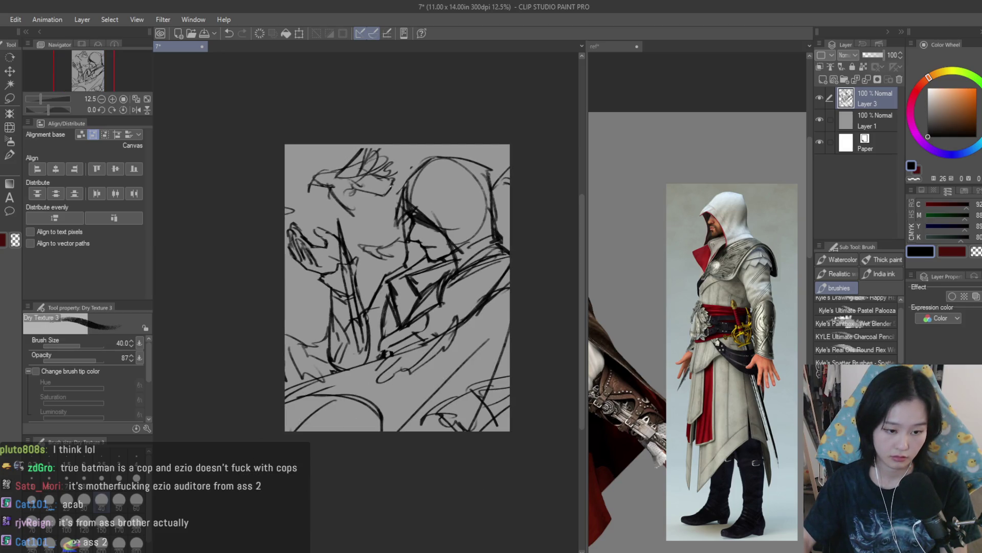
{"action": "left_click", "coordinate": [640, 333]}
{"action": "scroll", "coordinate": [640, 333], "scroll_direction": "down", "scroll_amount": 2}
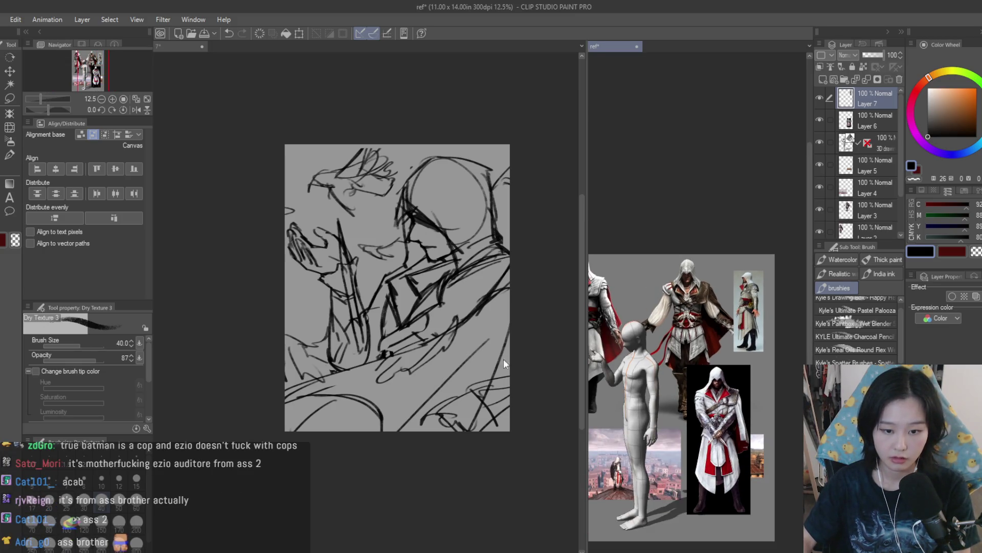
{"action": "left_click", "coordinate": [504, 363]}
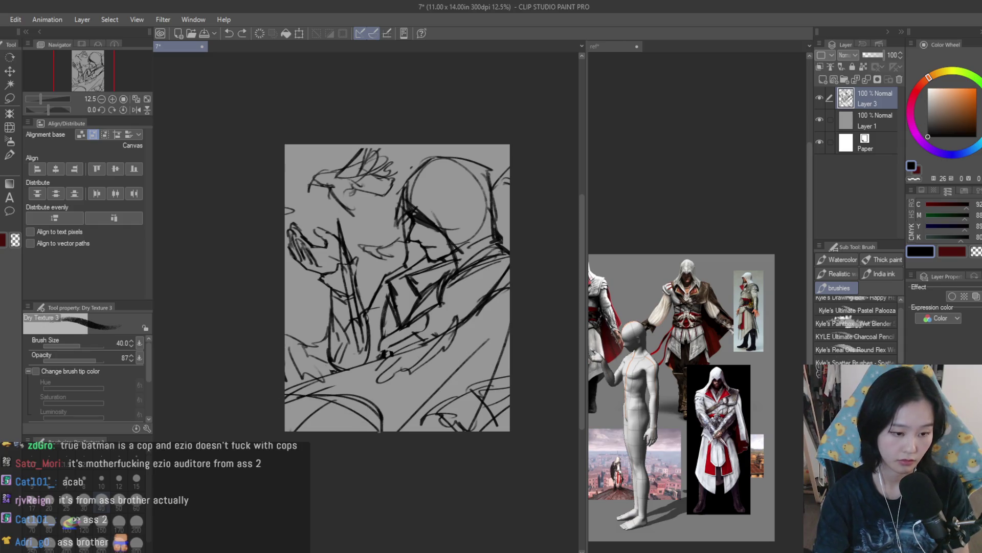
Step: Undo and redraw three strokes along the sketch's lower-left edge
{"action": "key", "text": "ctrl+z"}
{"action": "left_click_drag", "start_coordinate": [307, 399], "coordinate": [357, 431]}
{"action": "left_click_drag", "start_coordinate": [287, 382], "coordinate": [361, 365]}
{"action": "left_click_drag", "start_coordinate": [279, 403], "coordinate": [367, 429]}
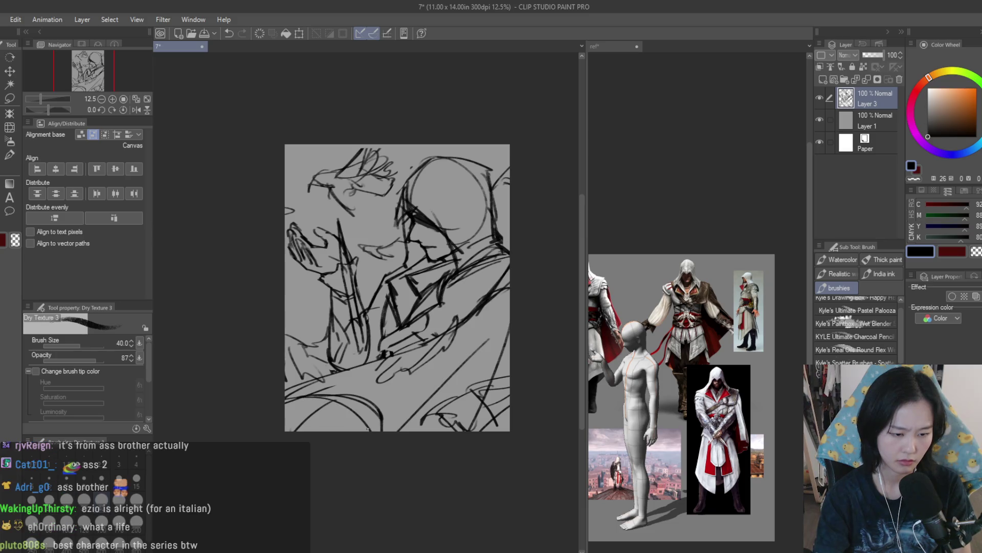
{"action": "key", "text": "ctrl+z"}
{"action": "key", "text": "ctrl+z"}
{"action": "key", "text": "ctrl+z"}
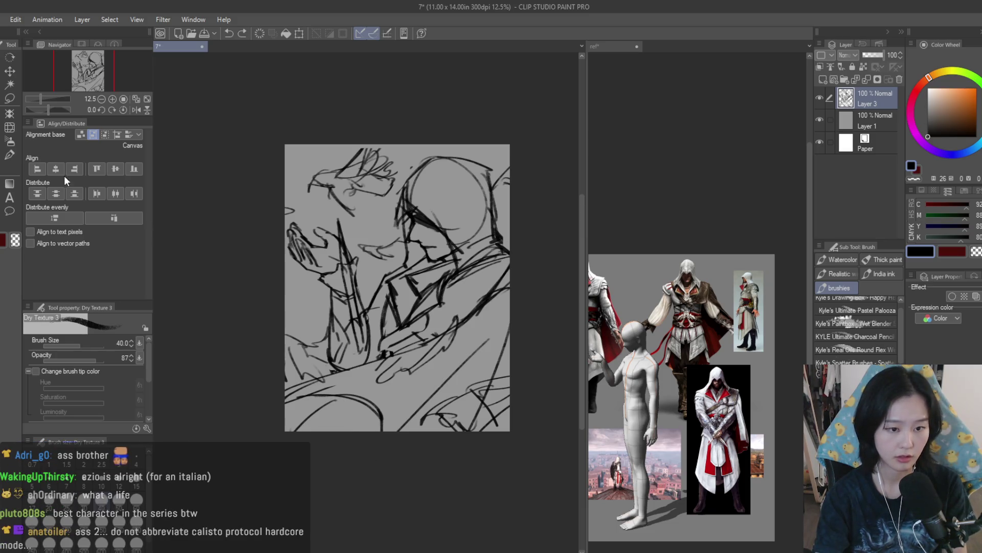
Step: Erase the lower-left area and redraw curves there with Dry Texture 3
{"action": "key", "text": "e"}
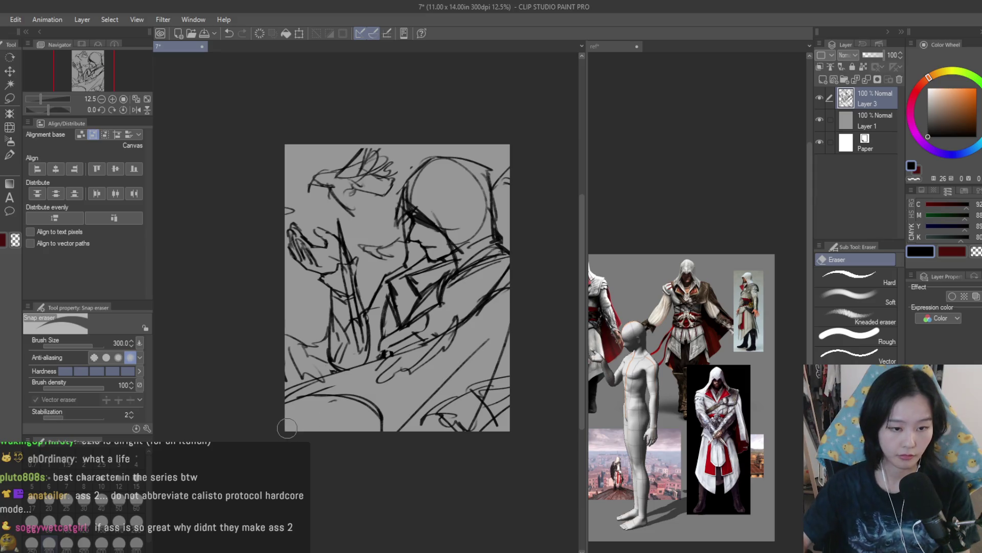
{"action": "scroll", "coordinate": [287, 428], "scroll_direction": "down", "scroll_amount": 2}
{"action": "scroll", "coordinate": [485, 345], "scroll_direction": "up", "scroll_amount": 2}
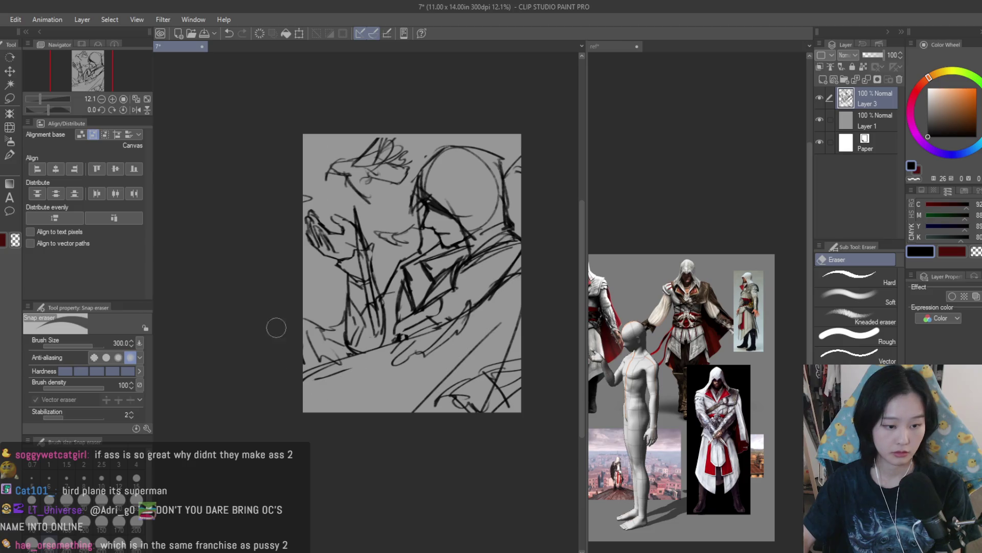
{"action": "key", "text": "b"}
{"action": "scroll", "coordinate": [274, 381], "scroll_direction": "up", "scroll_amount": 2}
{"action": "left_click_drag", "start_coordinate": [295, 396], "coordinate": [408, 417]}
{"action": "left_click_drag", "start_coordinate": [296, 399], "coordinate": [404, 384]}
{"action": "mouse_move", "coordinate": [367, 346]}
{"action": "left_mouse_down"}
{"action": "mouse_move", "coordinate": [297, 364]}
{"action": "mouse_move", "coordinate": [241, 358]}
{"action": "left_mouse_up"}
{"action": "key", "text": "ctrl+z"}
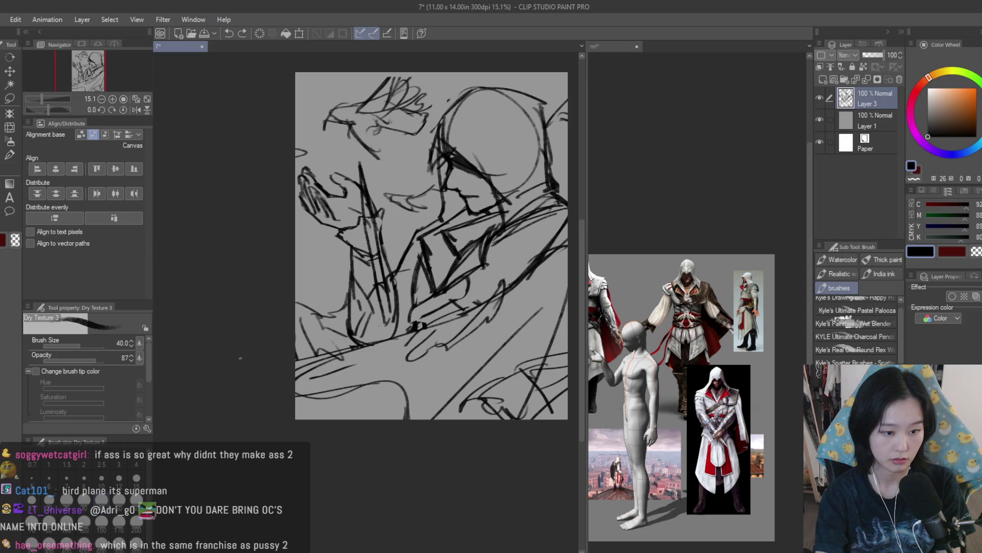
Step: Retry short lower-left strokes, undoing several attempts
{"action": "mouse_move", "coordinate": [324, 388]}
{"action": "left_mouse_down"}
{"action": "mouse_move", "coordinate": [295, 402]}
{"action": "mouse_move", "coordinate": [406, 420]}
{"action": "left_mouse_up"}
{"action": "key", "text": "ctrl+z"}
{"action": "key", "text": "ctrl+z"}
{"action": "key", "text": "ctrl+z"}
{"action": "mouse_move", "coordinate": [350, 379]}
{"action": "left_mouse_down"}
{"action": "mouse_move", "coordinate": [307, 391]}
{"action": "mouse_move", "coordinate": [296, 417]}
{"action": "left_mouse_up"}
{"action": "key", "text": "ctrl+z"}
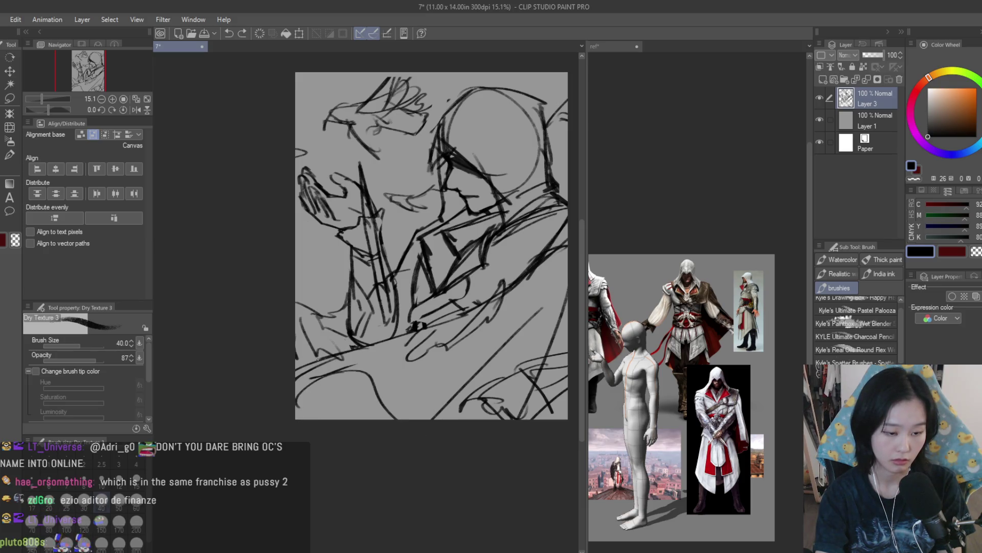
{"action": "key", "text": "ctrl+z"}
{"action": "left_click_drag", "start_coordinate": [371, 389], "coordinate": [295, 408]}
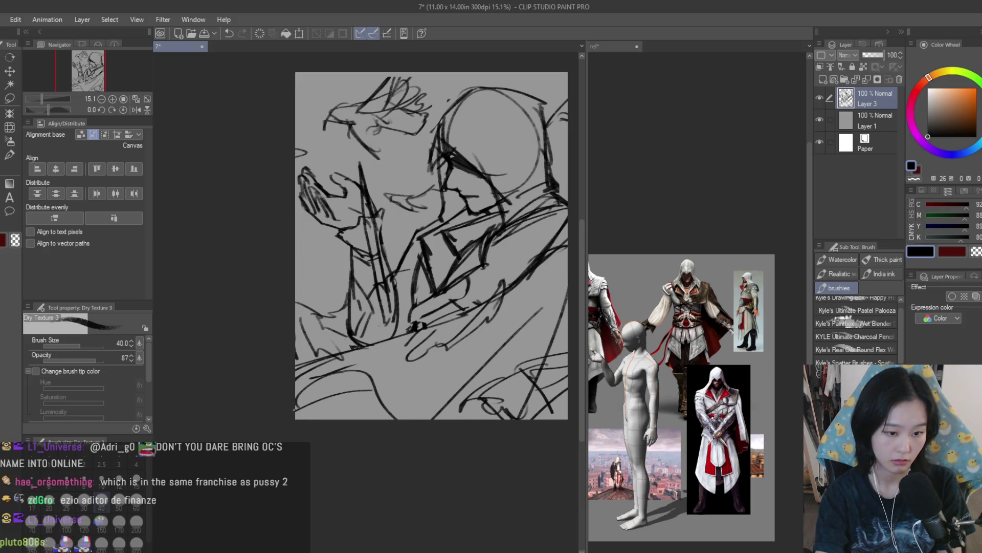
{"action": "key", "text": "ctrl+z"}
Step: Draw the final lower-left curves and fade the sketch layer to 3% opacity
{"action": "left_click_drag", "start_coordinate": [399, 411], "coordinate": [360, 363]}
{"action": "mouse_move", "coordinate": [387, 419]}
{"action": "left_mouse_down"}
{"action": "mouse_move", "coordinate": [353, 365]}
{"action": "mouse_move", "coordinate": [364, 366]}
{"action": "left_mouse_up"}
{"action": "key", "text": "ctrl+z"}
{"action": "left_click_drag", "start_coordinate": [299, 395], "coordinate": [333, 377]}
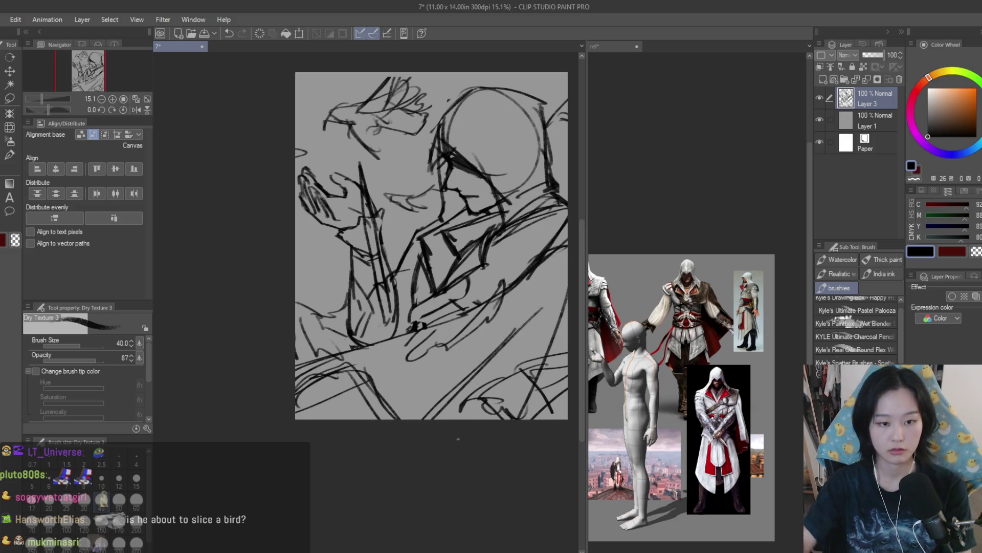
{"action": "scroll", "coordinate": [492, 354], "scroll_direction": "down", "scroll_amount": 3}
{"action": "scroll", "coordinate": [492, 353], "scroll_direction": "up", "scroll_amount": 3}
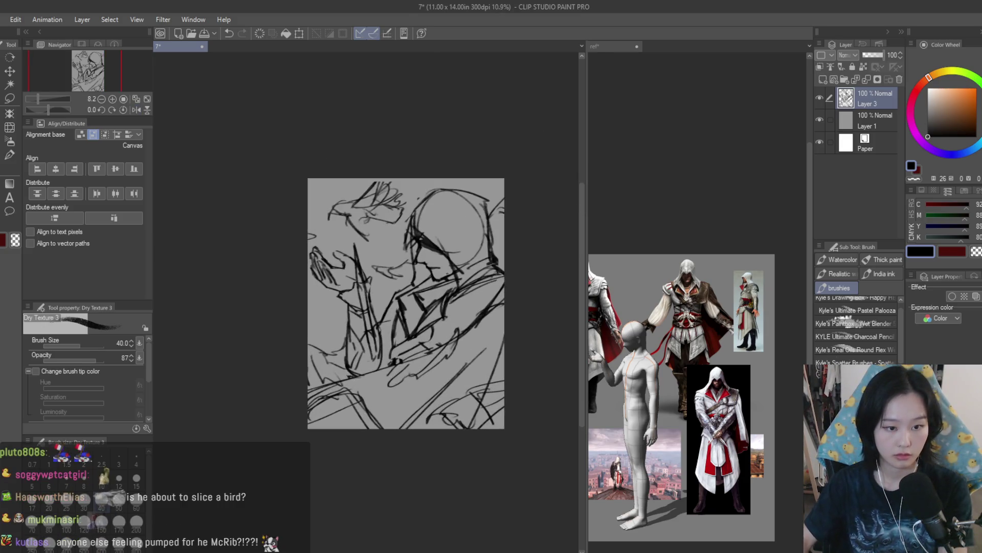
{"action": "left_click", "coordinate": [866, 55]}
Step: Set the sketch layer to 10% opacity and add a new raster layer
{"action": "left_click", "coordinate": [863, 54]}
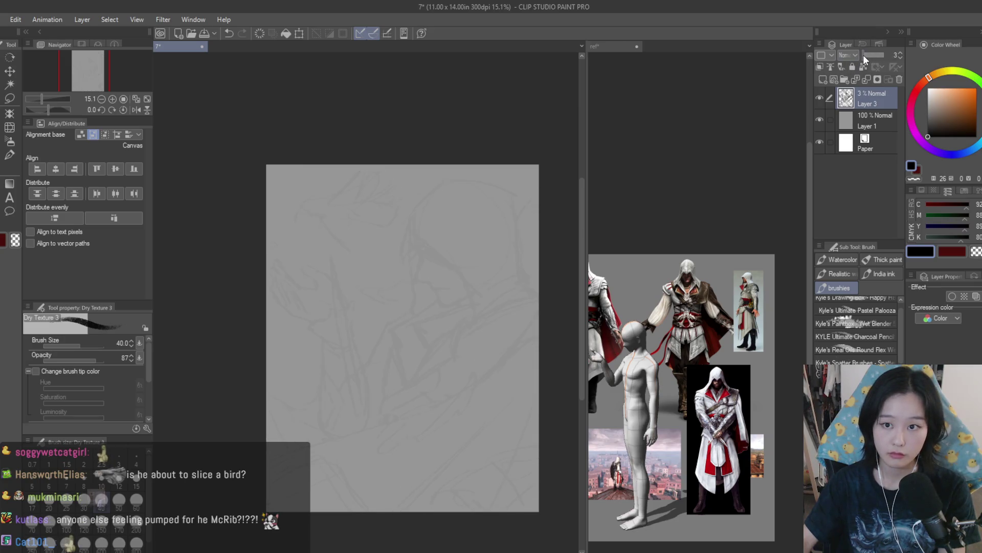
{"action": "left_click", "coordinate": [832, 78]}
{"action": "scroll", "coordinate": [717, 435], "scroll_direction": "up", "scroll_amount": 5}
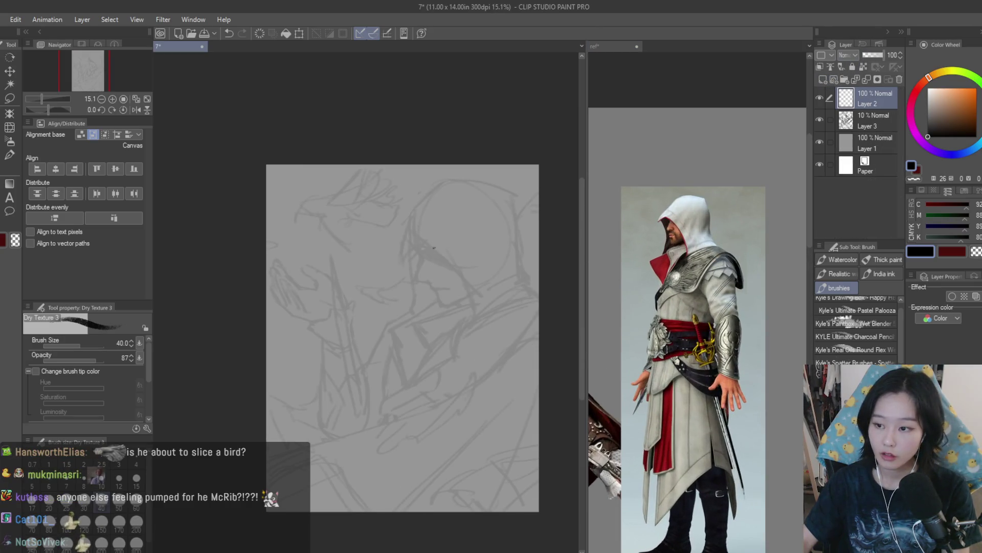
{"action": "scroll", "coordinate": [444, 236], "scroll_direction": "up", "scroll_amount": 5}
{"action": "scroll", "coordinate": [445, 236], "scroll_direction": "up", "scroll_amount": 2}
Step: Ink the nose bridge, undoing the overlong and hooked attempts
{"action": "mouse_move", "coordinate": [340, 281]}
{"action": "left_mouse_down"}
{"action": "mouse_move", "coordinate": [360, 325]}
{"action": "mouse_move", "coordinate": [340, 383]}
{"action": "left_mouse_up"}
{"action": "key", "text": "ctrl+z"}
{"action": "mouse_move", "coordinate": [365, 320]}
{"action": "left_mouse_down"}
{"action": "mouse_move", "coordinate": [338, 398]}
{"action": "mouse_move", "coordinate": [336, 389]}
{"action": "left_mouse_up"}
{"action": "key", "text": "ctrl+z"}
{"action": "key", "text": "ctrl+z"}
{"action": "key", "text": "ctrl+z"}
{"action": "key", "text": "ctrl+z"}
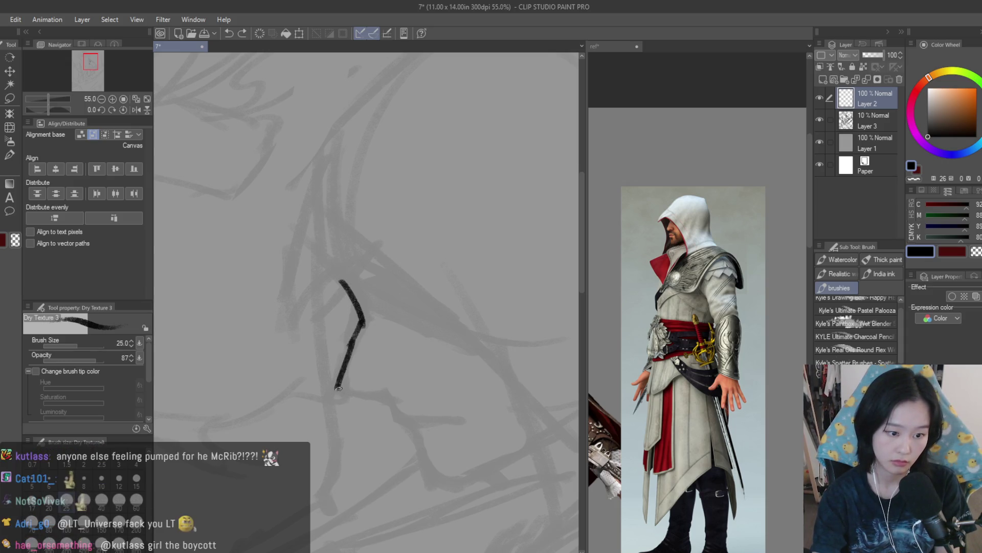
{"action": "key", "text": "ctrl+z"}
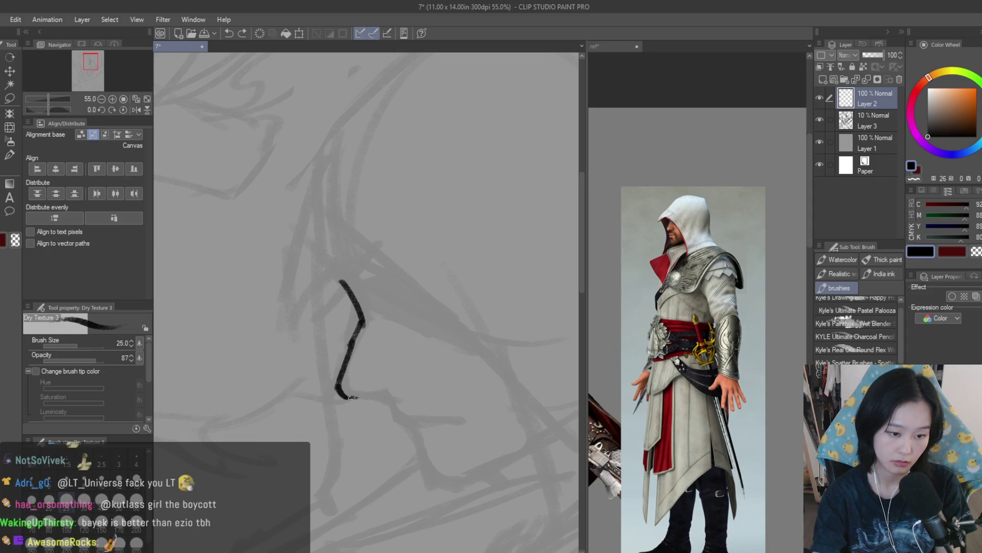
{"action": "key", "text": "ctrl+z"}
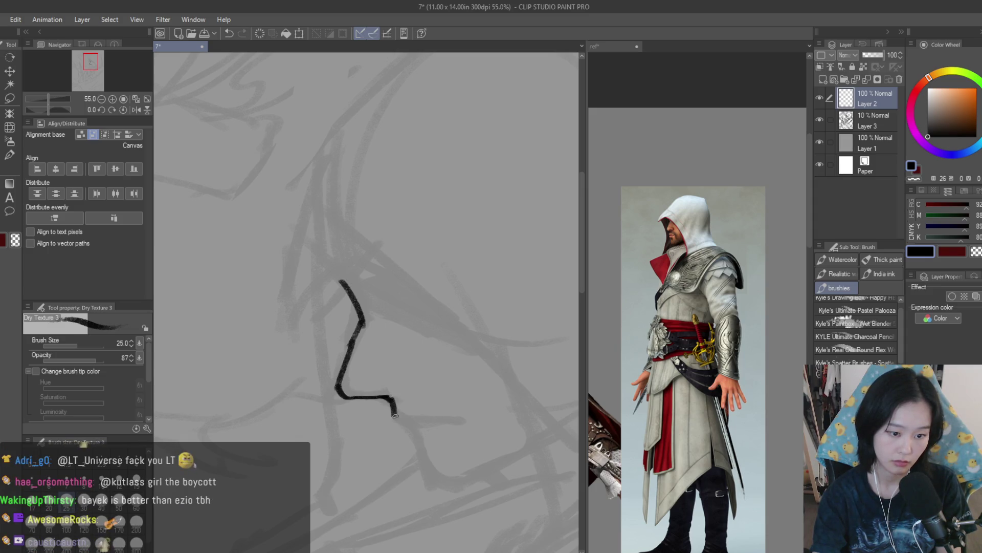
{"action": "scroll", "coordinate": [418, 428], "scroll_direction": "up", "scroll_amount": 4}
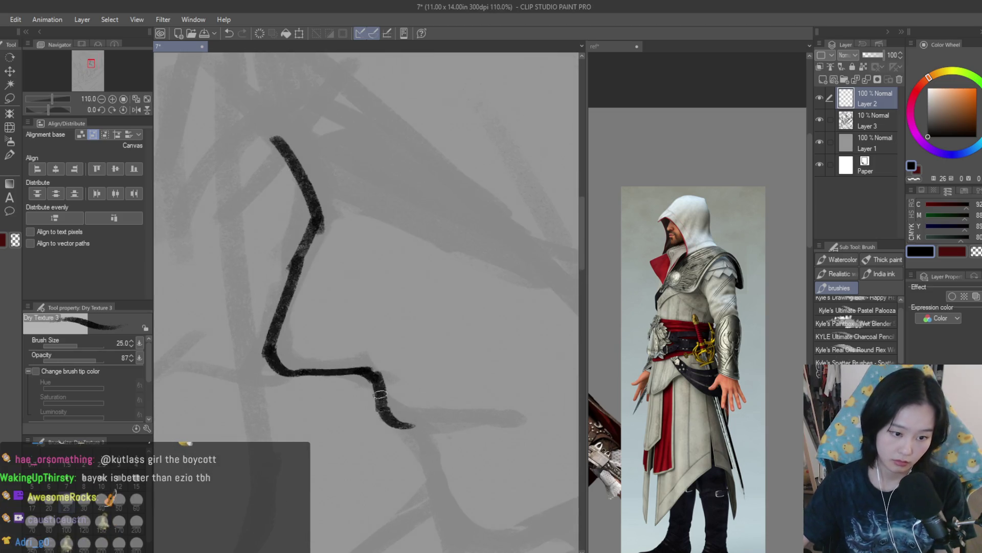
Step: Ink the nostril base, the line down to the lips, and the jaw beside the chin
{"action": "left_click_drag", "start_coordinate": [421, 424], "coordinate": [497, 423]}
{"action": "scroll", "coordinate": [450, 417], "scroll_direction": "down", "scroll_amount": 10}
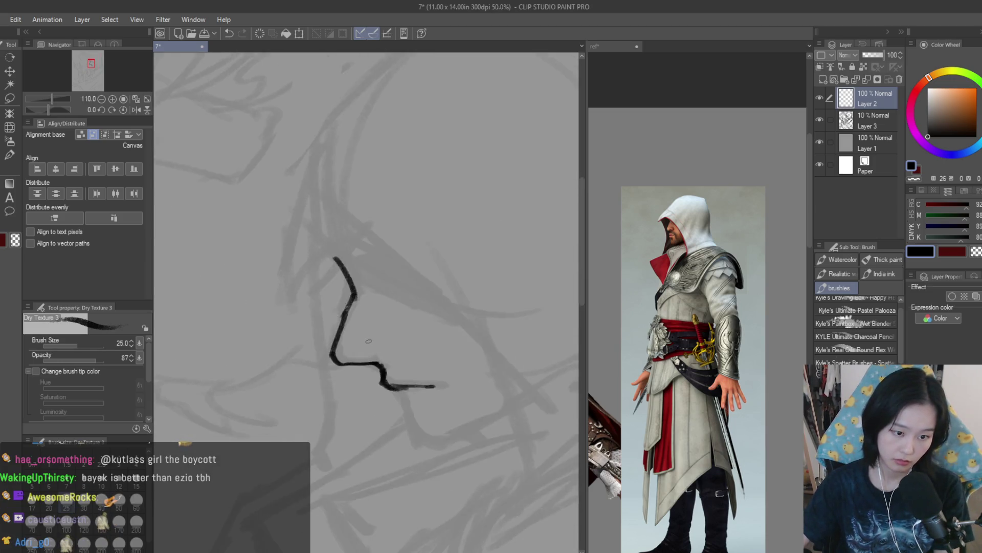
{"action": "scroll", "coordinate": [449, 417], "scroll_direction": "up", "scroll_amount": 7}
{"action": "mouse_move", "coordinate": [352, 292]}
{"action": "left_mouse_down"}
{"action": "mouse_move", "coordinate": [391, 381]}
{"action": "mouse_move", "coordinate": [417, 399]}
{"action": "mouse_move", "coordinate": [514, 352]}
{"action": "left_mouse_up"}
{"action": "scroll", "coordinate": [417, 399], "scroll_direction": "down", "scroll_amount": 3}
{"action": "scroll", "coordinate": [482, 382], "scroll_direction": "down", "scroll_amount": 4}
{"action": "scroll", "coordinate": [482, 382], "scroll_direction": "up", "scroll_amount": 8}
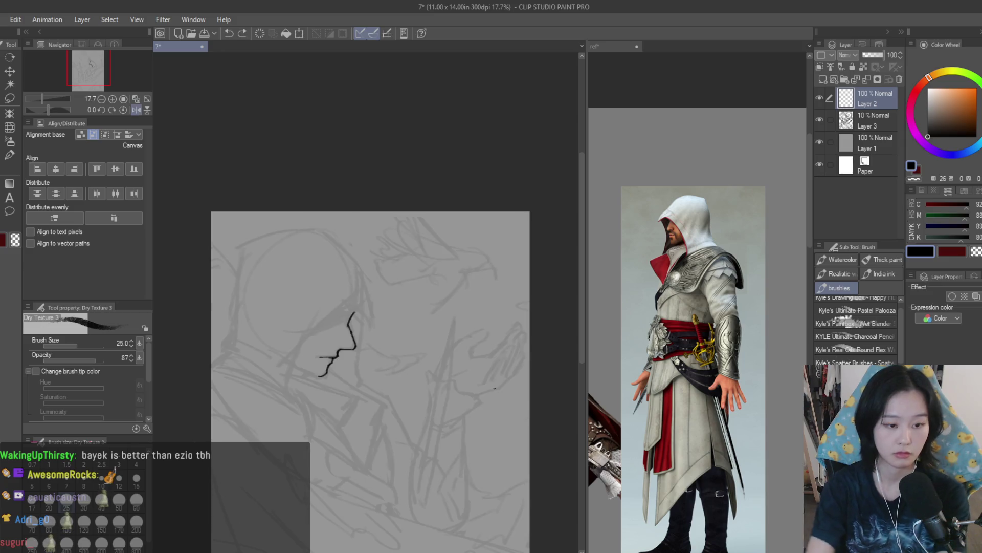
{"action": "left_click_drag", "start_coordinate": [358, 402], "coordinate": [200, 333]}
{"action": "scroll", "coordinate": [447, 306], "scroll_direction": "down", "scroll_amount": 4}
{"action": "scroll", "coordinate": [447, 306], "scroll_direction": "up", "scroll_amount": 2}
Step: Liquify the nose line slightly left, adjusting the warp brush size
{"action": "key", "text": "j"}
{"action": "left_click_drag", "start_coordinate": [447, 306], "coordinate": [435, 305]}
{"action": "key", "text": "bracketright"}
{"action": "key", "text": "bracketright"}
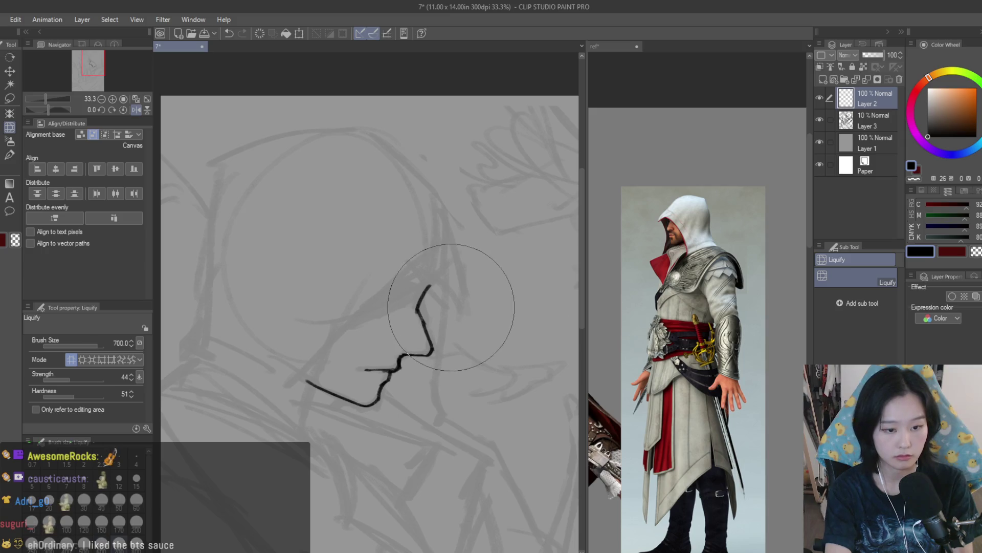
{"action": "key", "text": "bracketleft"}
{"action": "scroll", "coordinate": [487, 223], "scroll_direction": "down", "scroll_amount": 3}
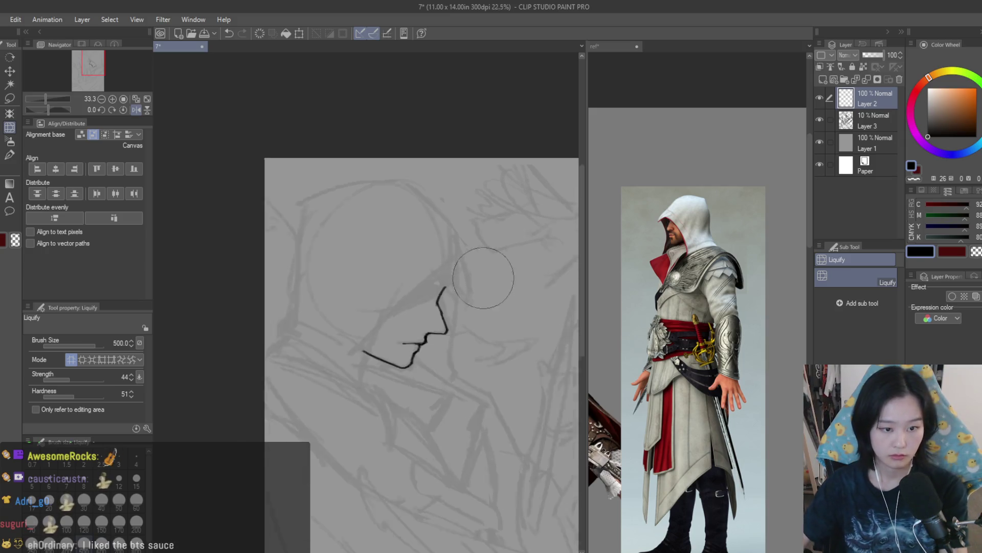
{"action": "scroll", "coordinate": [233, 311], "scroll_direction": "up", "scroll_amount": 1}
{"action": "scroll", "coordinate": [251, 301], "scroll_direction": "up", "scroll_amount": 2}
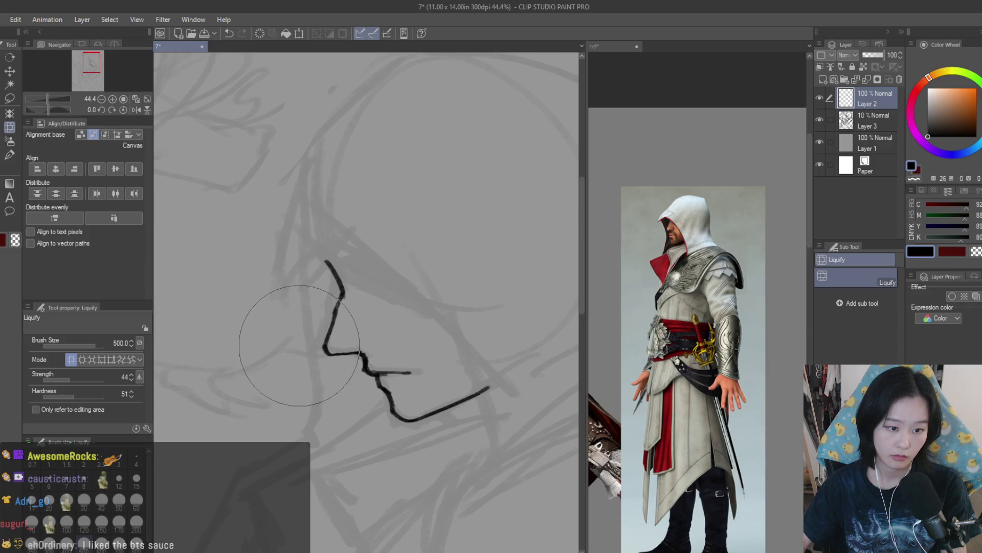
Step: Check the reference canvas, then return to the line art with the Dry Texture brush
{"action": "left_click", "coordinate": [742, 286]}
{"action": "scroll", "coordinate": [665, 333], "scroll_direction": "down", "scroll_amount": 4}
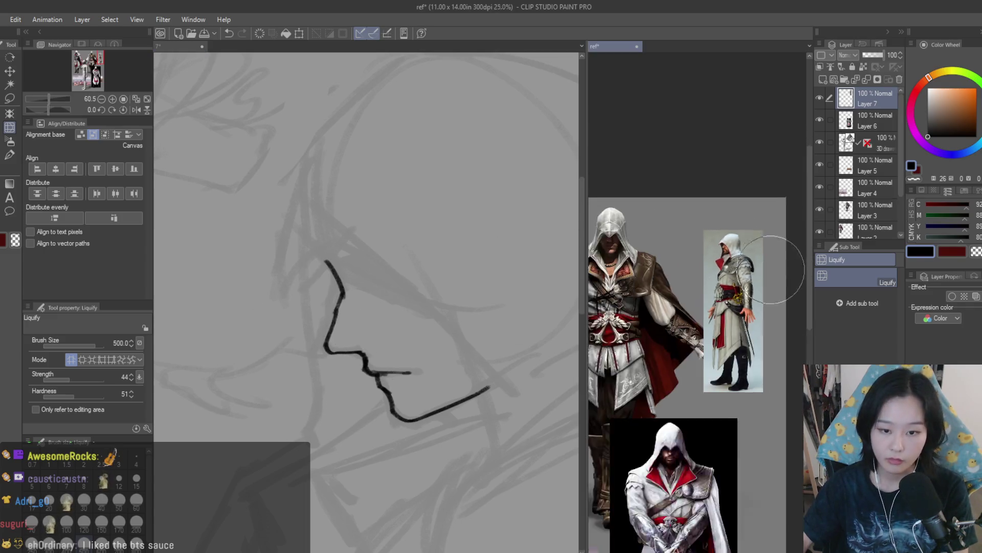
{"action": "scroll", "coordinate": [646, 345], "scroll_direction": "down", "scroll_amount": 1}
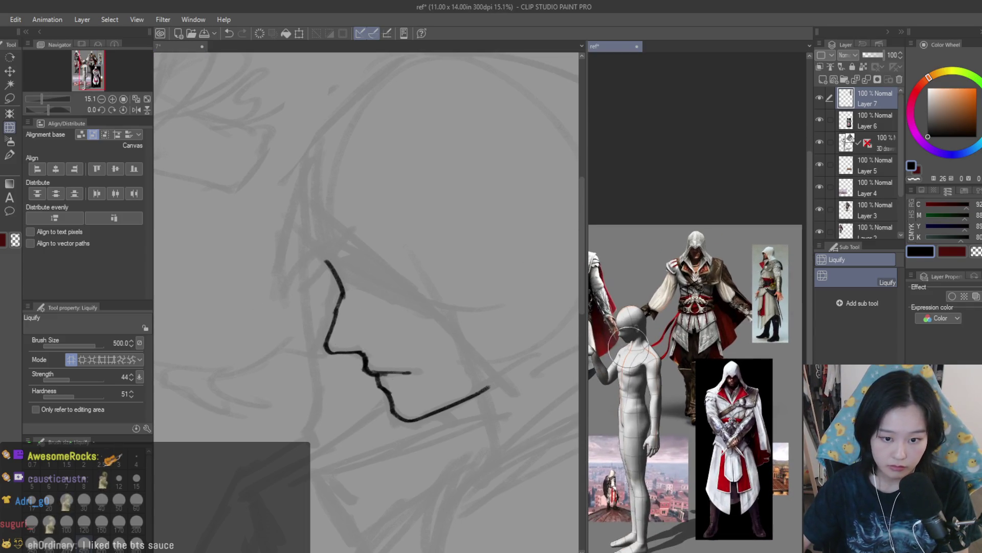
{"action": "left_click", "coordinate": [329, 263]}
{"action": "key", "text": "b"}
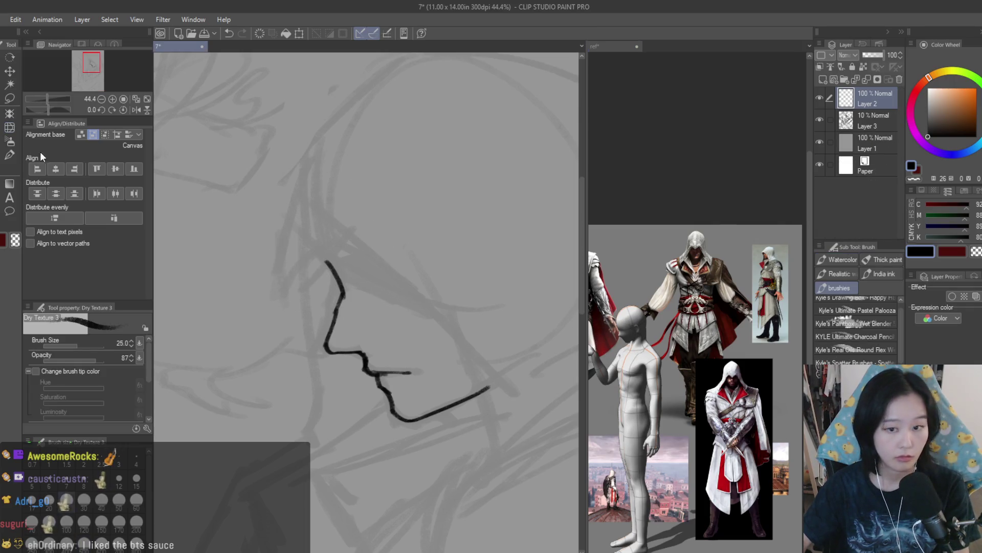
{"action": "scroll", "coordinate": [680, 333], "scroll_direction": "up", "scroll_amount": 5}
Step: Ink the hood brim line over the nose and the diagonal hood edge above the face
{"action": "left_click", "coordinate": [348, 233]}
{"action": "left_click_drag", "start_coordinate": [318, 215], "coordinate": [278, 286]}
{"action": "key", "text": "ctrl+z"}
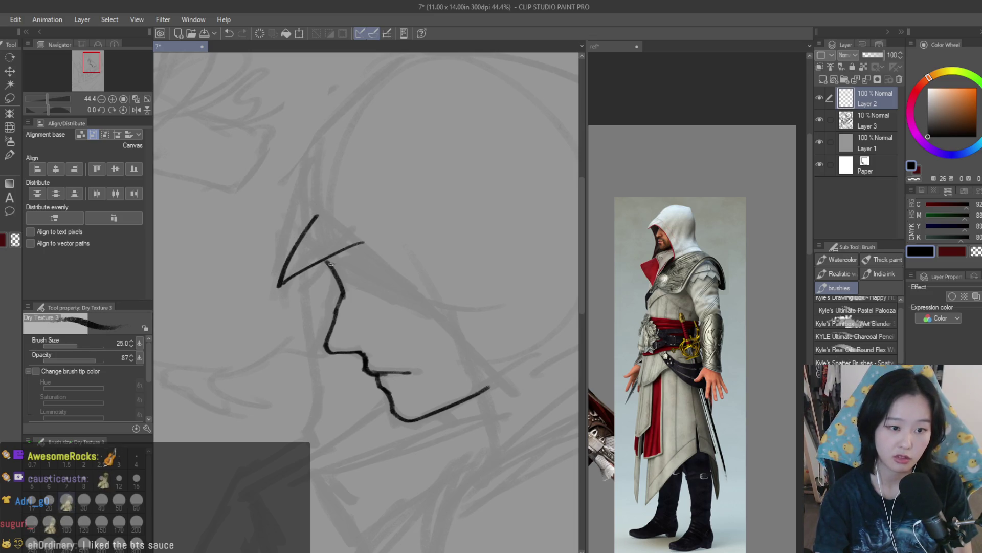
{"action": "key", "text": "ctrl+z"}
{"action": "key", "text": "ctrl+z"}
{"action": "left_click_drag", "start_coordinate": [378, 261], "coordinate": [294, 313]}
{"action": "left_click_drag", "start_coordinate": [320, 229], "coordinate": [294, 312]}
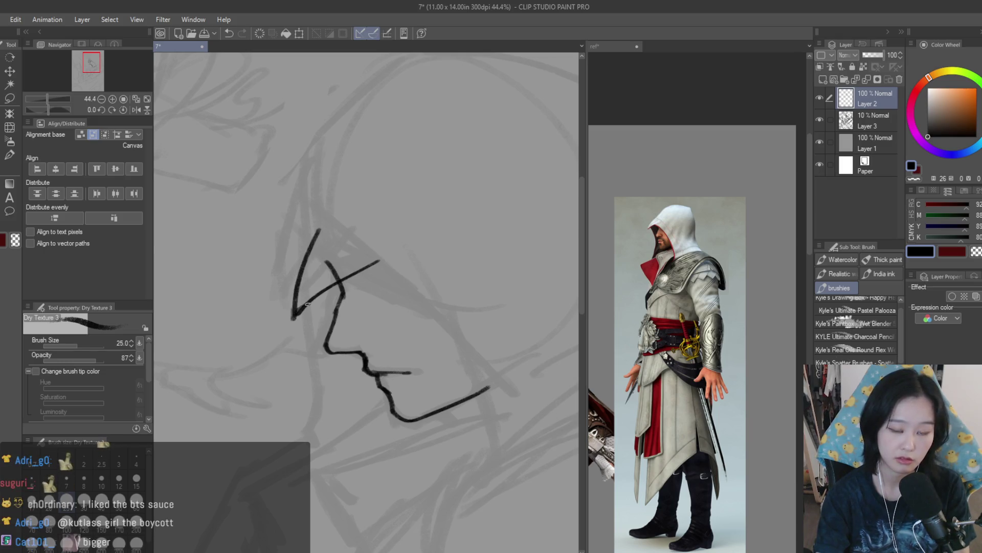
Step: Erase the overlap where the two hood strokes cross, then return to the inking brush
{"action": "key", "text": "e"}
{"action": "left_click_drag", "start_coordinate": [331, 266], "coordinate": [340, 274]}
{"action": "scroll", "coordinate": [338, 261], "scroll_direction": "down", "scroll_amount": 3}
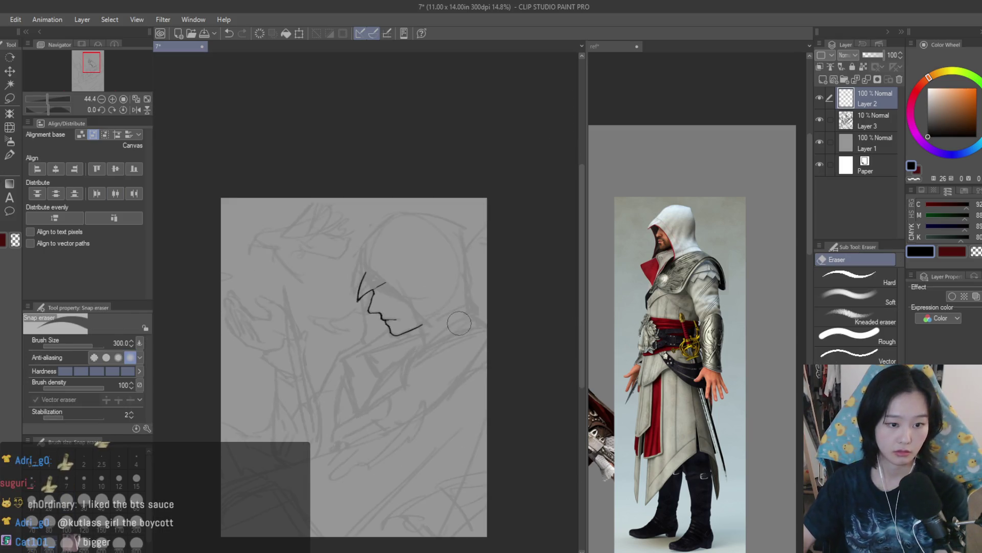
{"action": "key", "text": "b"}
{"action": "scroll", "coordinate": [351, 260], "scroll_direction": "up", "scroll_amount": 4}
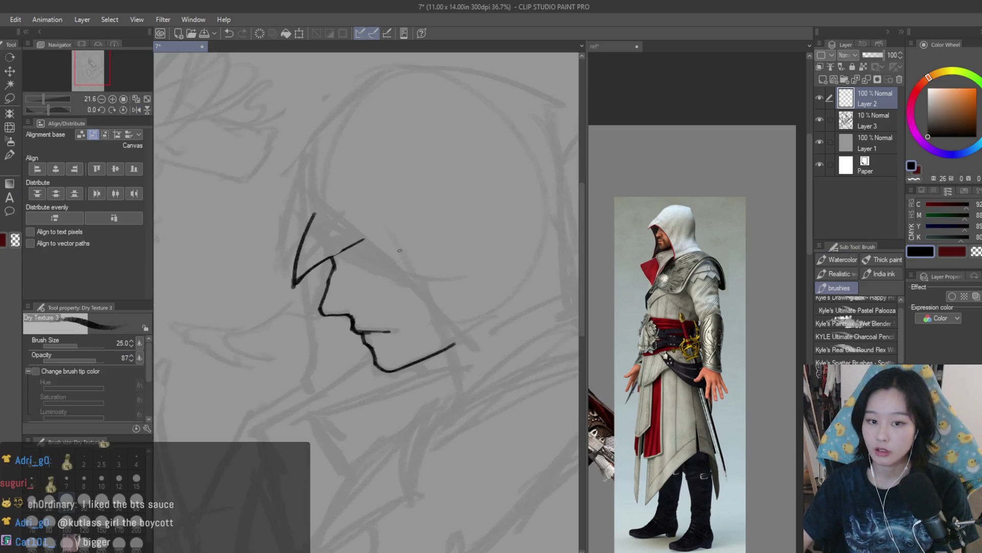
Step: Try longer hood-edge strokes running past the jaw, undoing both attempts
{"action": "left_click_drag", "start_coordinate": [333, 255], "coordinate": [483, 408]}
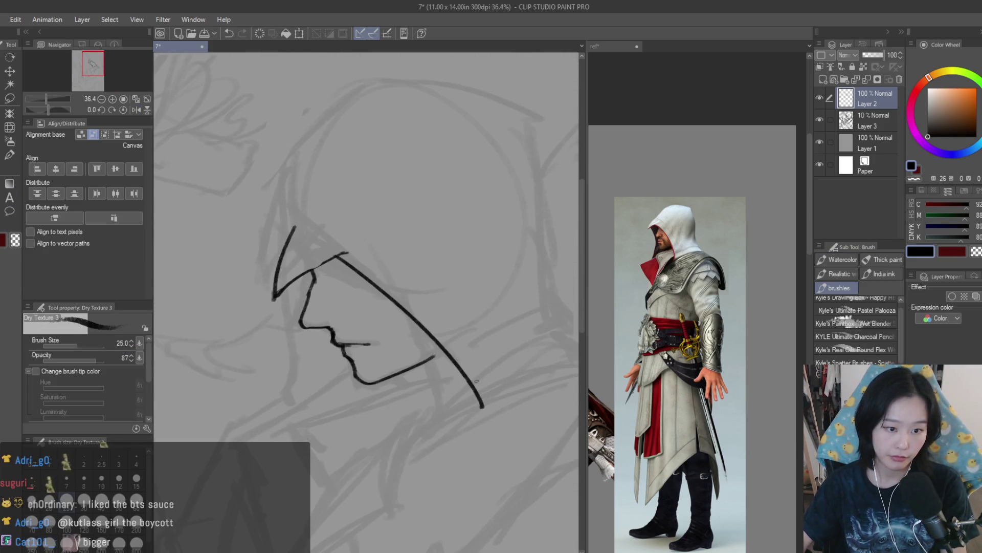
{"action": "key", "text": "ctrl+z"}
{"action": "mouse_move", "coordinate": [333, 255]}
{"action": "left_mouse_down"}
{"action": "mouse_move", "coordinate": [438, 360]}
{"action": "mouse_move", "coordinate": [438, 415]}
{"action": "left_mouse_up"}
{"action": "key", "text": "ctrl+z"}
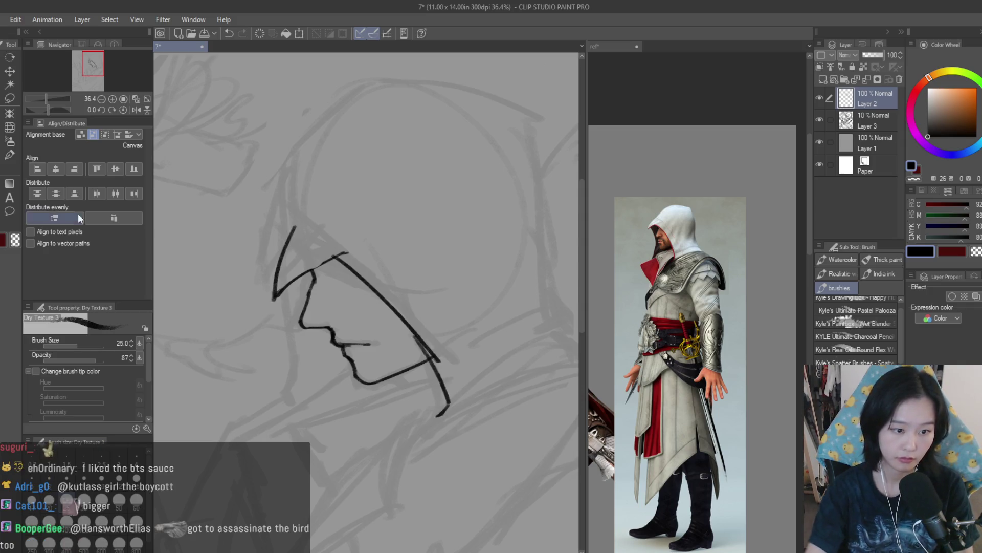
{"action": "scroll", "coordinate": [246, 268], "scroll_direction": "up", "scroll_amount": 2}
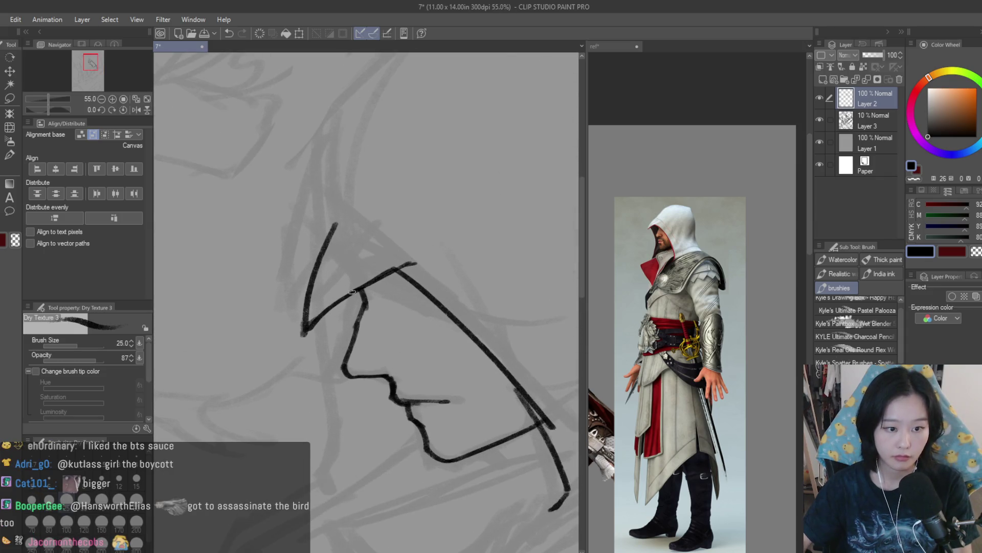
{"action": "scroll", "coordinate": [681, 358], "scroll_direction": "up", "scroll_amount": 2}
{"action": "scroll", "coordinate": [336, 225], "scroll_direction": "down", "scroll_amount": 2}
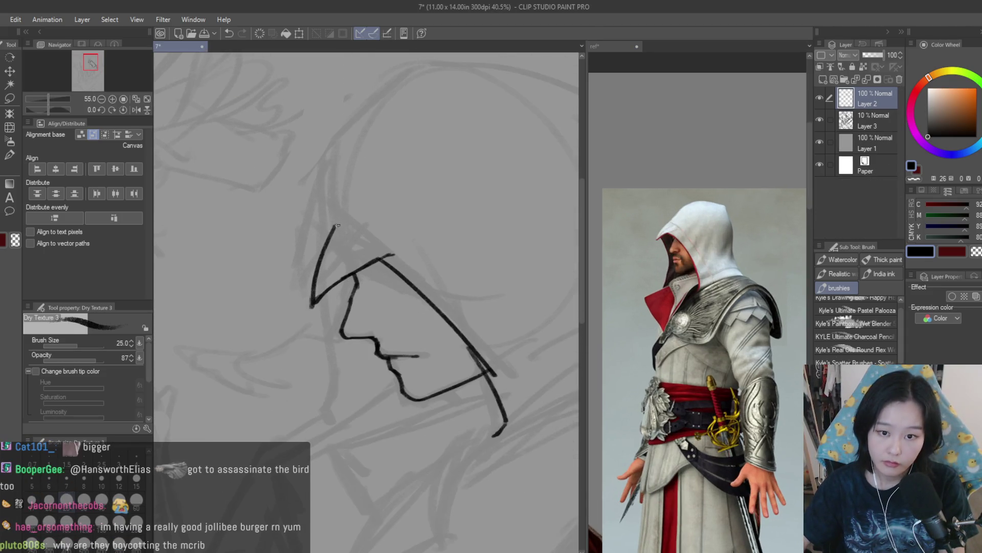
{"action": "scroll", "coordinate": [334, 223], "scroll_direction": "down", "scroll_amount": 2}
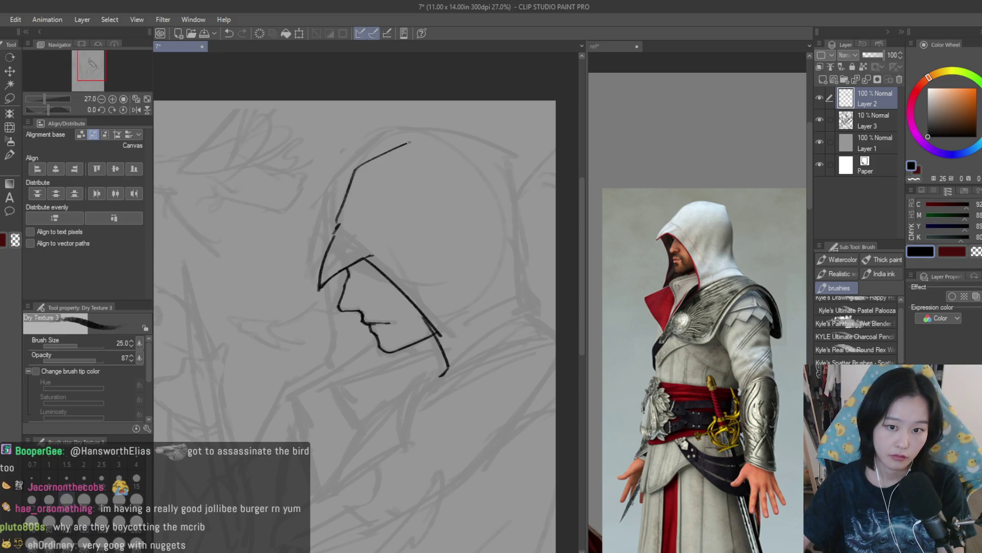
{"action": "scroll", "coordinate": [410, 142], "scroll_direction": "down", "scroll_amount": 2}
{"action": "scroll", "coordinate": [410, 142], "scroll_direction": "up", "scroll_amount": 1}
Step: With the canvas flipped horizontally, attempt the hood's top curve and back edge, undoing them
{"action": "key", "text": "h"}
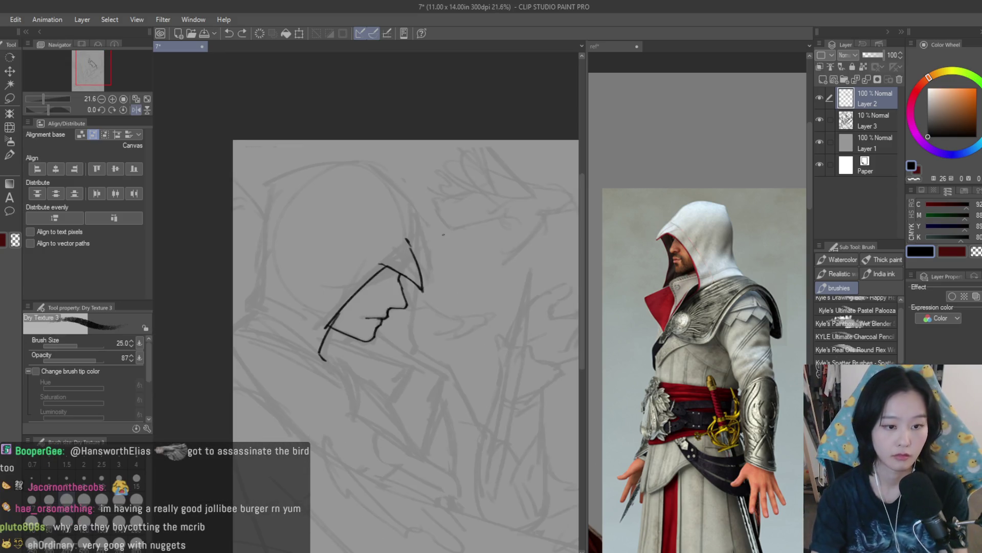
{"action": "mouse_move", "coordinate": [388, 184]}
{"action": "left_mouse_down"}
{"action": "mouse_move", "coordinate": [305, 167]}
{"action": "mouse_move", "coordinate": [386, 182]}
{"action": "left_mouse_up"}
{"action": "key", "text": "ctrl+z"}
{"action": "mouse_move", "coordinate": [274, 171]}
{"action": "left_mouse_down"}
{"action": "mouse_move", "coordinate": [259, 181]}
{"action": "mouse_move", "coordinate": [251, 289]}
{"action": "left_mouse_up"}
{"action": "key", "text": "ctrl+z"}
{"action": "left_click_drag", "start_coordinate": [260, 189], "coordinate": [247, 294]}
{"action": "key", "text": "ctrl+z"}
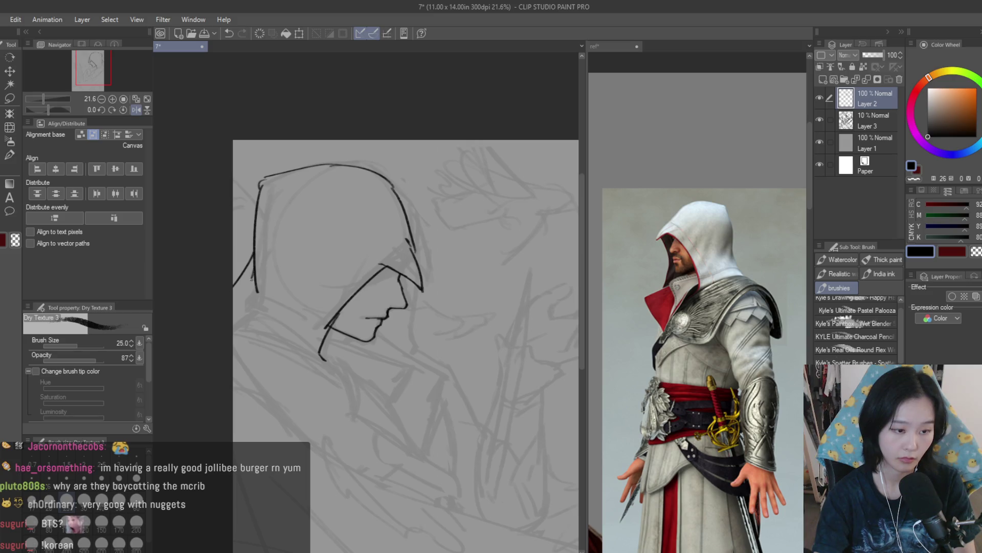
Step: Clean up with the eraser, then add a short stroke along the hood's right edge
{"action": "left_click", "coordinate": [9, 180]}
{"action": "scroll", "coordinate": [215, 245], "scroll_direction": "up", "scroll_amount": 2}
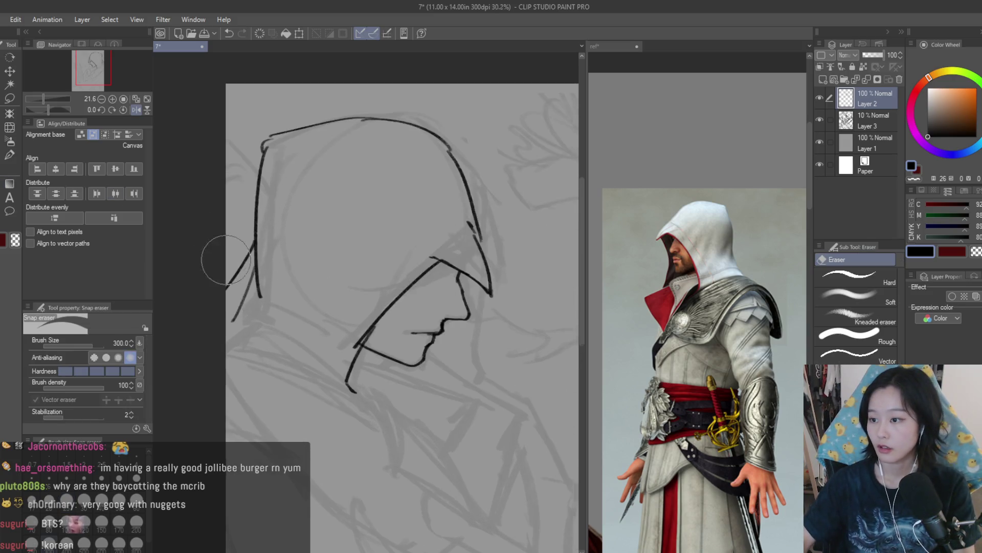
{"action": "key", "text": "b"}
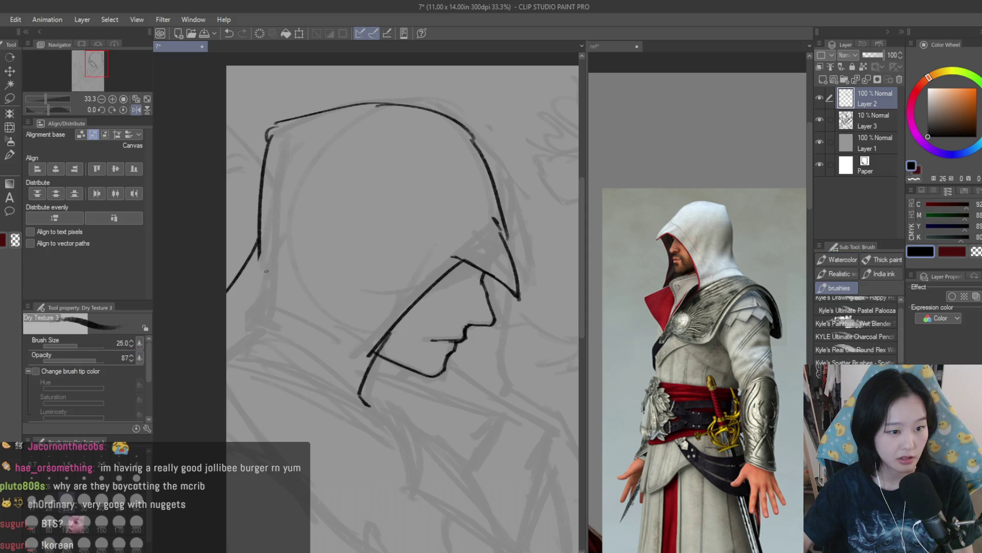
{"action": "scroll", "coordinate": [240, 305], "scroll_direction": "up", "scroll_amount": 5}
{"action": "mouse_move", "coordinate": [485, 221]}
{"action": "left_mouse_down"}
{"action": "mouse_move", "coordinate": [510, 311]}
{"action": "mouse_move", "coordinate": [506, 282]}
{"action": "left_mouse_up"}
{"action": "scroll", "coordinate": [521, 266], "scroll_direction": "down", "scroll_amount": 4}
{"action": "scroll", "coordinate": [521, 266], "scroll_direction": "up", "scroll_amount": 4}
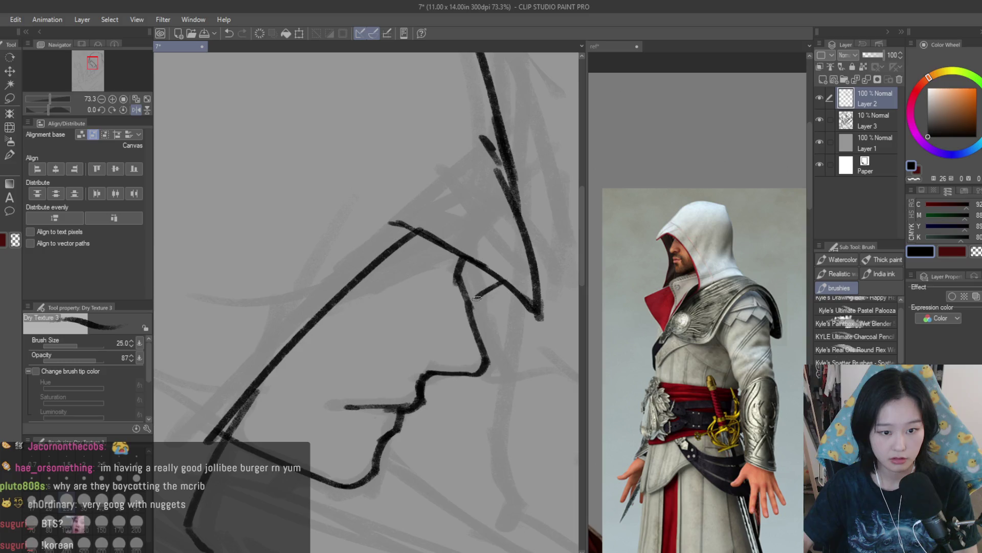
{"action": "scroll", "coordinate": [450, 376], "scroll_direction": "down", "scroll_amount": 3}
{"action": "scroll", "coordinate": [450, 376], "scroll_direction": "down", "scroll_amount": 4}
Step: Flip the canvas back and undo the jaw-neck stroke and a trial line near the mouth
{"action": "key", "text": "h"}
{"action": "scroll", "coordinate": [356, 332], "scroll_direction": "up", "scroll_amount": 2}
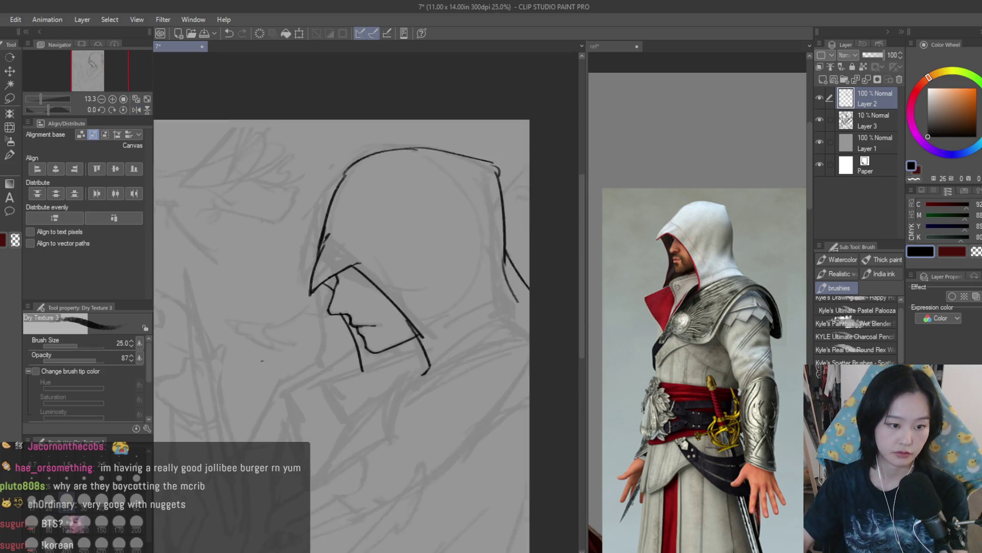
{"action": "key", "text": "ctrl+z"}
{"action": "key", "text": "ctrl+z"}
{"action": "left_click_drag", "start_coordinate": [330, 282], "coordinate": [320, 374]}
{"action": "key", "text": "ctrl+z"}
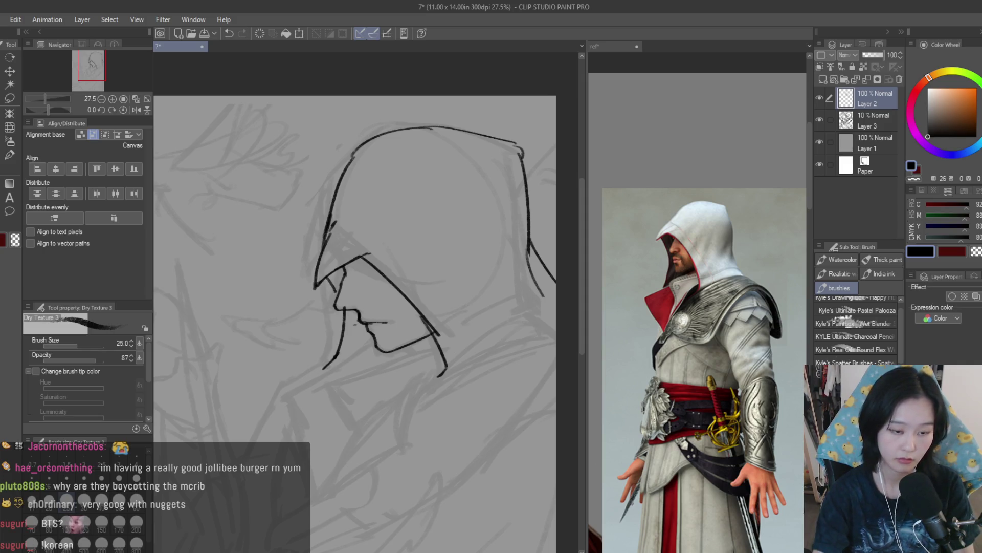
{"action": "scroll", "coordinate": [396, 290], "scroll_direction": "up", "scroll_amount": 2}
Step: Erase stray marks, then close the gap in the hood line with the brush
{"action": "key", "text": "e"}
{"action": "scroll", "coordinate": [396, 290], "scroll_direction": "up", "scroll_amount": 2}
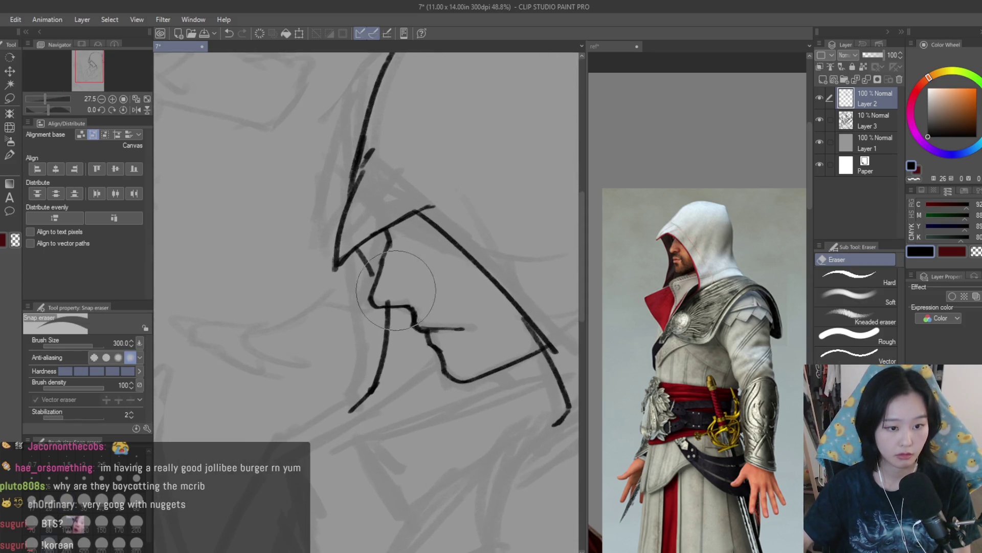
{"action": "scroll", "coordinate": [503, 306], "scroll_direction": "down", "scroll_amount": 6}
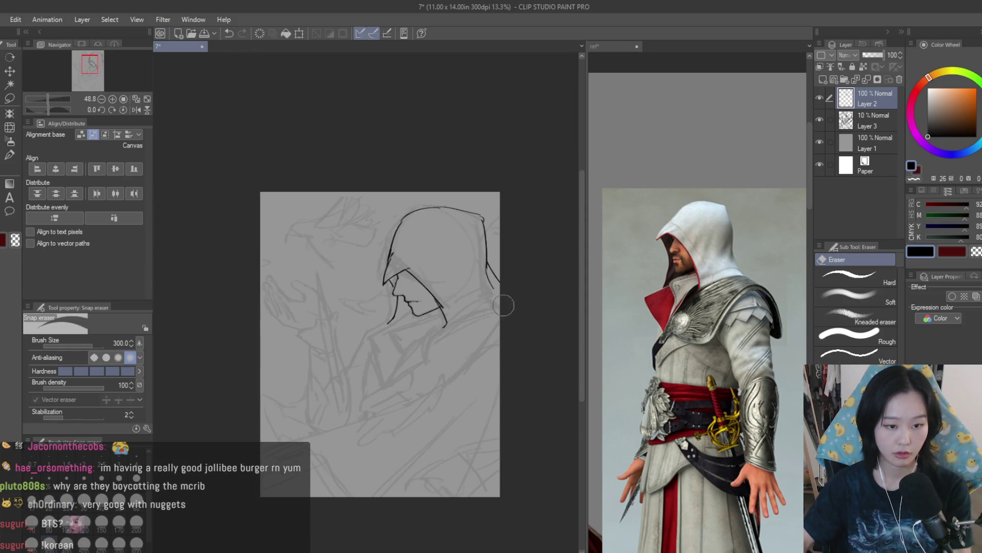
{"action": "scroll", "coordinate": [504, 305], "scroll_direction": "up", "scroll_amount": 3}
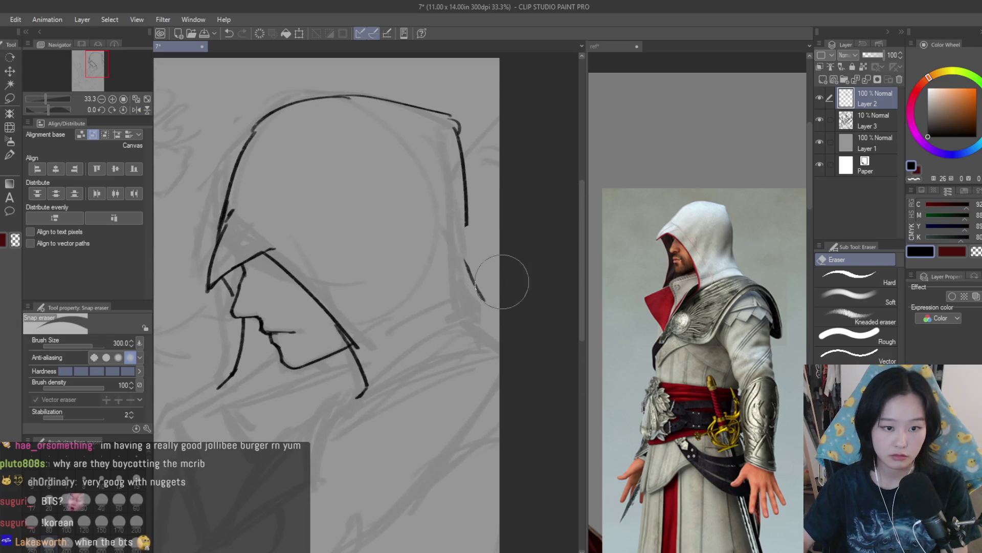
{"action": "key", "text": "b"}
{"action": "scroll", "coordinate": [463, 222], "scroll_direction": "up", "scroll_amount": 1}
{"action": "left_click_drag", "start_coordinate": [468, 215], "coordinate": [466, 281]}
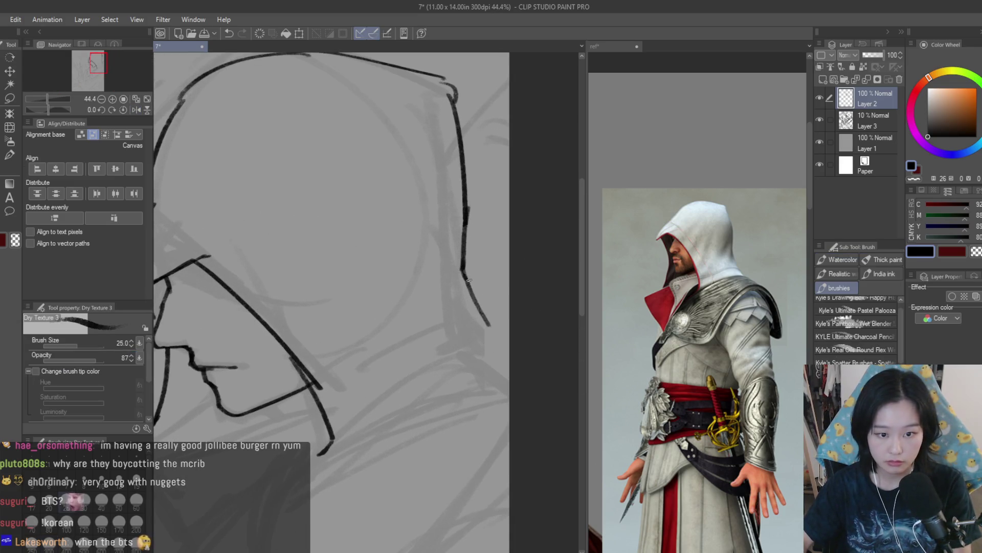
Step: Draw a line below the chin
{"action": "scroll", "coordinate": [466, 278], "scroll_direction": "down", "scroll_amount": 1}
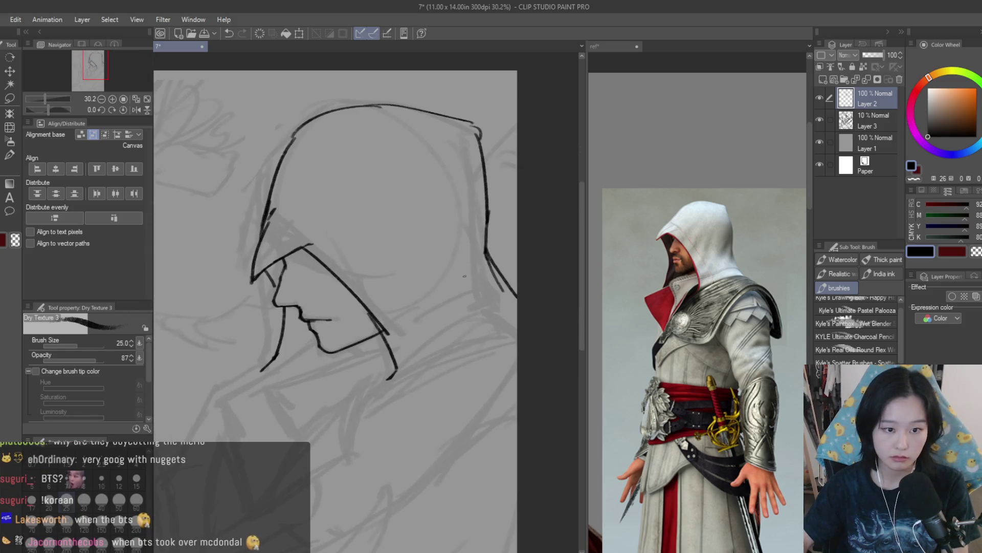
{"action": "scroll", "coordinate": [448, 299], "scroll_direction": "down", "scroll_amount": 1}
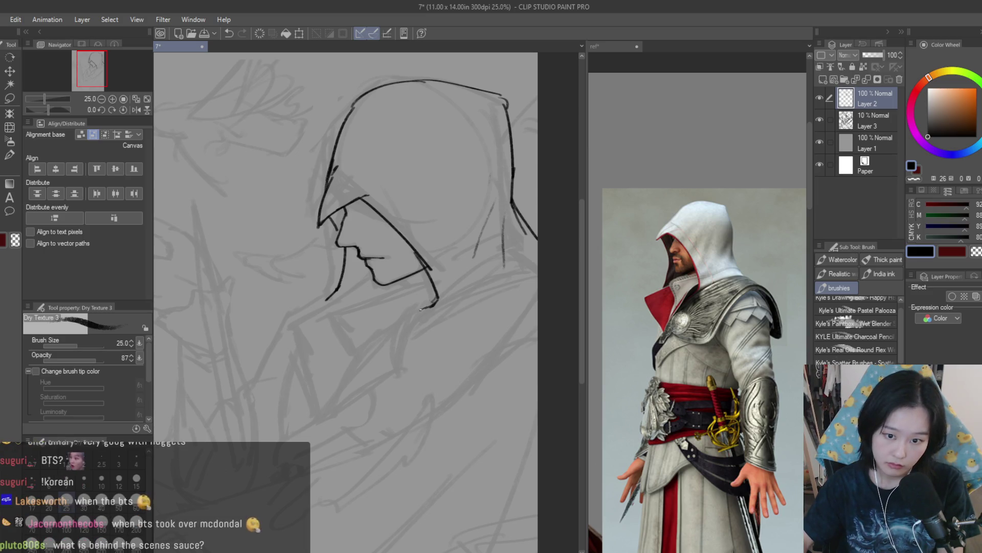
{"action": "mouse_move", "coordinate": [413, 323]}
{"action": "left_mouse_down"}
{"action": "mouse_move", "coordinate": [491, 280]}
{"action": "mouse_move", "coordinate": [431, 307]}
{"action": "left_mouse_up"}
Step: Undo the long stroke below the chin and erase leftover marks there
{"action": "key", "text": "ctrl+z"}
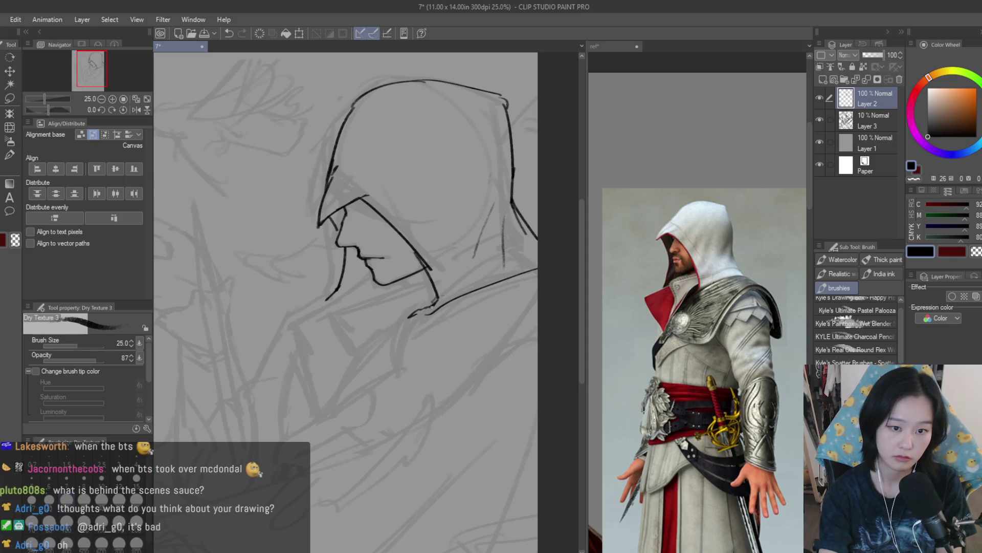
{"action": "key", "text": "e"}
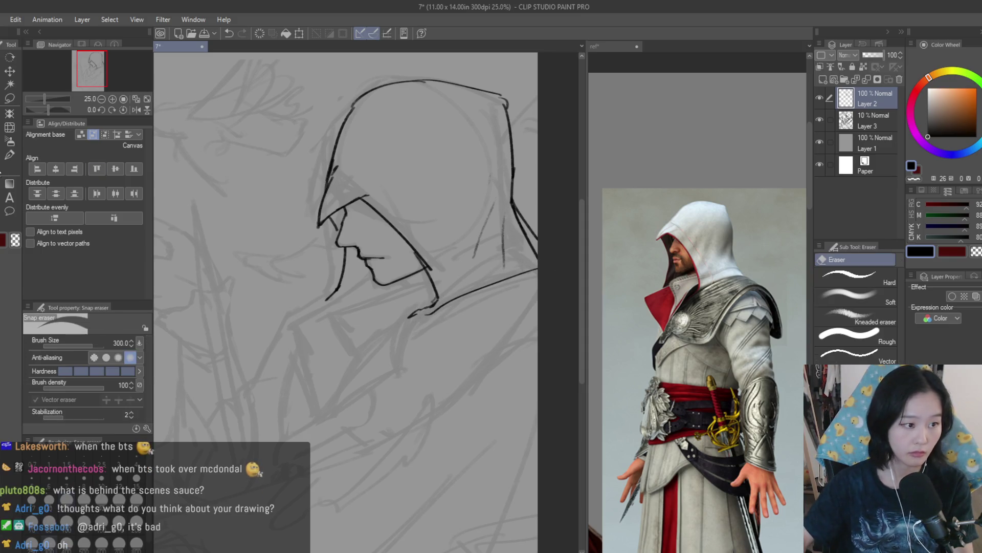
{"action": "scroll", "coordinate": [531, 215], "scroll_direction": "up", "scroll_amount": 1}
{"action": "scroll", "coordinate": [500, 235], "scroll_direction": "down", "scroll_amount": 4}
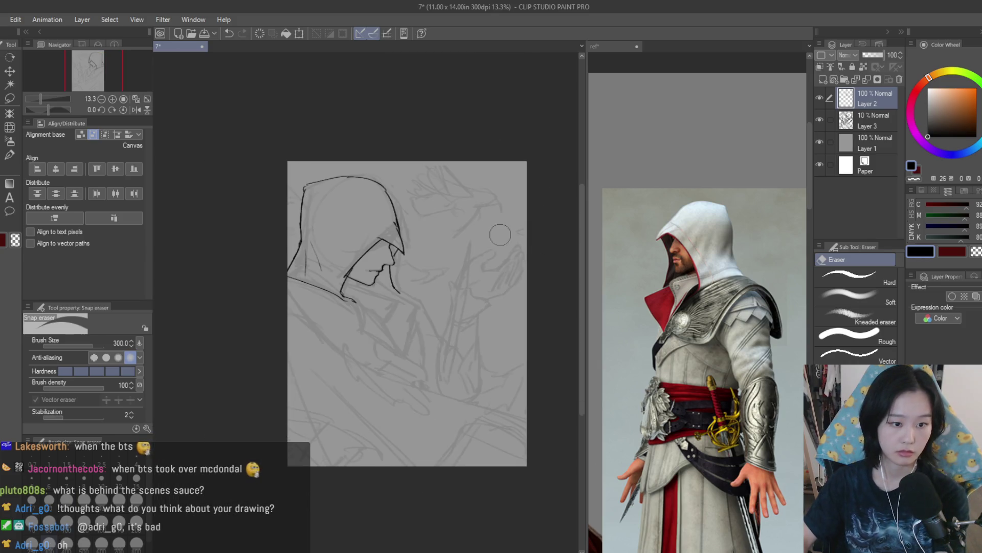
{"action": "scroll", "coordinate": [513, 235], "scroll_direction": "up", "scroll_amount": 4}
{"action": "key", "text": "b"}
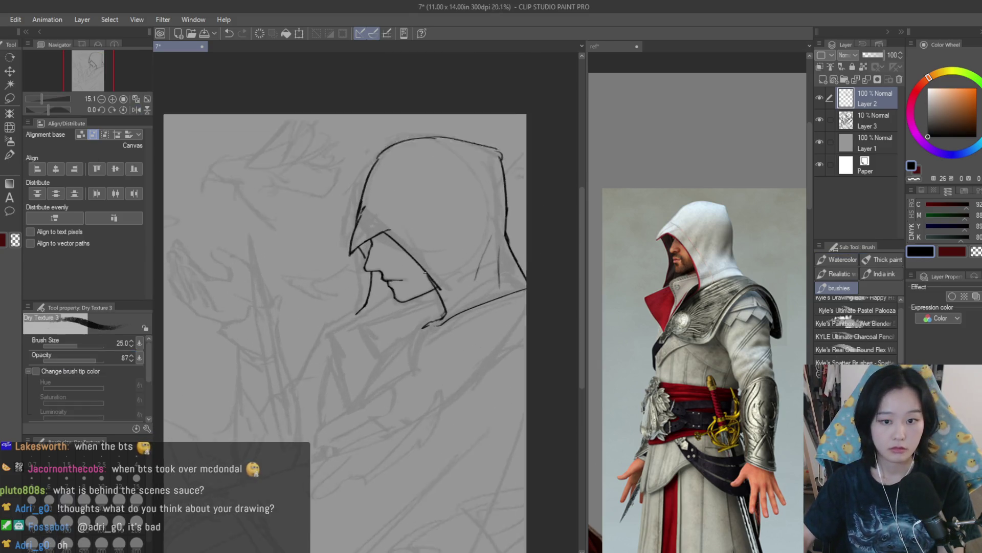
{"action": "scroll", "coordinate": [309, 287], "scroll_direction": "up", "scroll_amount": 2}
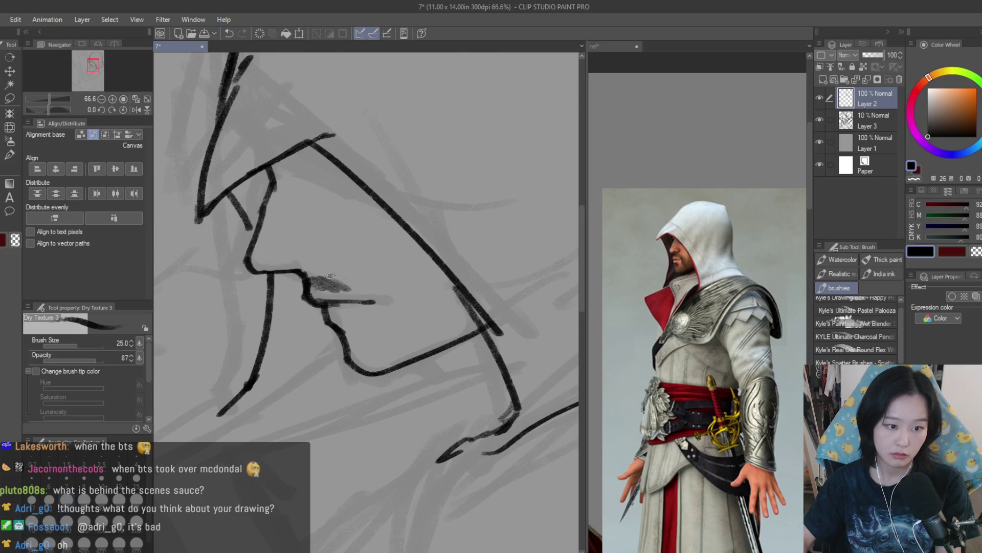
Step: Remove the grey shading above the mouth and redraw the jaw line under the chin
{"action": "key", "text": "ctrl+z"}
{"action": "mouse_move", "coordinate": [343, 335]}
{"action": "left_mouse_down"}
{"action": "mouse_move", "coordinate": [358, 376]}
{"action": "mouse_move", "coordinate": [406, 372]}
{"action": "left_mouse_up"}
{"action": "key", "text": "ctrl+z"}
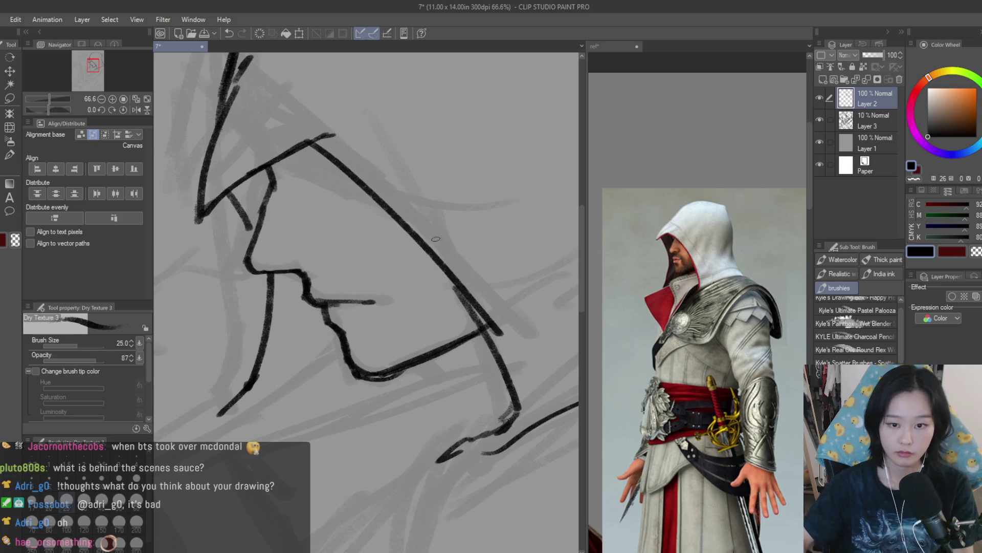
{"action": "scroll", "coordinate": [430, 276], "scroll_direction": "down", "scroll_amount": 3}
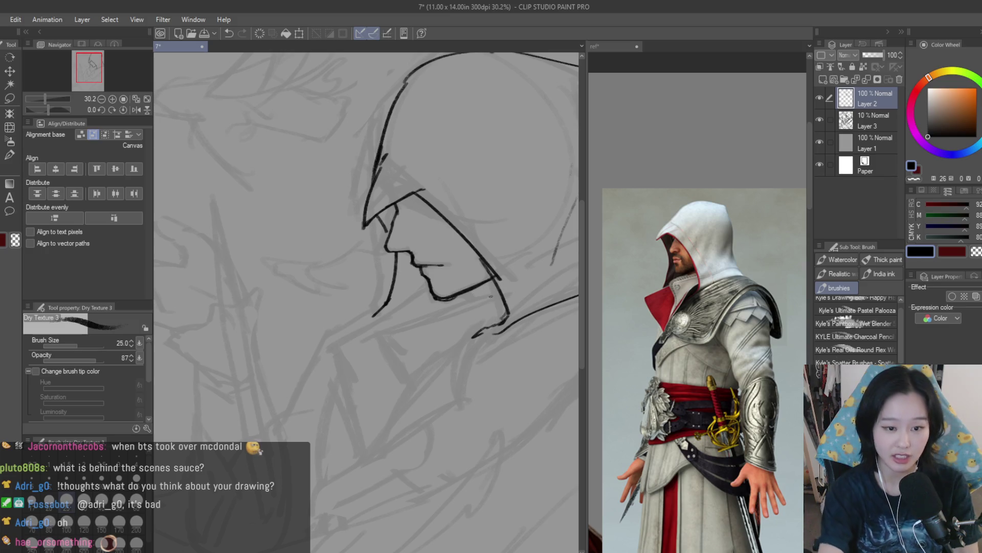
{"action": "left_click_drag", "start_coordinate": [505, 294], "coordinate": [413, 318]}
Step: Compare the profile against the reference images, then return to the drawing canvas
{"action": "left_click", "coordinate": [685, 302]}
{"action": "scroll", "coordinate": [685, 302], "scroll_direction": "down", "scroll_amount": 3}
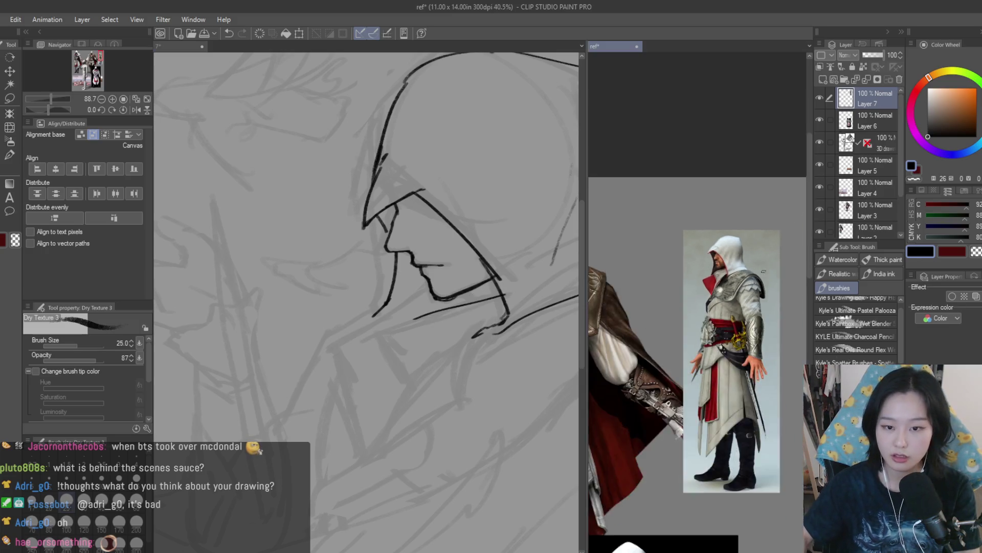
{"action": "scroll", "coordinate": [754, 455], "scroll_direction": "up", "scroll_amount": 3}
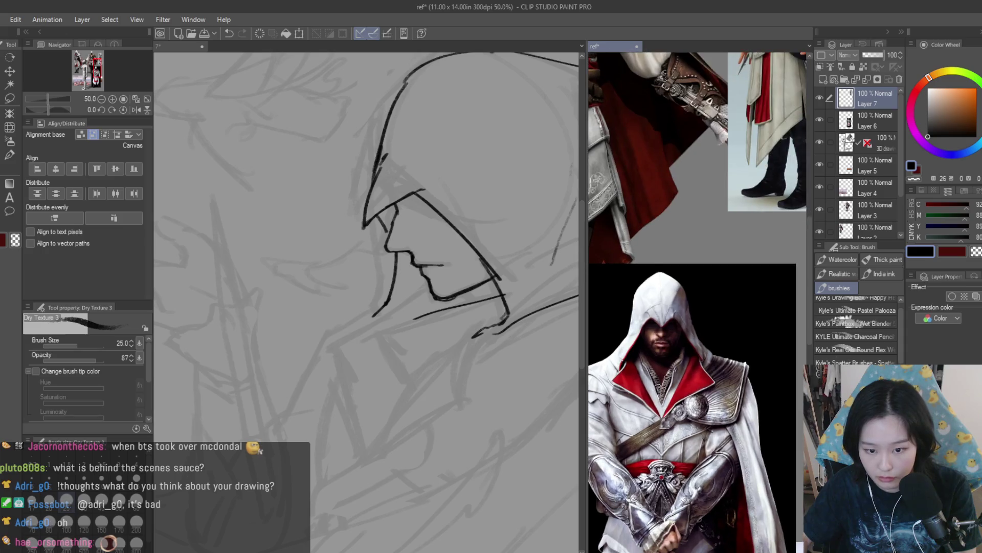
{"action": "scroll", "coordinate": [721, 199], "scroll_direction": "up", "scroll_amount": 5}
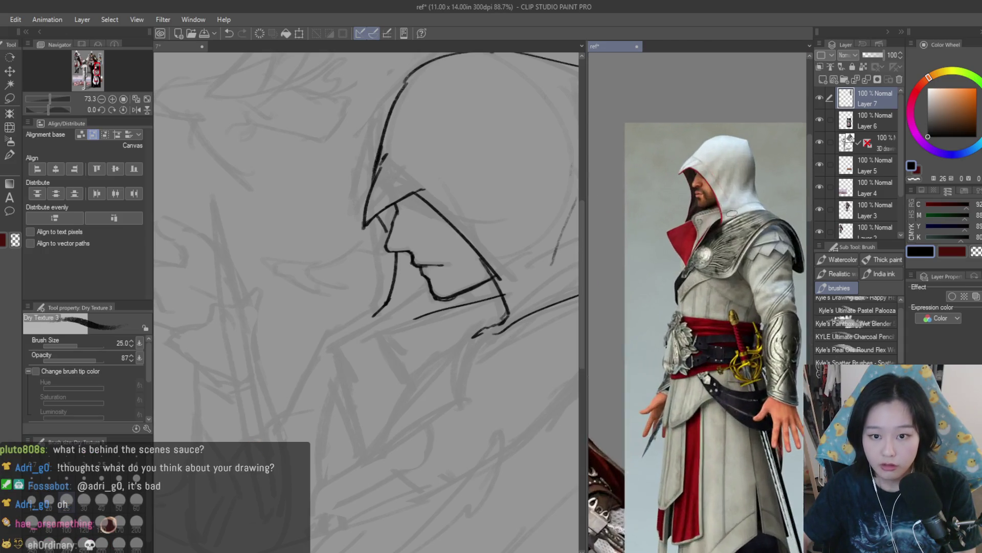
{"action": "left_click", "coordinate": [473, 380]}
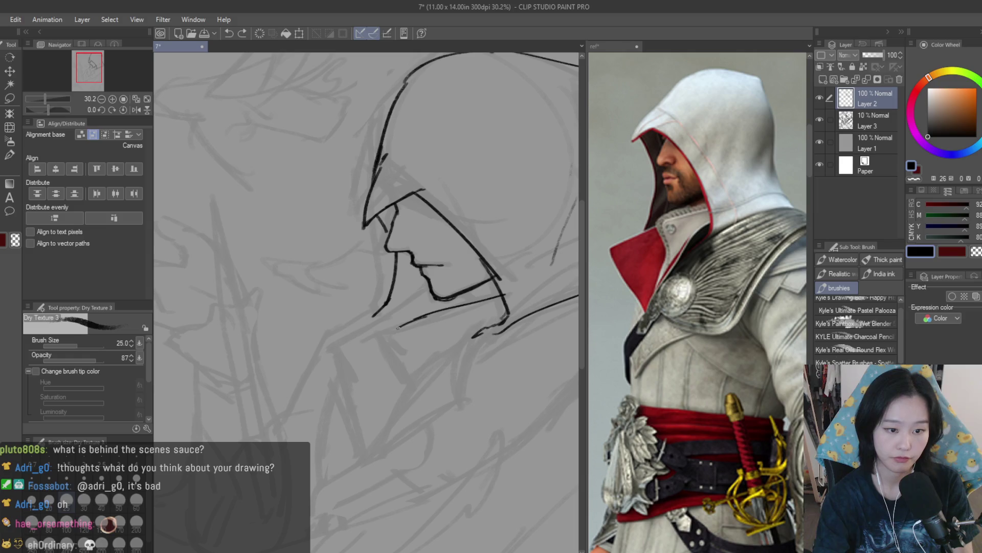
Step: Draw a short stroke down from the collar and the curling edge of the ruffle
{"action": "key", "text": "ctrl+z"}
{"action": "left_click_drag", "start_coordinate": [421, 316], "coordinate": [393, 338]}
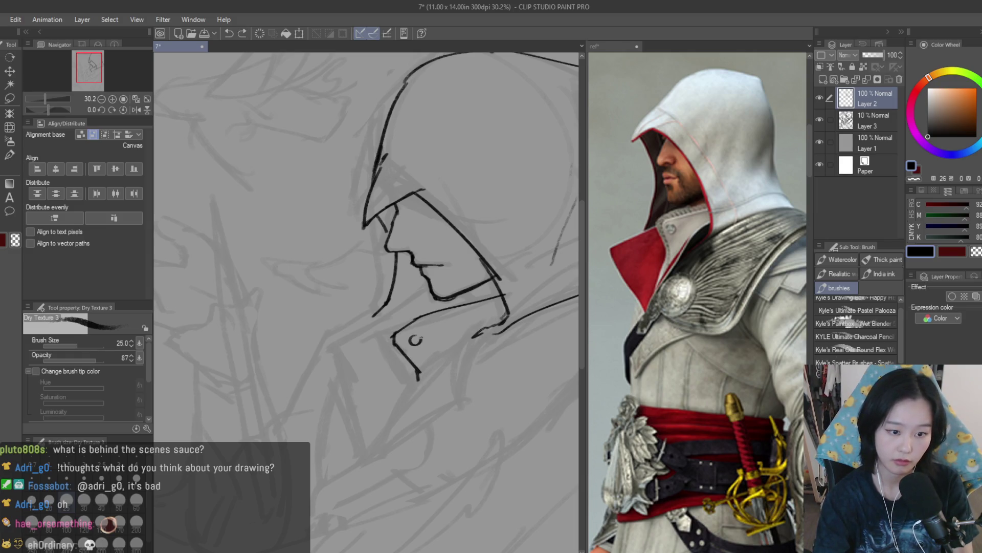
{"action": "scroll", "coordinate": [409, 335], "scroll_direction": "up", "scroll_amount": 3}
{"action": "left_click_drag", "start_coordinate": [392, 326], "coordinate": [364, 330]}
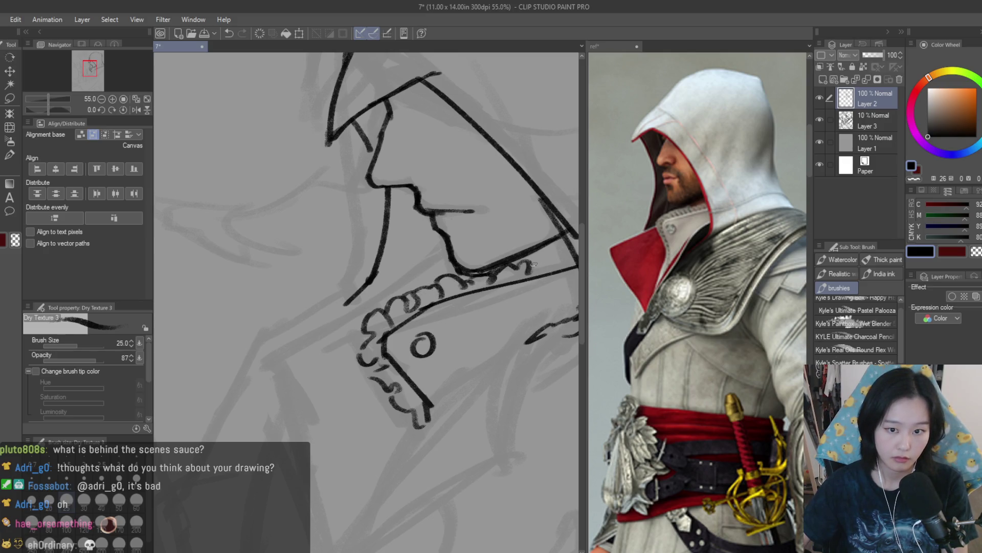
{"action": "scroll", "coordinate": [473, 297], "scroll_direction": "down", "scroll_amount": 5}
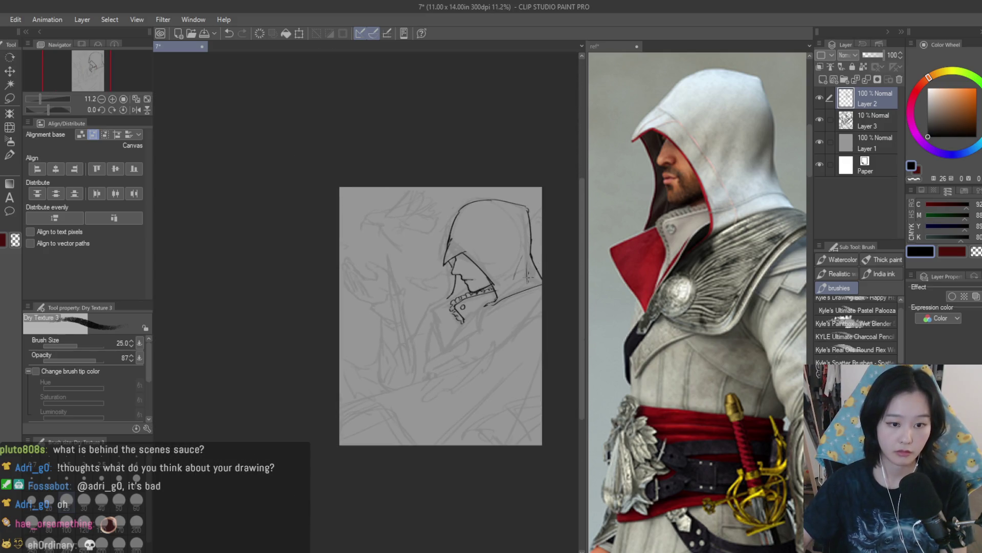
{"action": "scroll", "coordinate": [530, 276], "scroll_direction": "up", "scroll_amount": 1}
Step: Erase stray strokes around the ruffled collar, then switch to freehand selection
{"action": "key", "text": "e"}
{"action": "scroll", "coordinate": [441, 302], "scroll_direction": "up", "scroll_amount": 4}
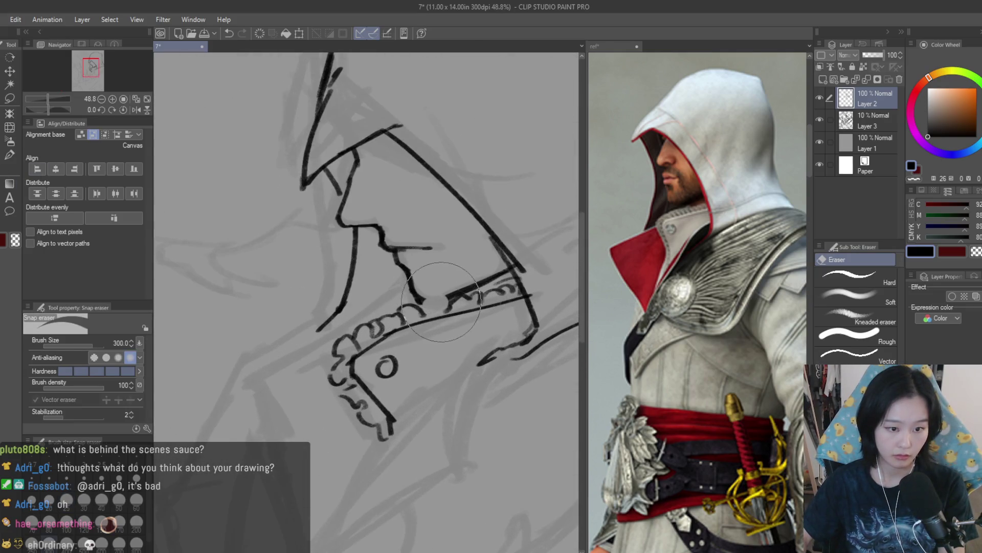
{"action": "key", "text": "b"}
{"action": "scroll", "coordinate": [450, 299], "scroll_direction": "up", "scroll_amount": 1}
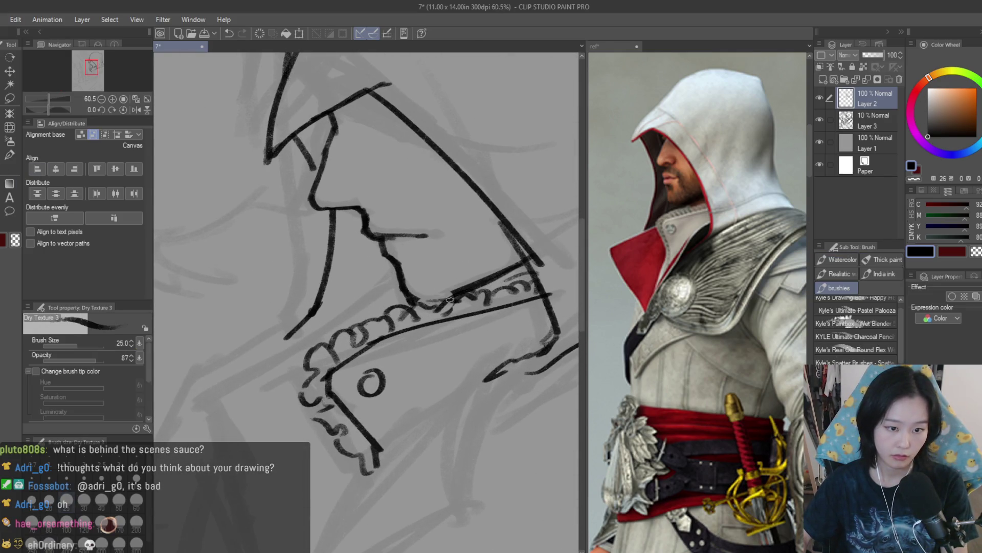
{"action": "scroll", "coordinate": [449, 299], "scroll_direction": "down", "scroll_amount": 5}
{"action": "scroll", "coordinate": [485, 249], "scroll_direction": "up", "scroll_amount": 2}
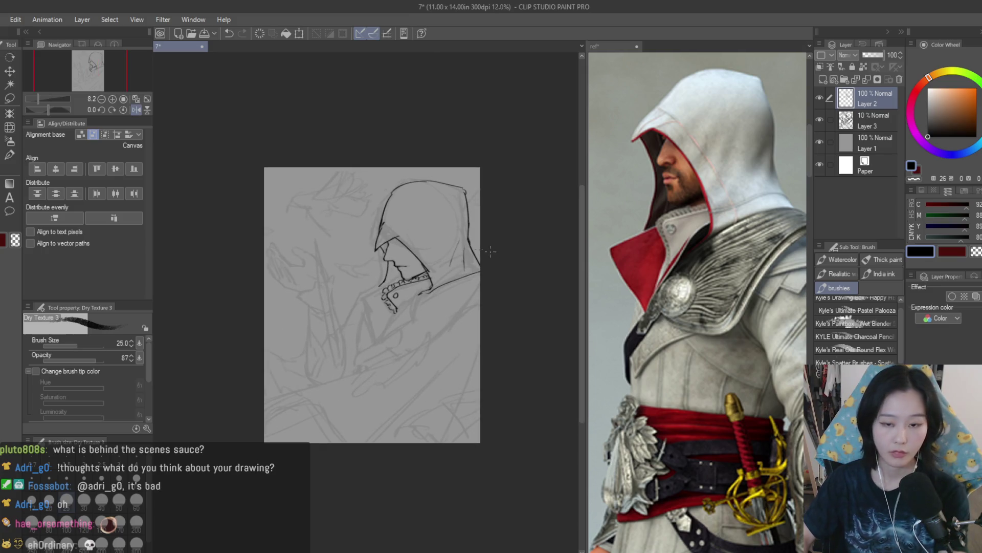
{"action": "scroll", "coordinate": [738, 330], "scroll_direction": "down", "scroll_amount": 5}
{"action": "scroll", "coordinate": [737, 330], "scroll_direction": "down", "scroll_amount": 2}
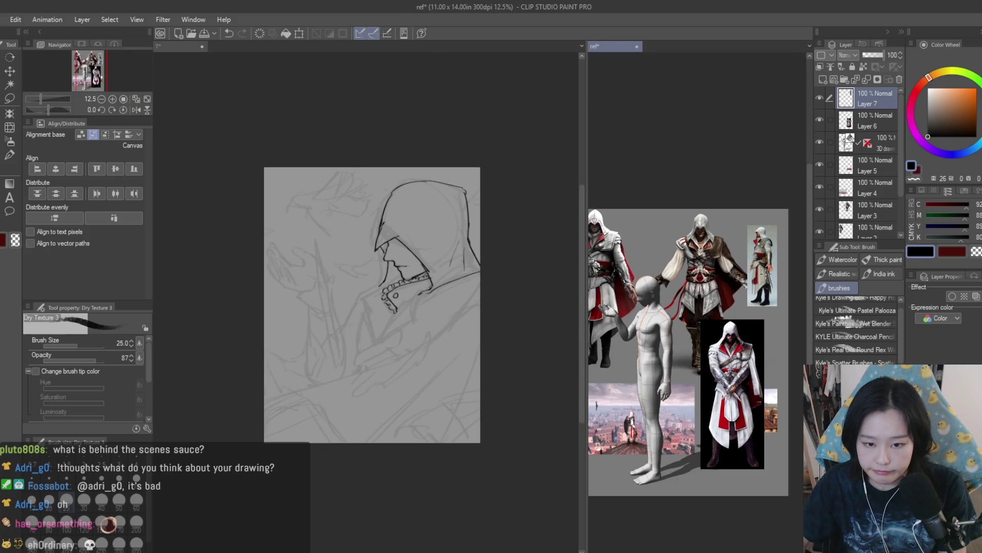
{"action": "scroll", "coordinate": [738, 331], "scroll_direction": "up", "scroll_amount": 4}
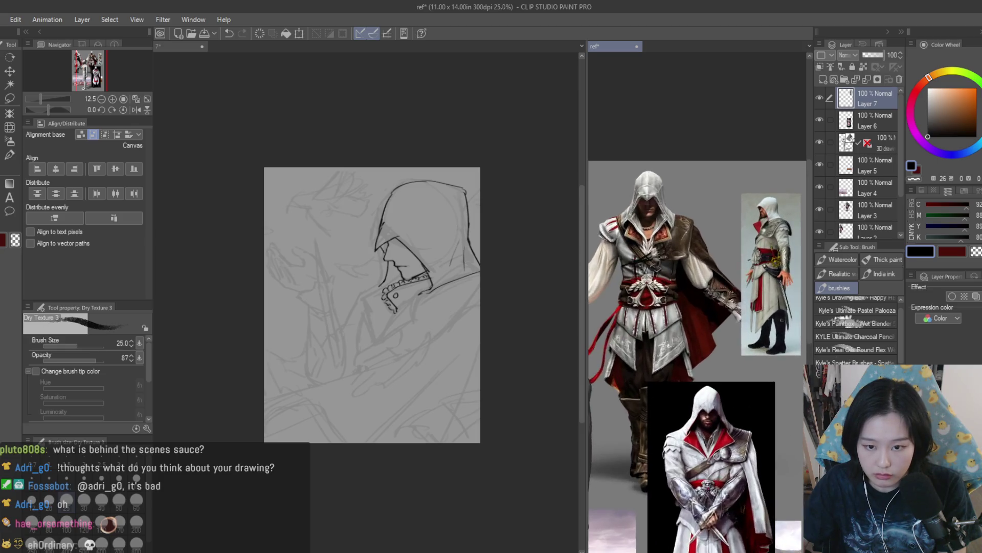
{"action": "scroll", "coordinate": [388, 418], "scroll_direction": "up", "scroll_amount": 4}
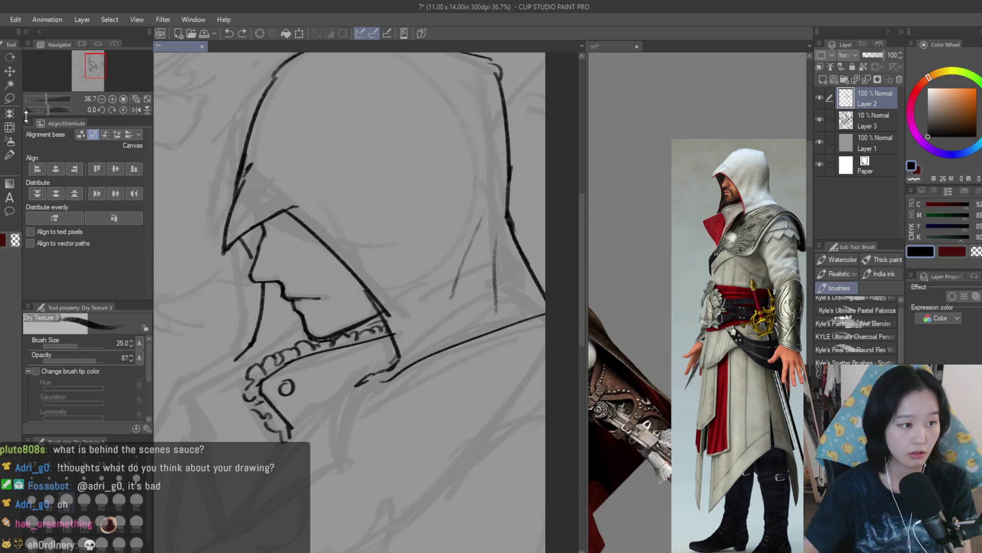
{"action": "left_click", "coordinate": [9, 98]}
{"action": "scroll", "coordinate": [358, 256], "scroll_direction": "up", "scroll_amount": 1}
Step: Lasso the ruffled collar, nudge it into place with Move layer, and deselect
{"action": "left_click_drag", "start_coordinate": [301, 342], "coordinate": [439, 323]}
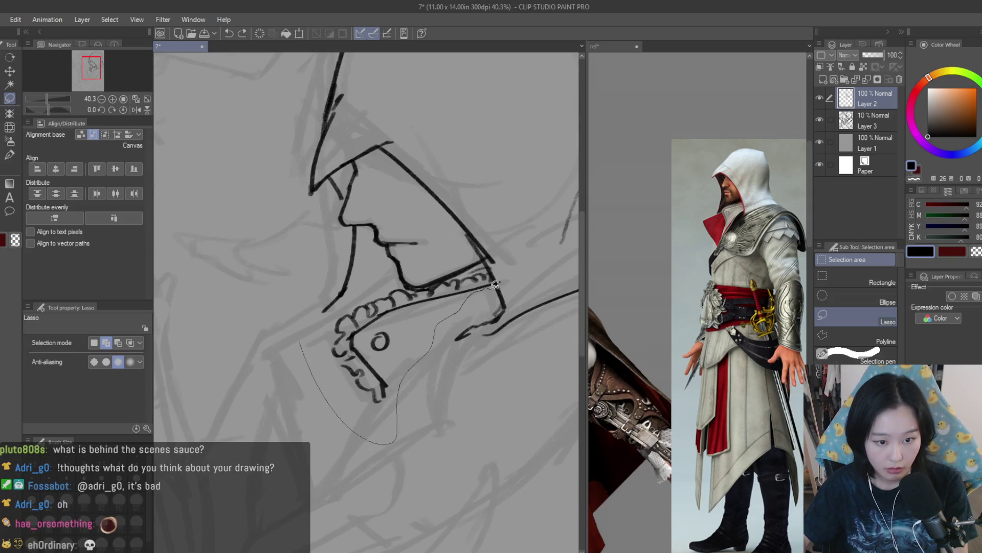
{"action": "left_click_drag", "start_coordinate": [333, 350], "coordinate": [328, 351]}
{"action": "scroll", "coordinate": [334, 350], "scroll_direction": "up", "scroll_amount": 3}
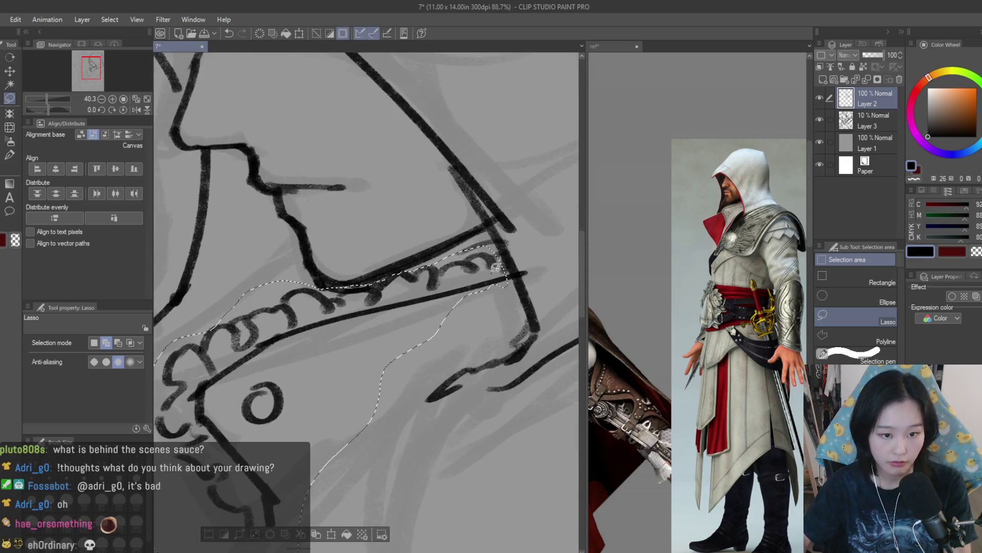
{"action": "key", "text": "k"}
{"action": "scroll", "coordinate": [426, 300], "scroll_direction": "down", "scroll_amount": 2}
{"action": "scroll", "coordinate": [431, 303], "scroll_direction": "down", "scroll_amount": 6}
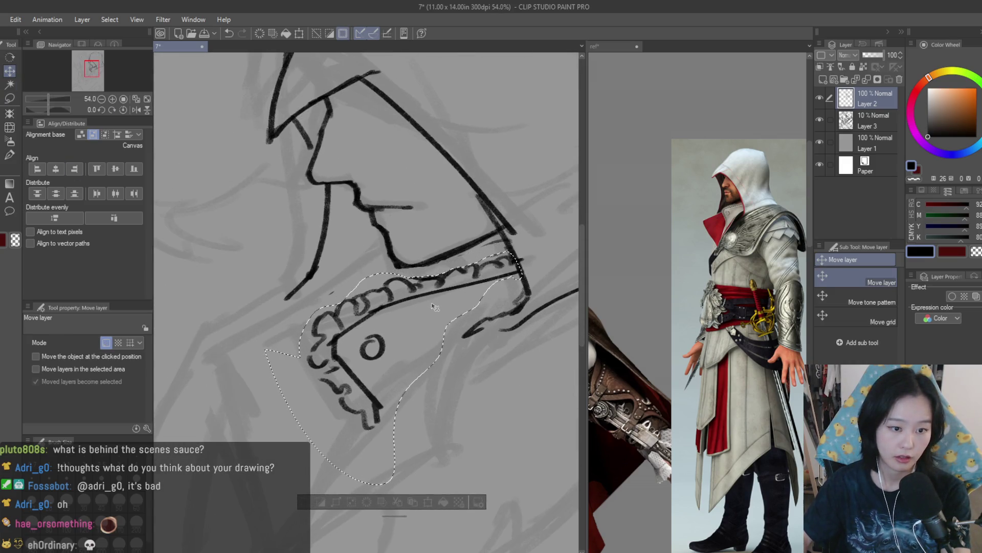
{"action": "key", "text": "ctrl+d"}
Step: Redraw the lower collar line as a long stroke sweeping down-left
{"action": "left_click", "coordinate": [9, 155]}
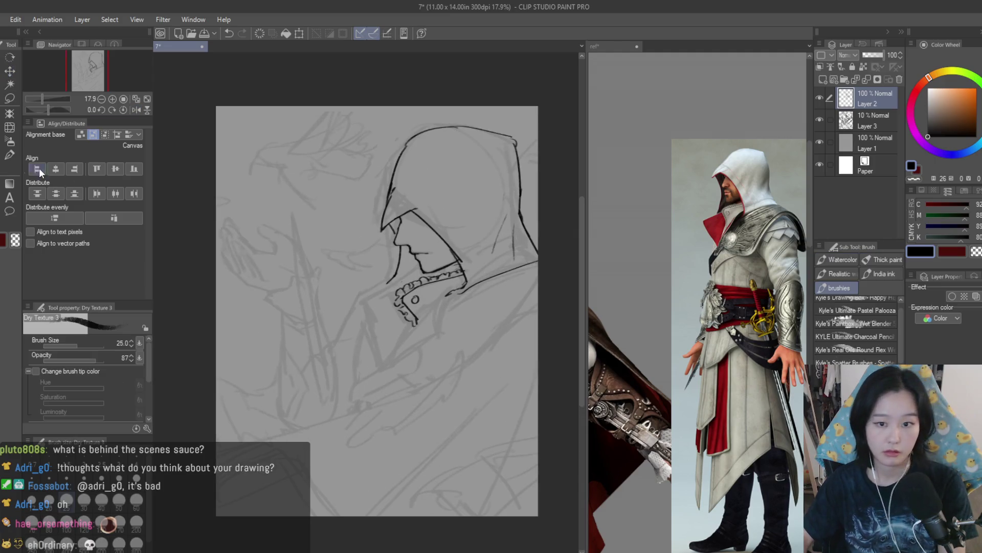
{"action": "scroll", "coordinate": [446, 294], "scroll_direction": "up", "scroll_amount": 8}
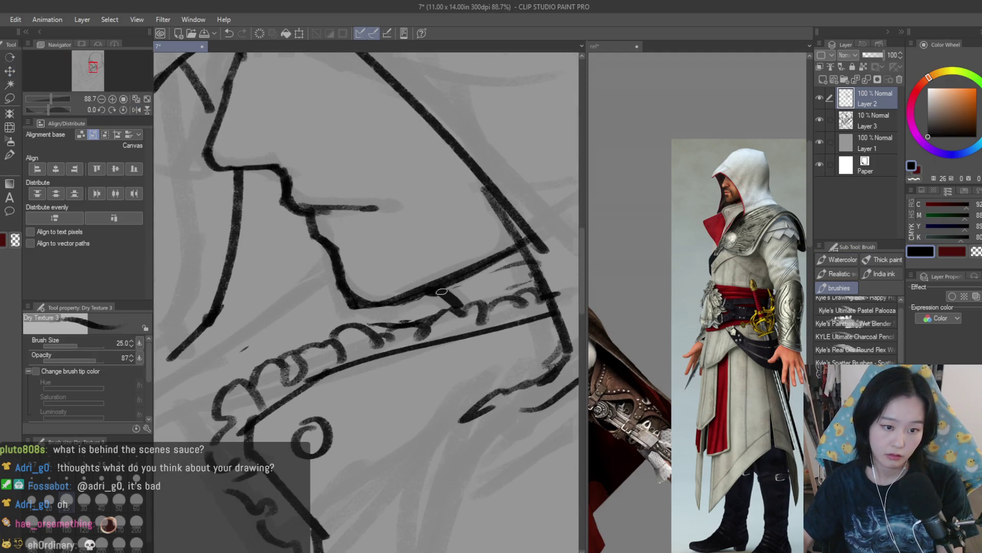
{"action": "scroll", "coordinate": [442, 291], "scroll_direction": "down", "scroll_amount": 8}
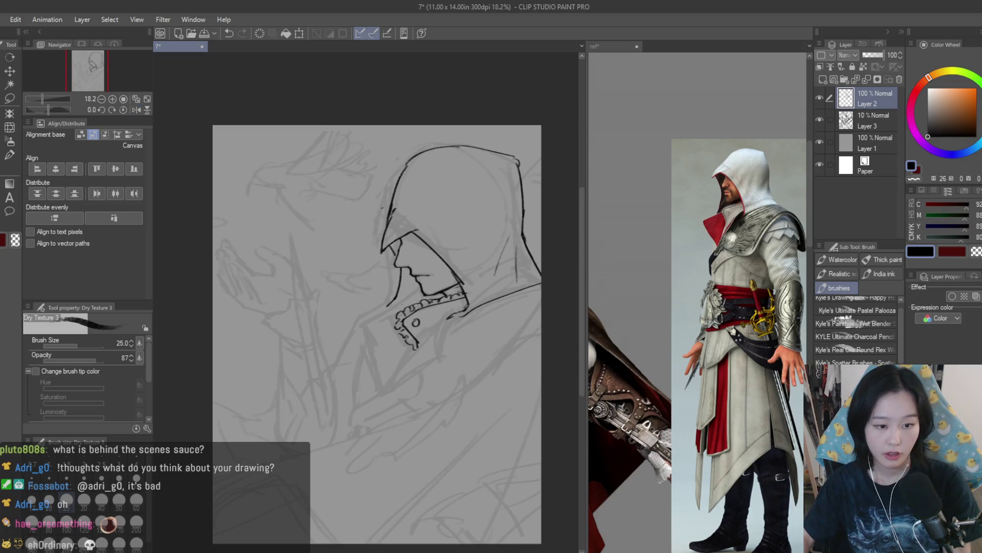
{"action": "scroll", "coordinate": [410, 286], "scroll_direction": "up", "scroll_amount": 4}
{"action": "scroll", "coordinate": [431, 346], "scroll_direction": "down", "scroll_amount": 3}
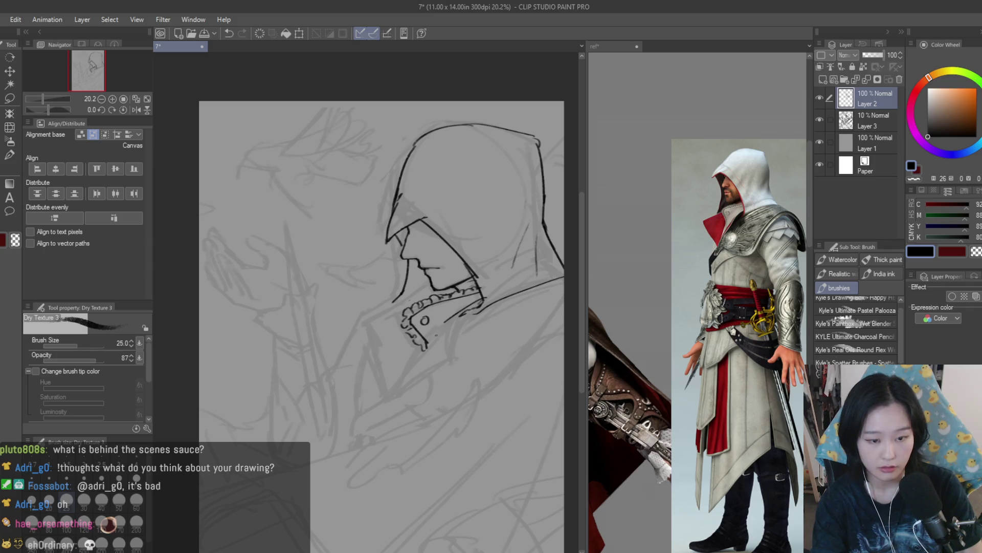
{"action": "key", "text": "ctrl+z"}
{"action": "left_click_drag", "start_coordinate": [425, 348], "coordinate": [391, 398]}
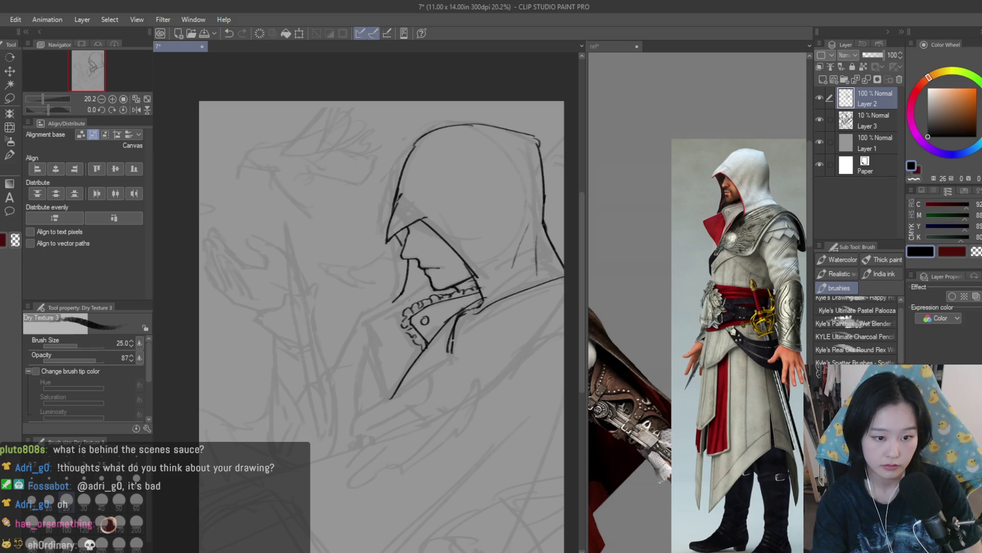
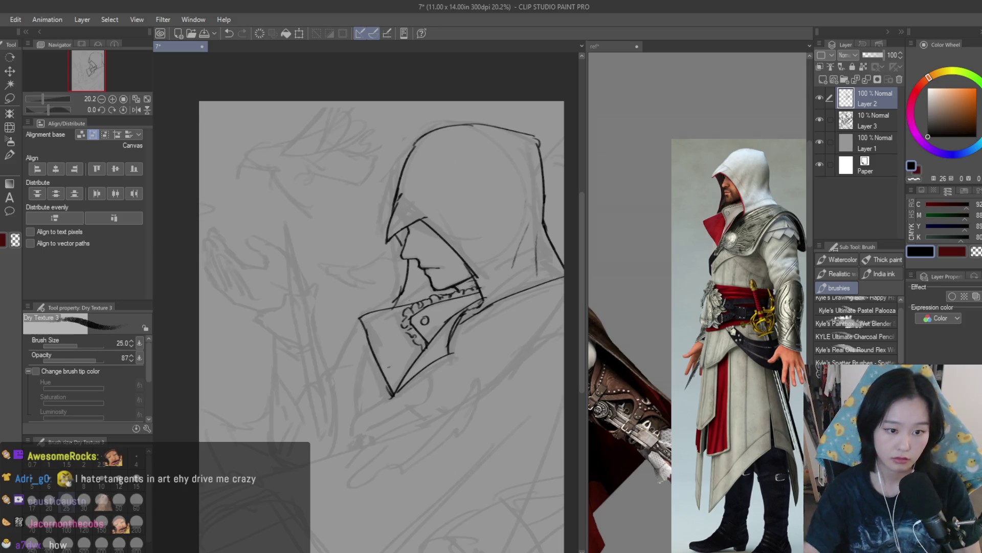
Step: Zoom out and mirror the canvas to check the hooded sketch's proportions, then restore it
{"action": "key", "text": "ctrl+minus"}
{"action": "key", "text": "h"}
{"action": "key", "text": "h"}
{"action": "key", "text": "ctrl+plus"}
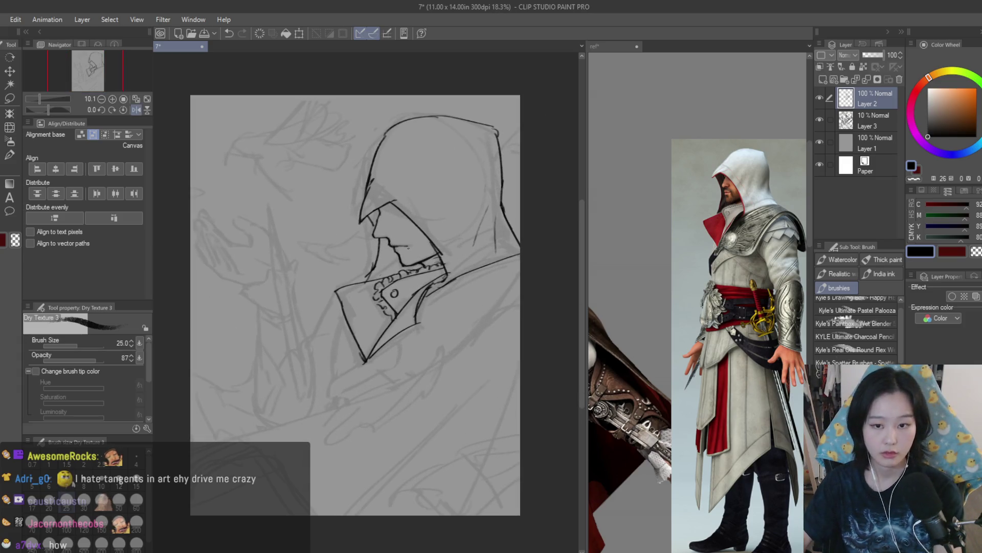
{"action": "scroll", "coordinate": [701, 247], "scroll_direction": "down", "scroll_amount": 2}
{"action": "scroll", "coordinate": [697, 307], "scroll_direction": "up", "scroll_amount": 5}
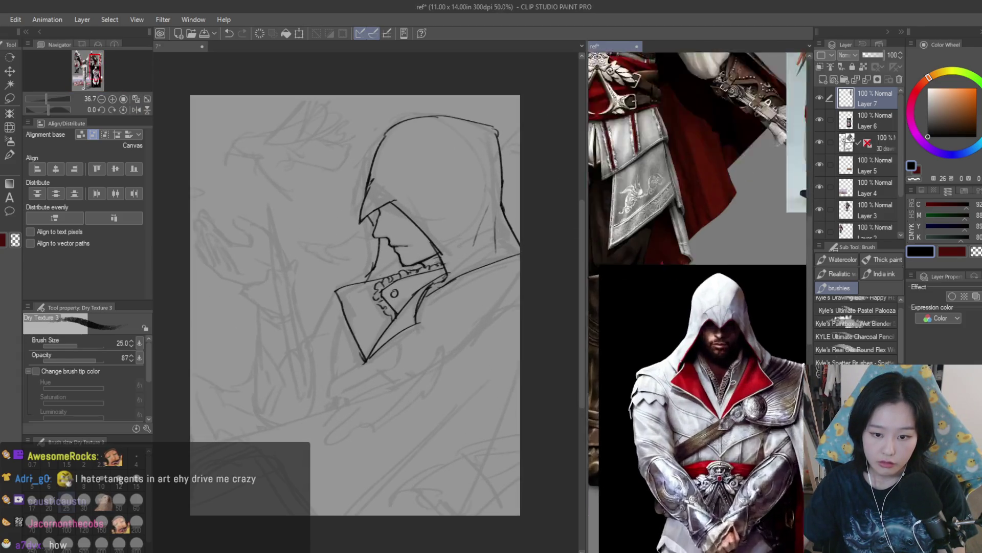
{"action": "scroll", "coordinate": [366, 281], "scroll_direction": "up", "scroll_amount": 2}
{"action": "scroll", "coordinate": [392, 272], "scroll_direction": "up", "scroll_amount": 3}
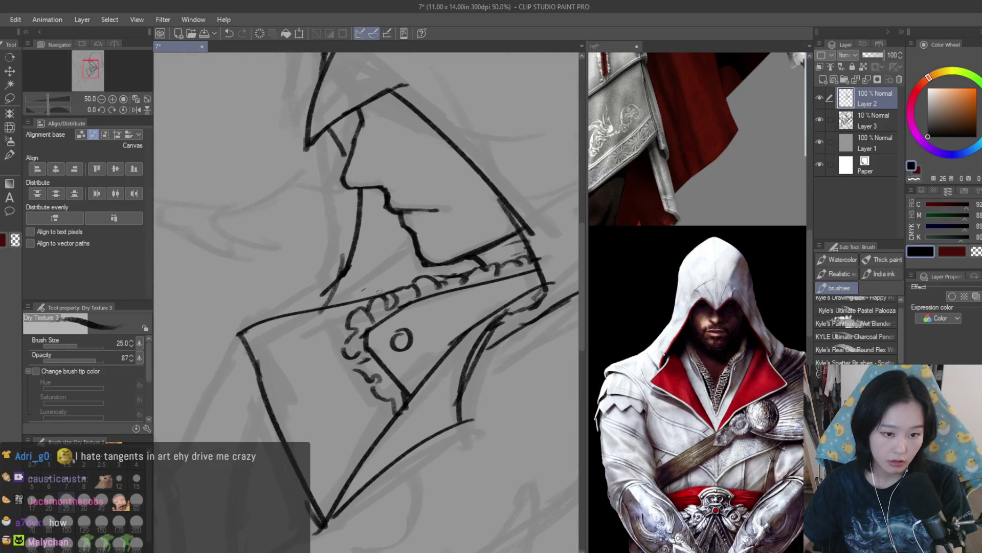
Step: Try several collar strokes with the Dry Texture 3 brush, undoing each, including the thin stray one
{"action": "mouse_move", "coordinate": [404, 282]}
{"action": "left_mouse_down"}
{"action": "mouse_move", "coordinate": [322, 307]}
{"action": "mouse_move", "coordinate": [317, 340]}
{"action": "left_mouse_up"}
{"action": "key", "text": "ctrl+z"}
{"action": "key", "text": "ctrl+z"}
{"action": "scroll", "coordinate": [453, 338], "scroll_direction": "down", "scroll_amount": 5}
{"action": "scroll", "coordinate": [453, 338], "scroll_direction": "up", "scroll_amount": 2}
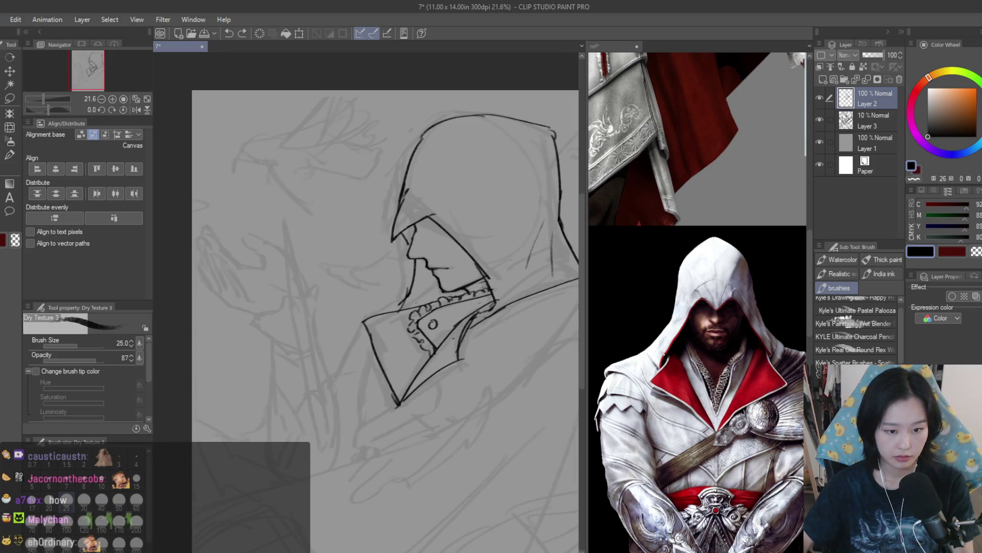
{"action": "scroll", "coordinate": [410, 320], "scroll_direction": "up", "scroll_amount": 2}
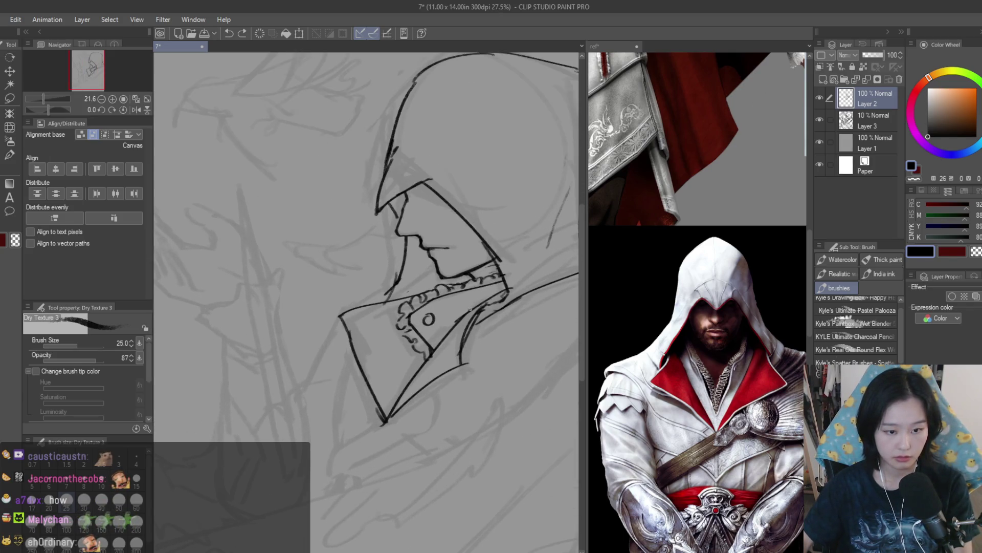
{"action": "scroll", "coordinate": [436, 279], "scroll_direction": "up", "scroll_amount": 2}
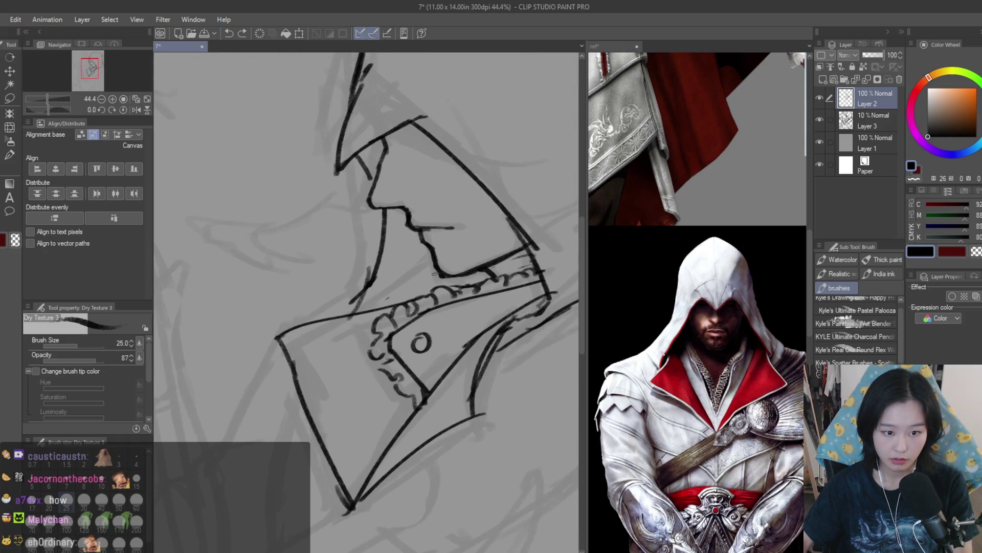
{"action": "key", "text": "ctrl+z"}
{"action": "left_click_drag", "start_coordinate": [336, 328], "coordinate": [390, 399]}
{"action": "key", "text": "ctrl+z"}
{"action": "key", "text": "ctrl+z"}
{"action": "mouse_move", "coordinate": [438, 273]}
{"action": "left_mouse_down"}
{"action": "mouse_move", "coordinate": [358, 320]}
{"action": "mouse_move", "coordinate": [369, 348]}
{"action": "left_mouse_up"}
{"action": "key", "text": "ctrl+z"}
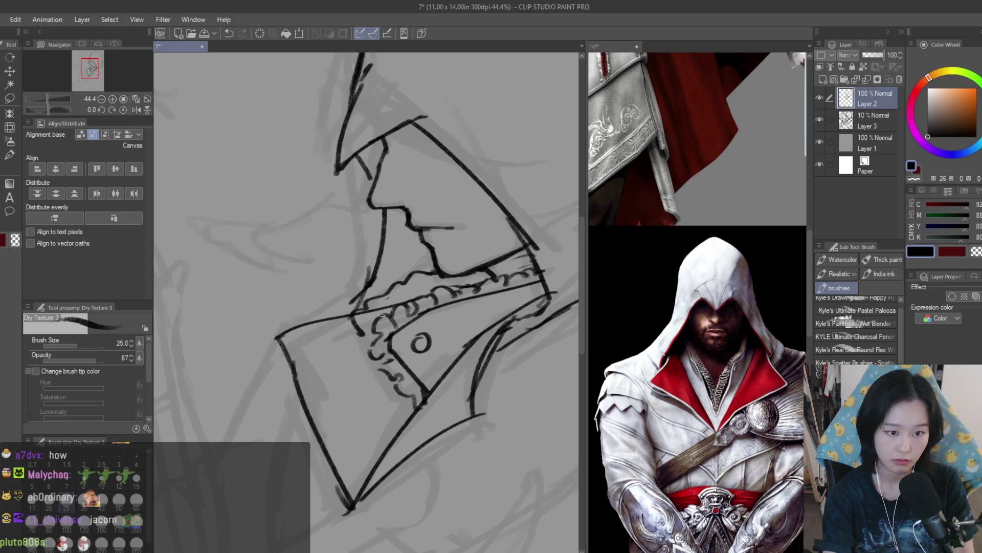
Step: Alternate between the eraser and the Dry Texture brush while zooming in and out around the collar
{"action": "key", "text": "e"}
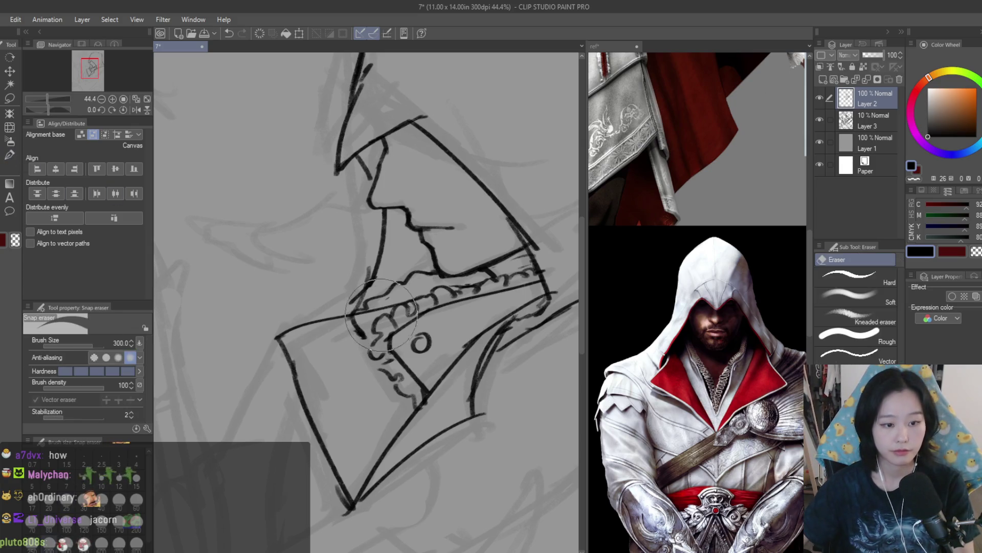
{"action": "key", "text": "ctrl+minus"}
{"action": "key", "text": "ctrl+minus"}
{"action": "key", "text": "ctrl+minus"}
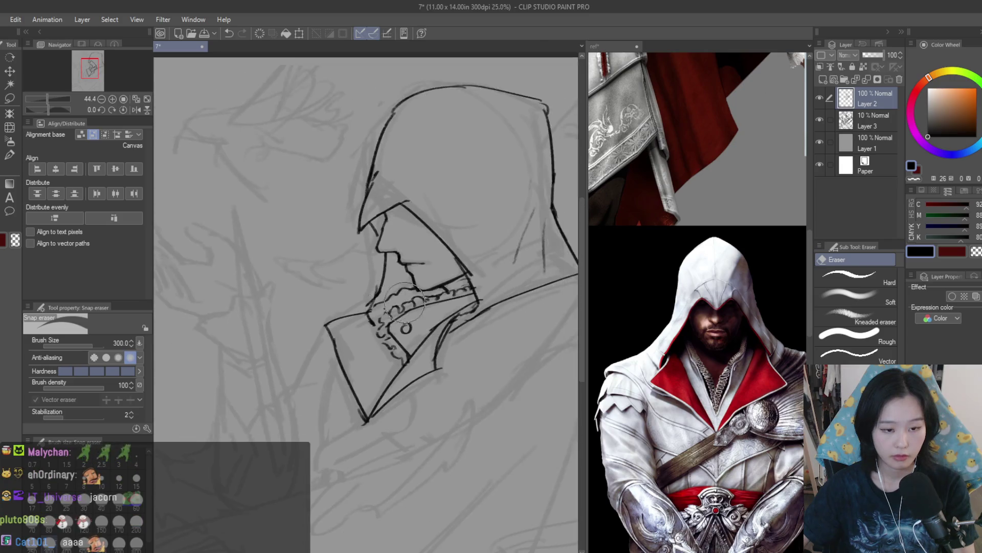
{"action": "key", "text": "ctrl+plus"}
{"action": "key", "text": "ctrl+plus"}
{"action": "key", "text": "ctrl+plus"}
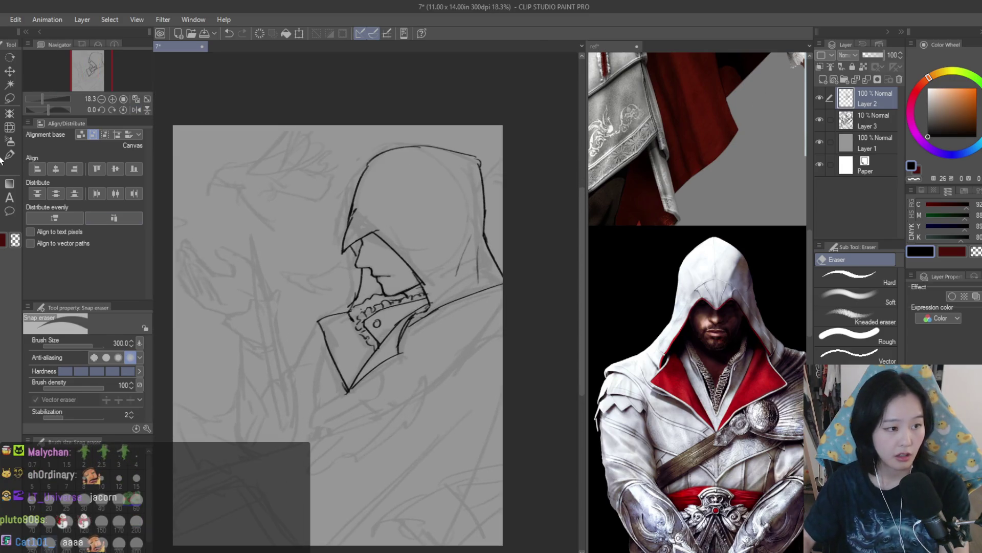
{"action": "key", "text": "b"}
{"action": "key", "text": "ctrl+plus"}
{"action": "key", "text": "ctrl+plus"}
{"action": "key", "text": "e"}
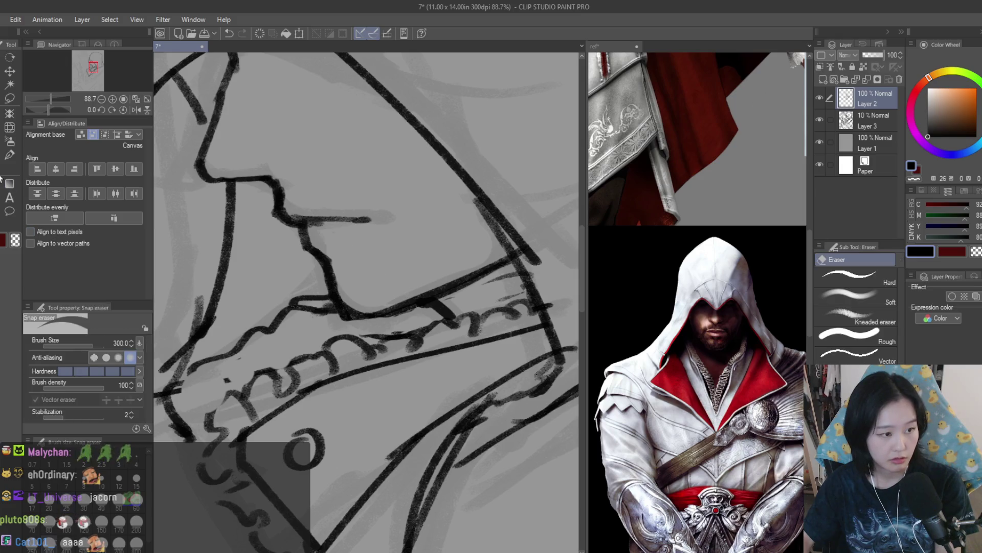
{"action": "key", "text": "ctrl+minus"}
{"action": "key", "text": "ctrl+minus"}
{"action": "key", "text": "b"}
{"action": "key", "text": "ctrl+minus"}
{"action": "key", "text": "ctrl+minus"}
{"action": "key", "text": "ctrl+minus"}
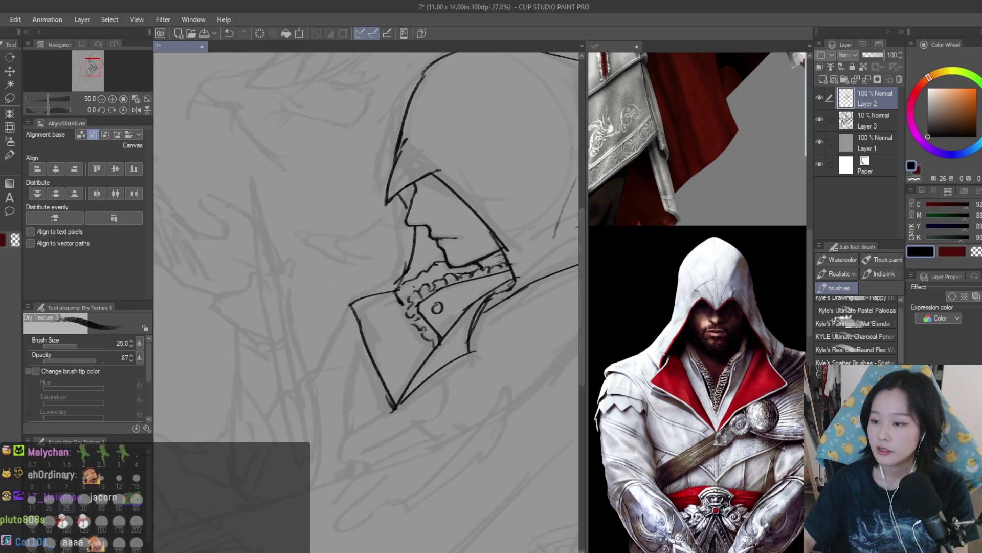
{"action": "key", "text": "ctrl+plus"}
{"action": "key", "text": "ctrl+plus"}
{"action": "key", "text": "ctrl+plus"}
{"action": "key", "text": "ctrl+plus"}
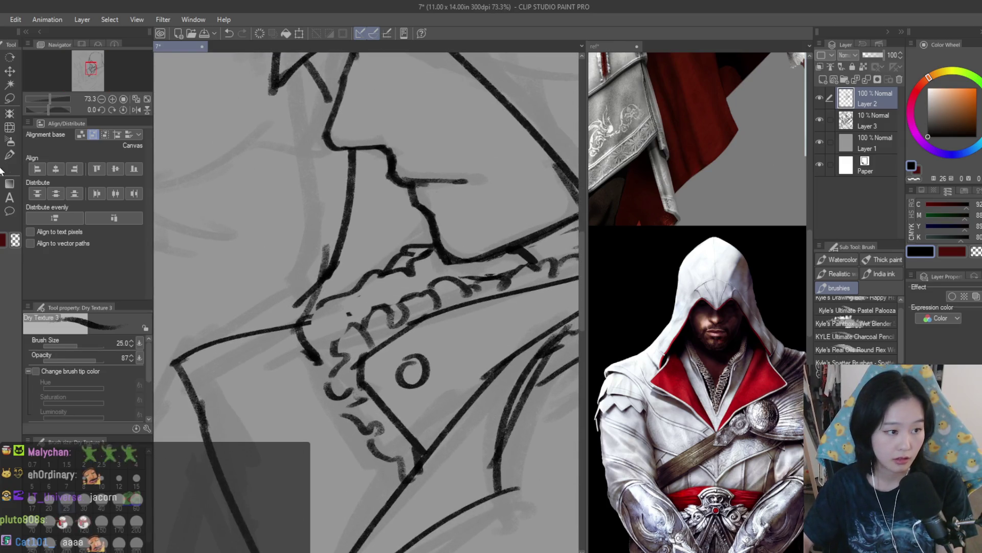
Step: Re-zoom onto the collar with the Dry Texture 3 brush and bring the reference images document forward
{"action": "key", "text": "e"}
{"action": "key", "text": "ctrl+minus"}
{"action": "key", "text": "ctrl+minus"}
{"action": "key", "text": "ctrl+minus"}
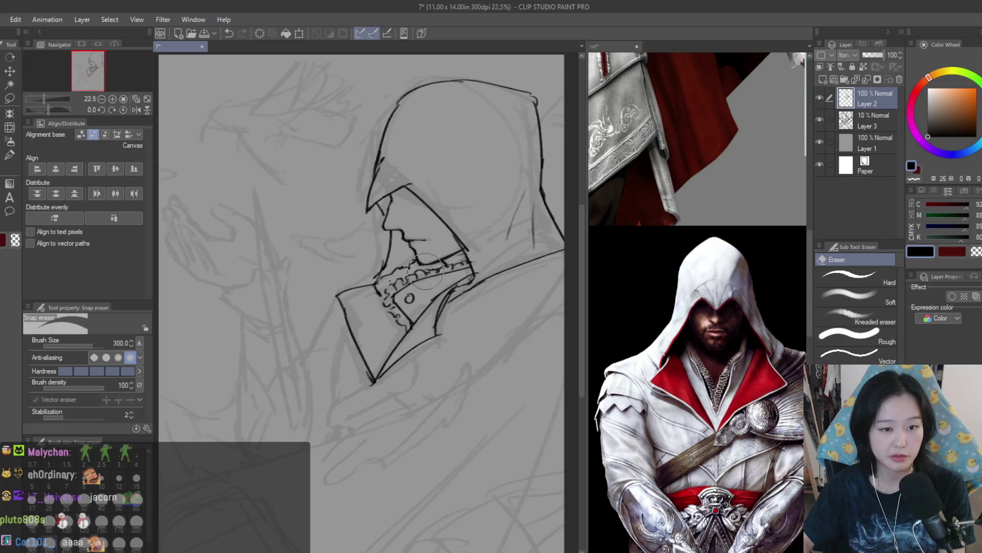
{"action": "key", "text": "ctrl+minus"}
{"action": "key", "text": "ctrl+plus"}
{"action": "key", "text": "b"}
{"action": "key", "text": "ctrl+plus"}
{"action": "key", "text": "ctrl+plus"}
{"action": "key", "text": "ctrl+plus"}
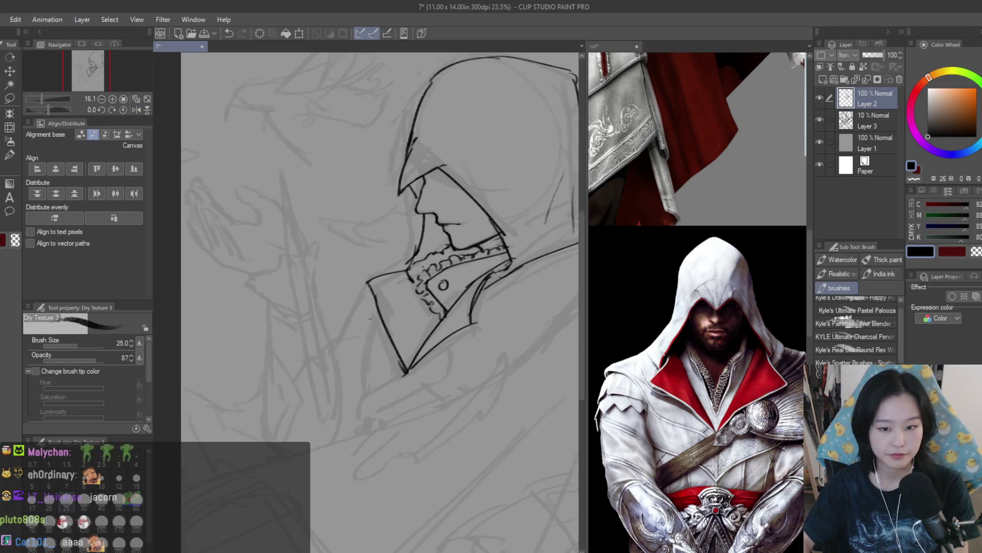
{"action": "left_click", "coordinate": [696, 307]}
{"action": "scroll", "coordinate": [696, 307], "scroll_direction": "down", "scroll_amount": 3}
Step: Mirror the canvas to check the drawing, then return to the Dry Texture 3 brush
{"action": "scroll", "coordinate": [701, 256], "scroll_direction": "up", "scroll_amount": 4}
{"action": "scroll", "coordinate": [493, 224], "scroll_direction": "up", "scroll_amount": 1}
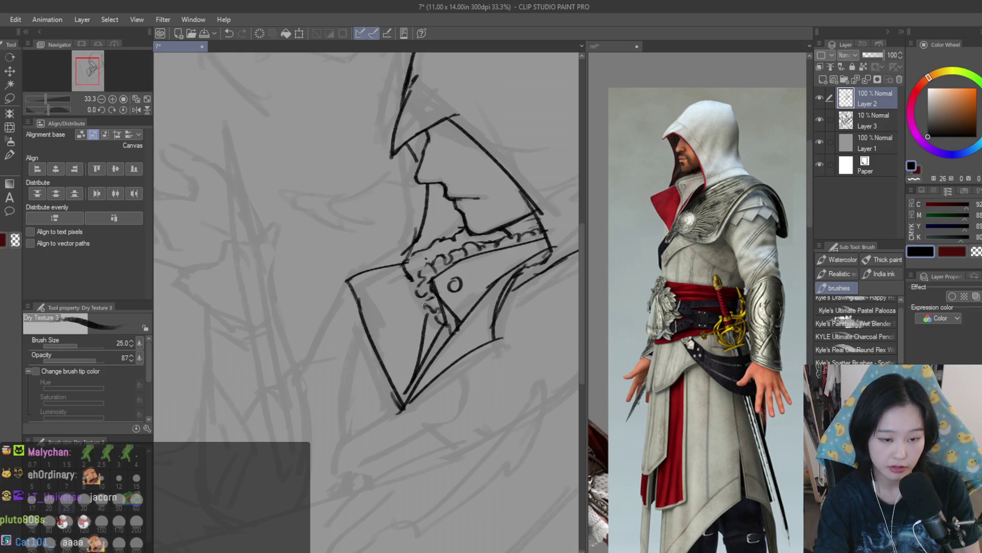
{"action": "key", "text": "e"}
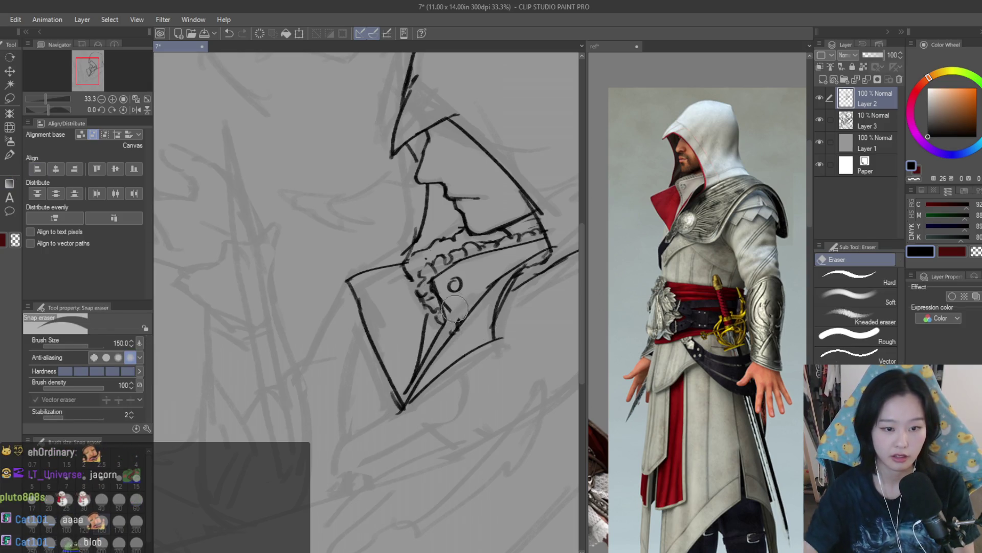
{"action": "scroll", "coordinate": [450, 307], "scroll_direction": "down", "scroll_amount": 4}
{"action": "key", "text": "h"}
{"action": "key", "text": "h"}
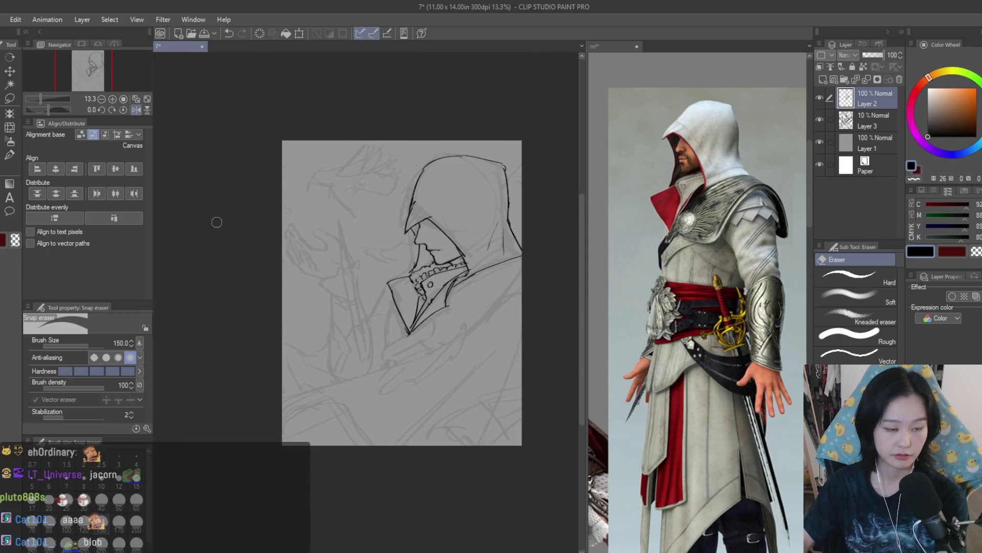
{"action": "key", "text": "b"}
{"action": "scroll", "coordinate": [405, 317], "scroll_direction": "up", "scroll_amount": 3}
{"action": "scroll", "coordinate": [405, 318], "scroll_direction": "down", "scroll_amount": 1}
{"action": "scroll", "coordinate": [405, 318], "scroll_direction": "up", "scroll_amount": 2}
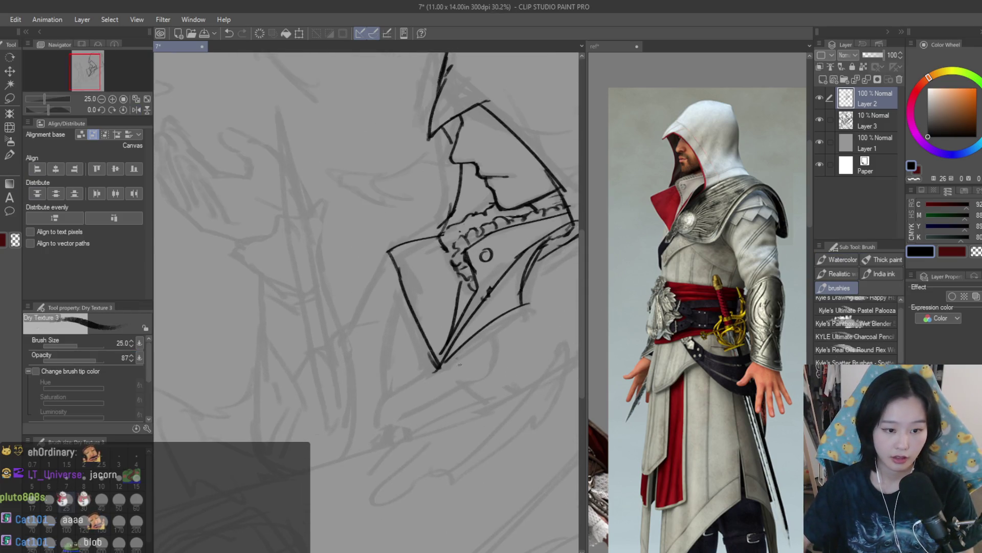
Step: Ink the coat front below the collar and short strokes along its lower edge
{"action": "left_click_drag", "start_coordinate": [403, 294], "coordinate": [378, 403]}
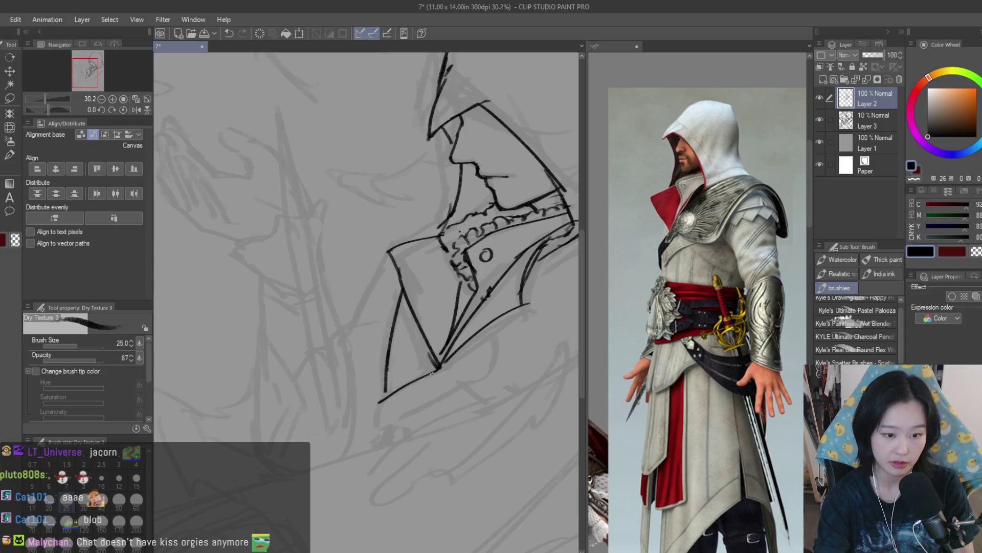
{"action": "left_click_drag", "start_coordinate": [440, 366], "coordinate": [377, 407]}
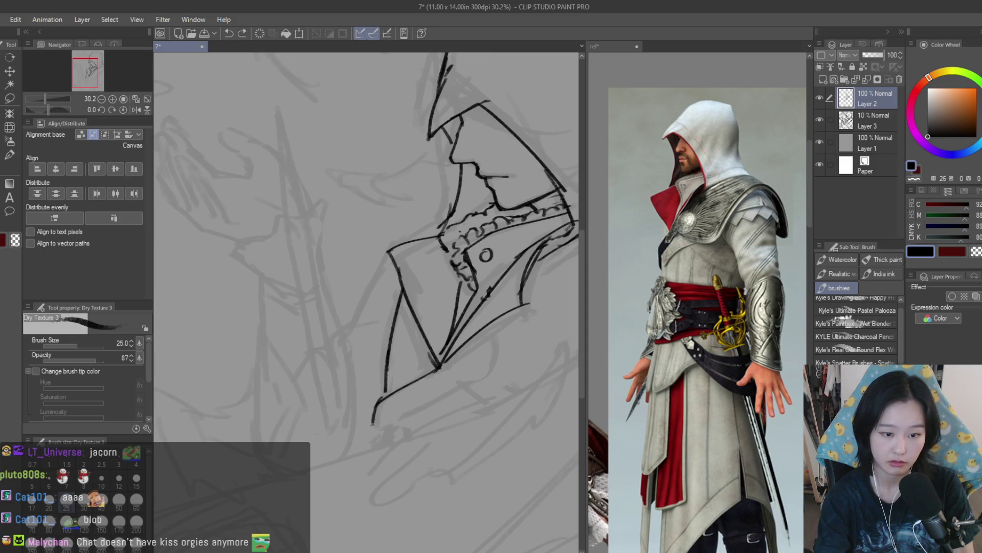
{"action": "left_click_drag", "start_coordinate": [464, 387], "coordinate": [441, 395]}
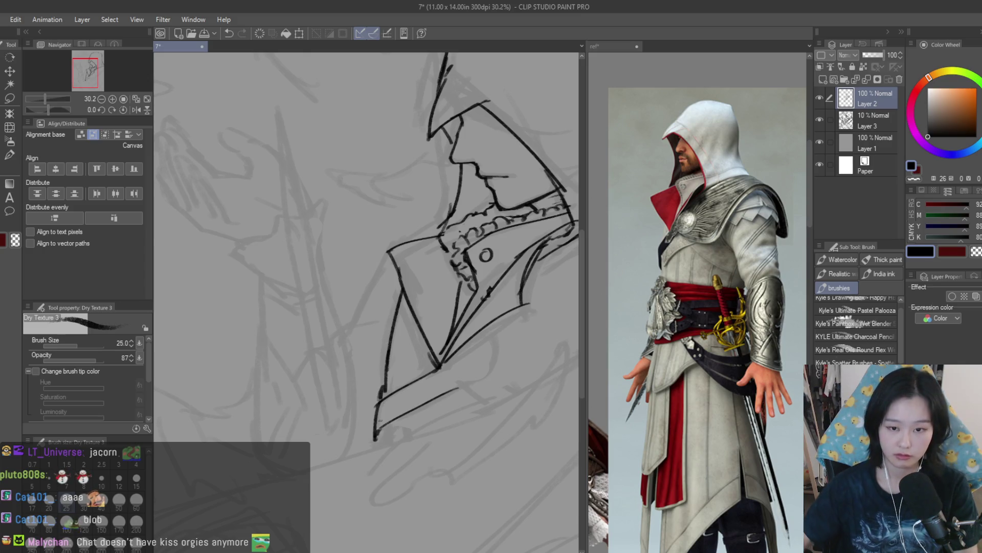
{"action": "scroll", "coordinate": [379, 395], "scroll_direction": "up", "scroll_amount": 1}
{"action": "scroll", "coordinate": [382, 387], "scroll_direction": "down", "scroll_amount": 3}
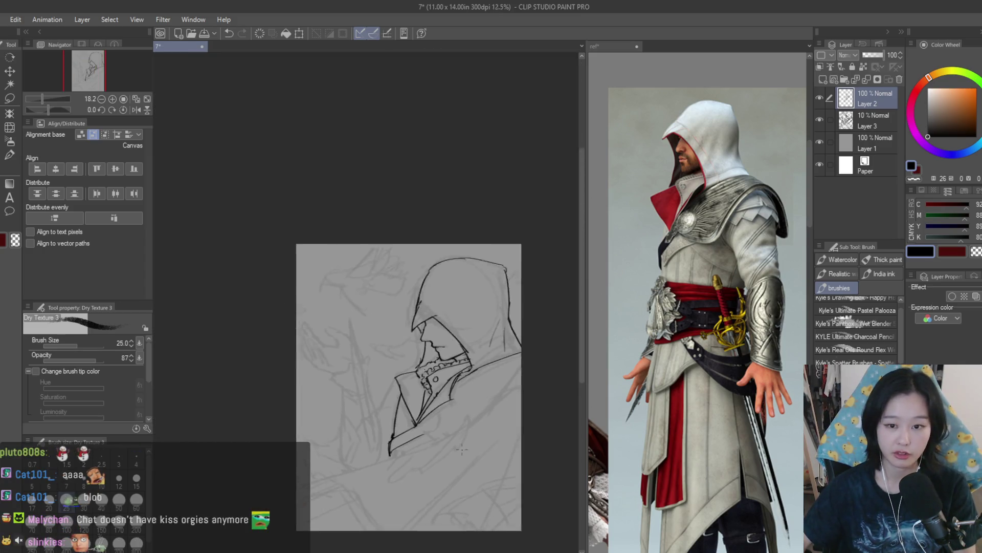
{"action": "scroll", "coordinate": [499, 326], "scroll_direction": "up", "scroll_amount": 3}
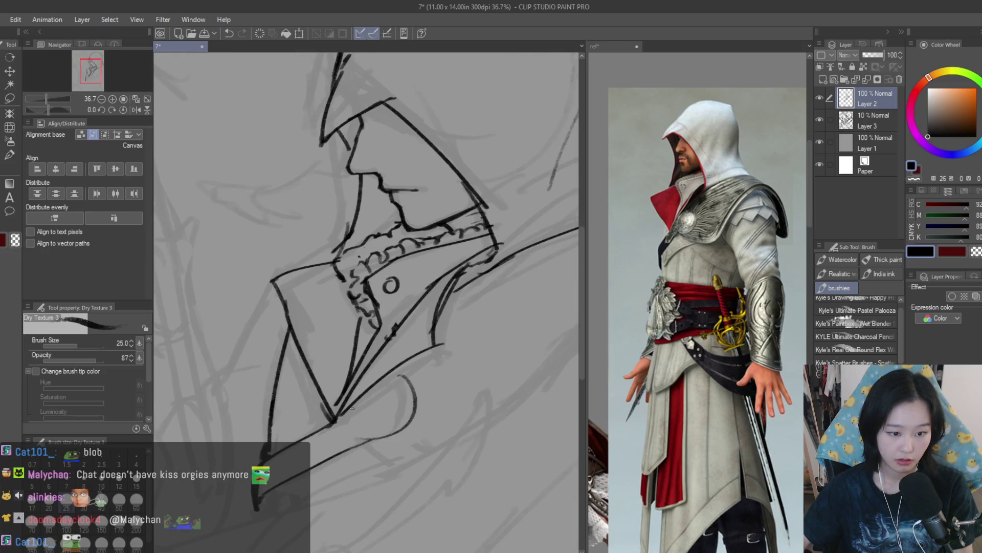
{"action": "scroll", "coordinate": [351, 407], "scroll_direction": "down", "scroll_amount": 3}
{"action": "scroll", "coordinate": [460, 319], "scroll_direction": "up", "scroll_amount": 2}
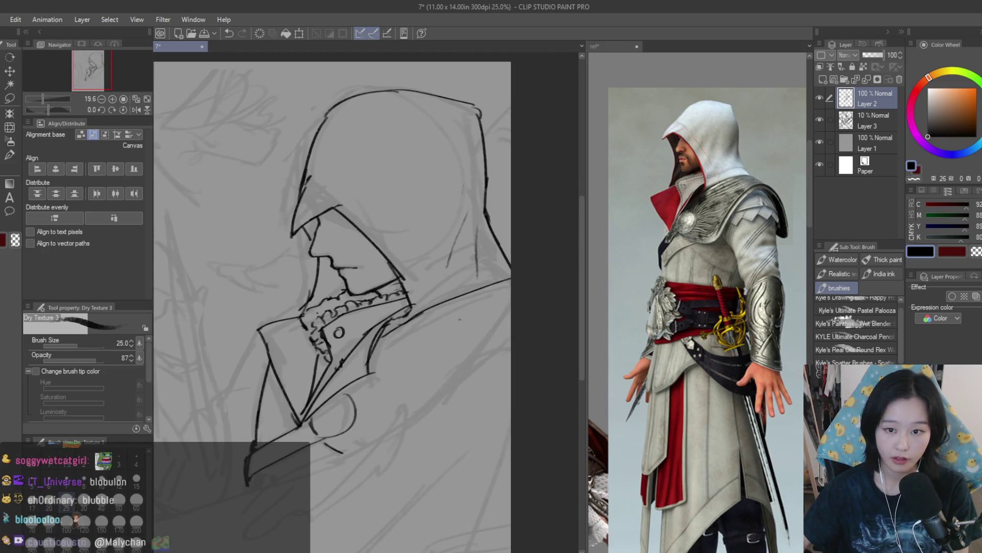
Step: Ink two long lines from the shoulder down across the torso, redrawing each, and recentre the view
{"action": "left_click_drag", "start_coordinate": [512, 332], "coordinate": [394, 429]}
{"action": "key", "text": "ctrl+z"}
{"action": "left_click_drag", "start_coordinate": [511, 333], "coordinate": [403, 426]}
{"action": "key", "text": "ctrl+z"}
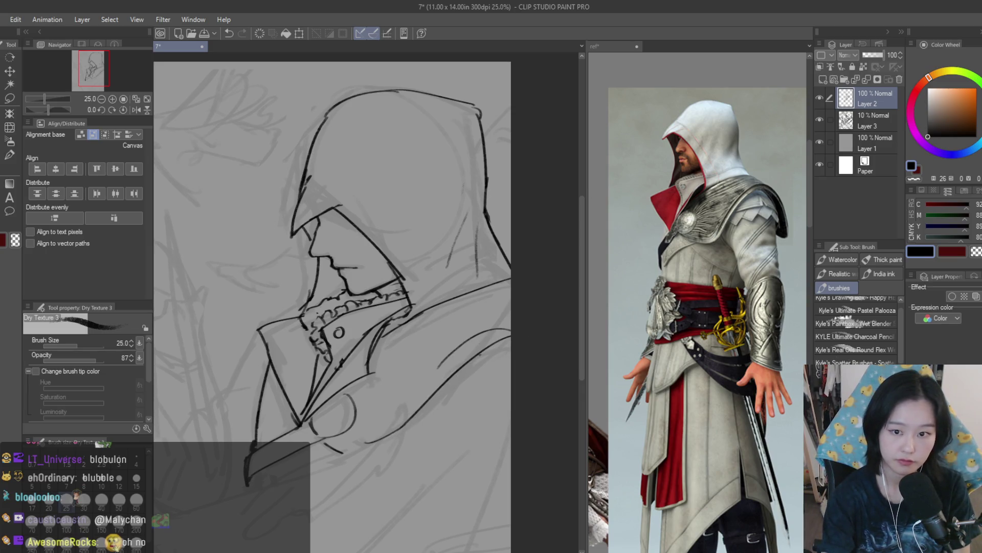
{"action": "left_click_drag", "start_coordinate": [506, 348], "coordinate": [437, 387]}
{"action": "key", "text": "ctrl+z"}
{"action": "left_click_drag", "start_coordinate": [505, 340], "coordinate": [434, 391]}
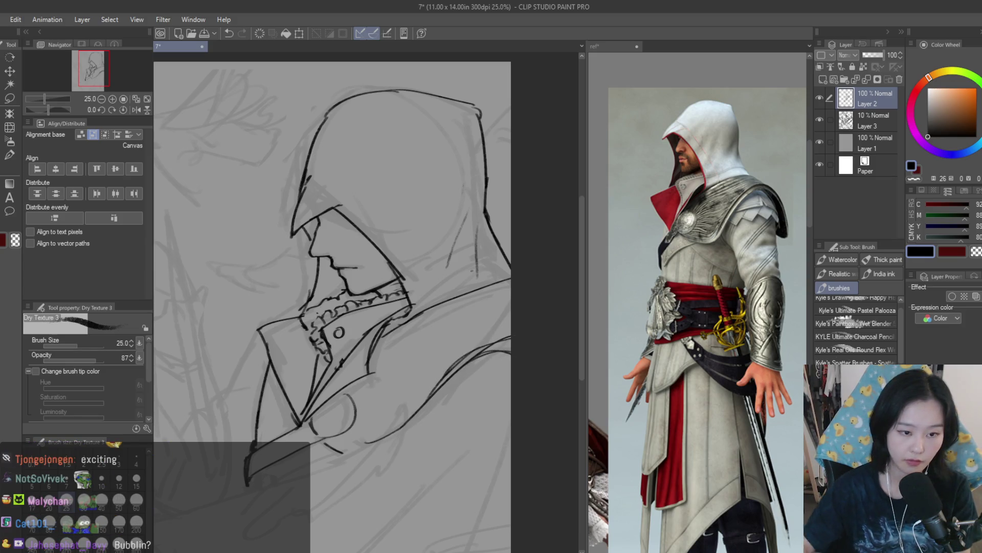
{"action": "scroll", "coordinate": [521, 248], "scroll_direction": "down", "scroll_amount": 5}
{"action": "left_click_drag", "start_coordinate": [520, 248], "coordinate": [623, 249]}
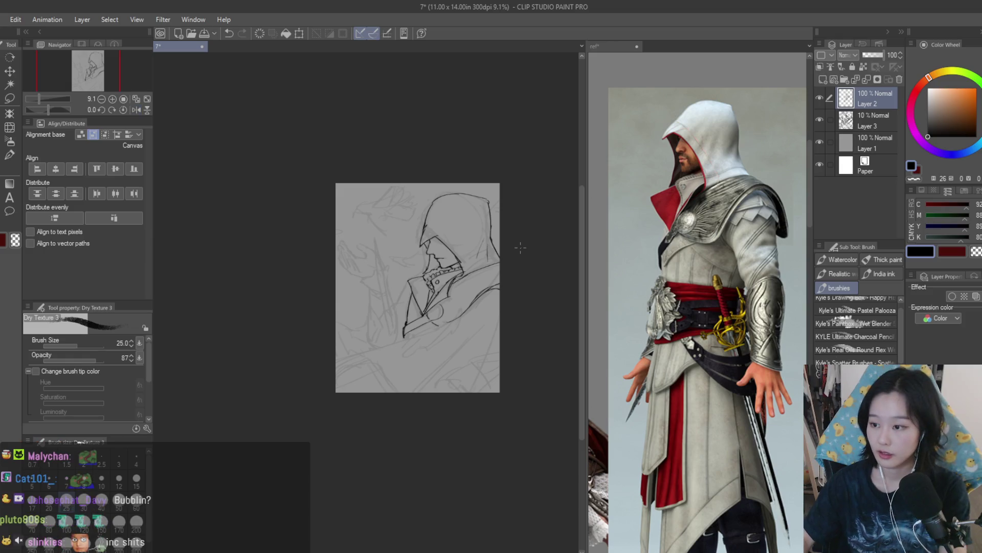
{"action": "scroll", "coordinate": [461, 306], "scroll_direction": "up", "scroll_amount": 2}
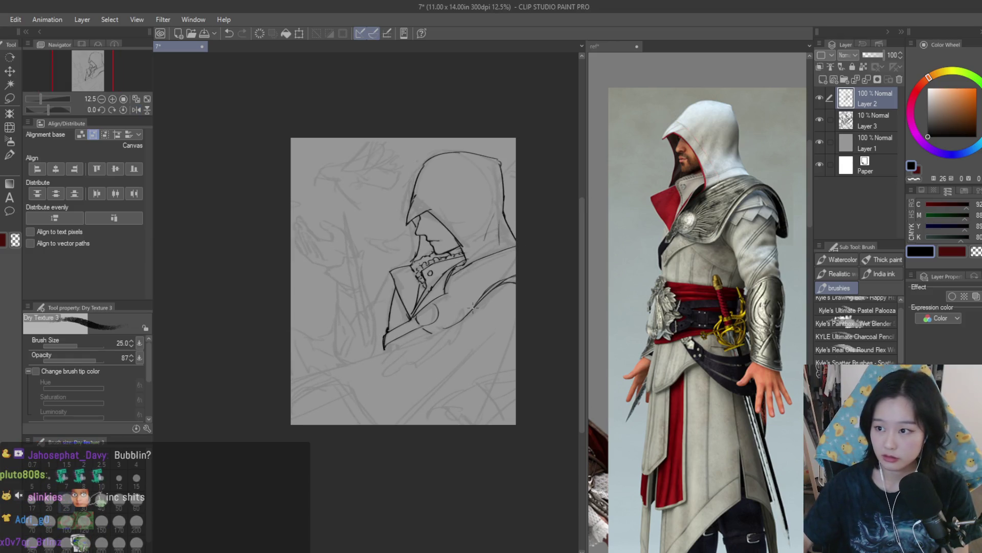
{"action": "scroll", "coordinate": [397, 259], "scroll_direction": "up", "scroll_amount": 2}
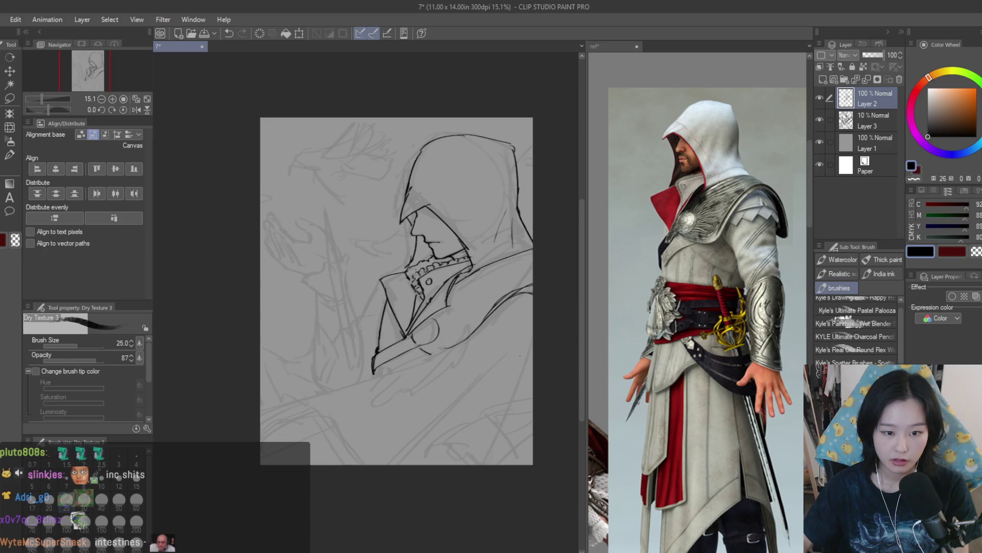
Step: Extend the shoulder line to the collar, refine the lower collar, and draw a long cloak line to the bottom
{"action": "left_click_drag", "start_coordinate": [247, 409], "coordinate": [204, 426]}
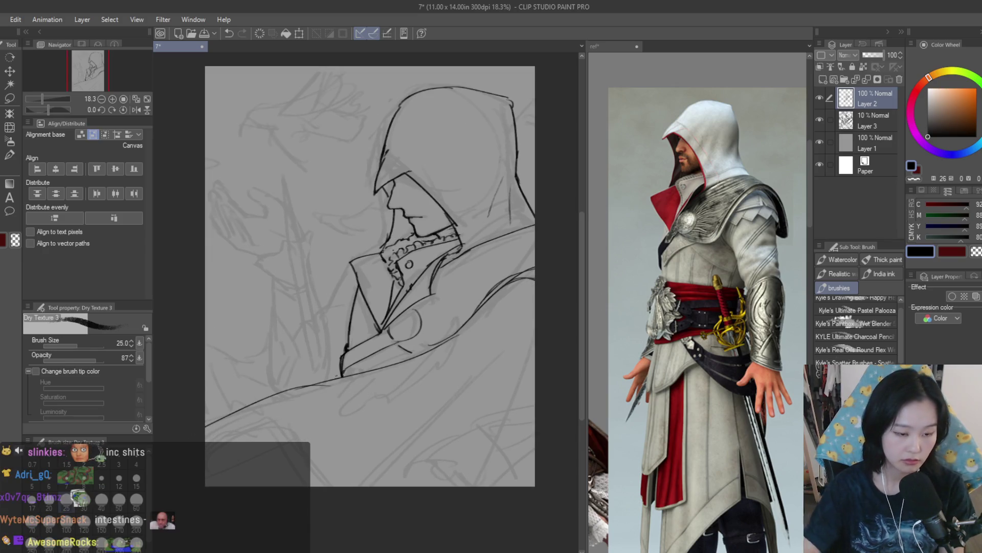
{"action": "mouse_move", "coordinate": [339, 376]}
{"action": "left_mouse_down"}
{"action": "mouse_move", "coordinate": [229, 416]}
{"action": "mouse_move", "coordinate": [447, 344]}
{"action": "left_mouse_up"}
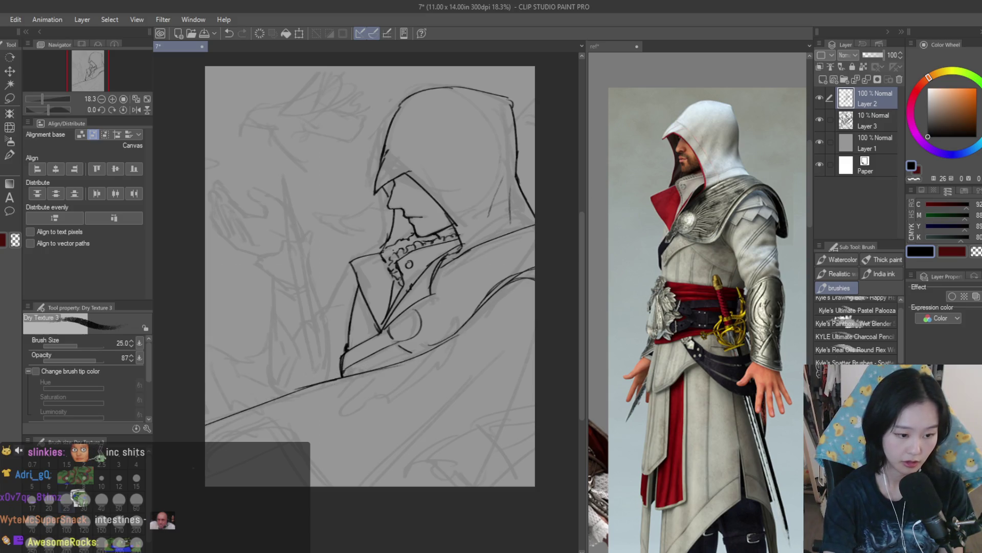
{"action": "left_click_drag", "start_coordinate": [505, 345], "coordinate": [327, 520]}
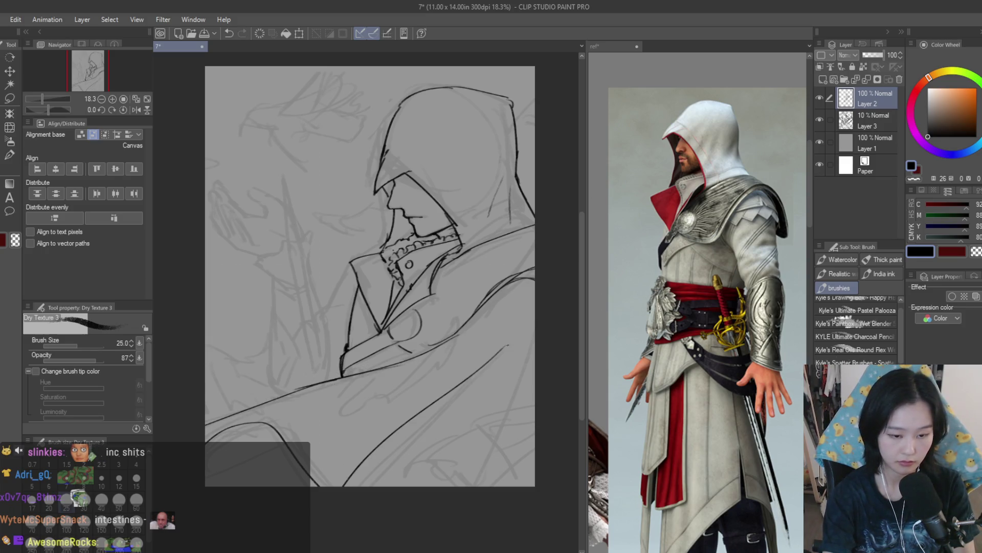
{"action": "left_click_drag", "start_coordinate": [534, 328], "coordinate": [434, 511]}
{"action": "key", "text": "ctrl+z"}
{"action": "left_click_drag", "start_coordinate": [536, 299], "coordinate": [454, 486]}
{"action": "key", "text": "ctrl+z"}
Step: Try repeated long cloak folds below the collar and at the bottom right, undoing the trial strokes
{"action": "key", "text": "ctrl+z"}
{"action": "key", "text": "ctrl+z"}
{"action": "mouse_move", "coordinate": [501, 348]}
{"action": "left_mouse_down"}
{"action": "mouse_move", "coordinate": [338, 487]}
{"action": "mouse_move", "coordinate": [324, 443]}
{"action": "left_mouse_up"}
{"action": "key", "text": "ctrl+z"}
{"action": "key", "text": "ctrl+z"}
{"action": "left_click_drag", "start_coordinate": [479, 358], "coordinate": [327, 468]}
{"action": "left_click_drag", "start_coordinate": [511, 363], "coordinate": [469, 409]}
{"action": "key", "text": "ctrl+z"}
{"action": "left_click_drag", "start_coordinate": [519, 338], "coordinate": [406, 500]}
{"action": "key", "text": "ctrl+z"}
{"action": "left_click_drag", "start_coordinate": [535, 362], "coordinate": [465, 487]}
{"action": "key", "text": "ctrl+z"}
{"action": "left_click_drag", "start_coordinate": [533, 322], "coordinate": [445, 486]}
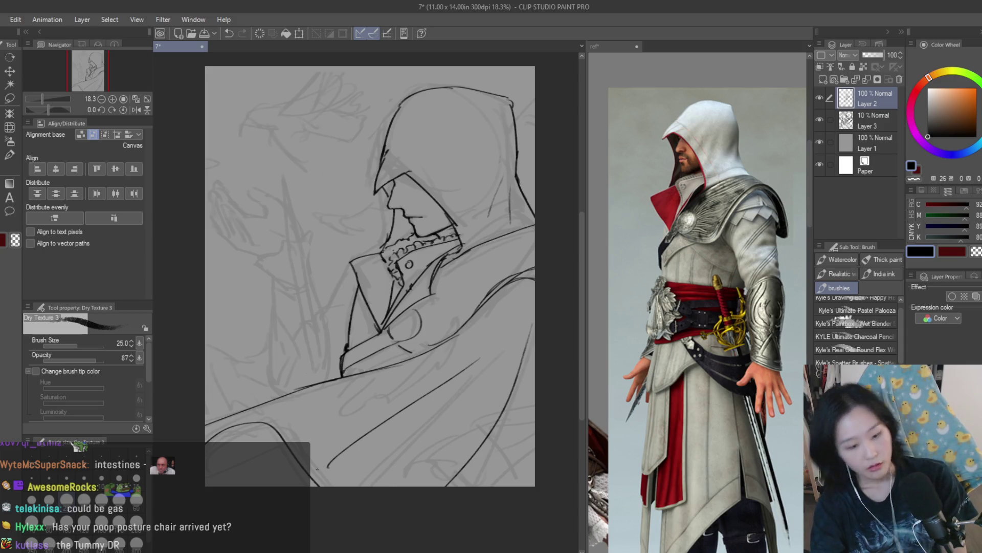
{"action": "key", "text": "ctrl+z"}
{"action": "key", "text": "ctrl+z"}
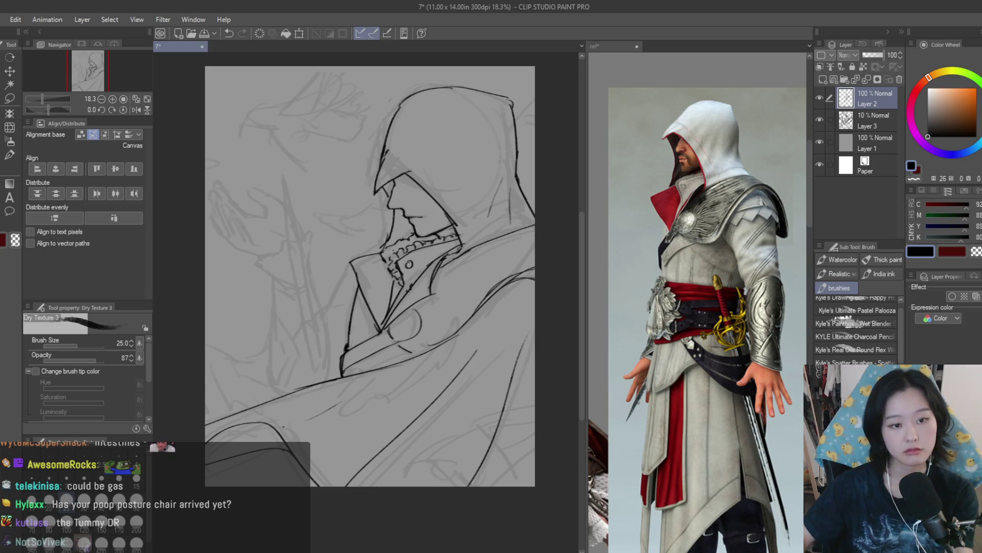
Step: Zoom out and back in, then pan to centre the hooded head
{"action": "key", "text": "ctrl+minus"}
{"action": "key", "text": "ctrl+plus"}
{"action": "key", "text": "ctrl+plus"}
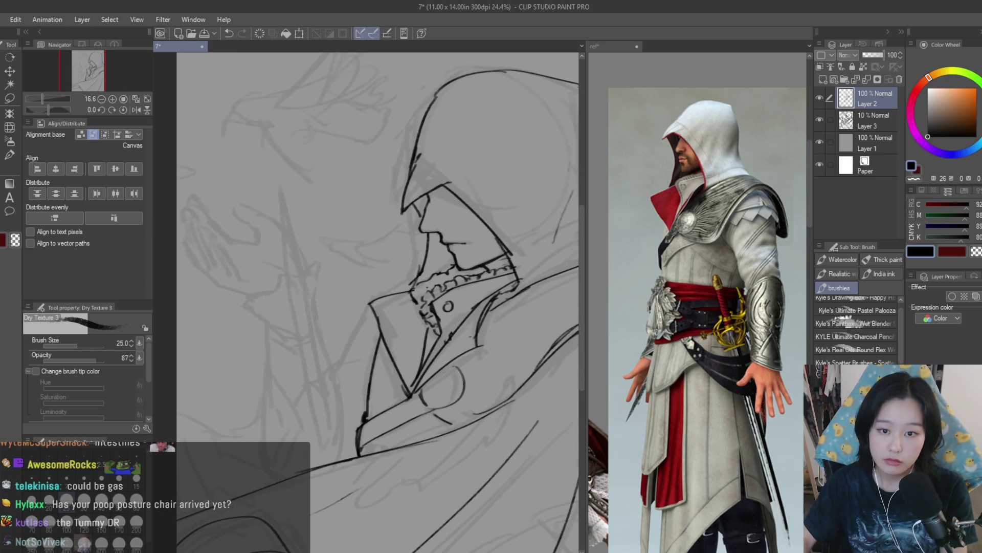
{"action": "left_click_drag", "start_coordinate": [379, 301], "coordinate": [291, 313]}
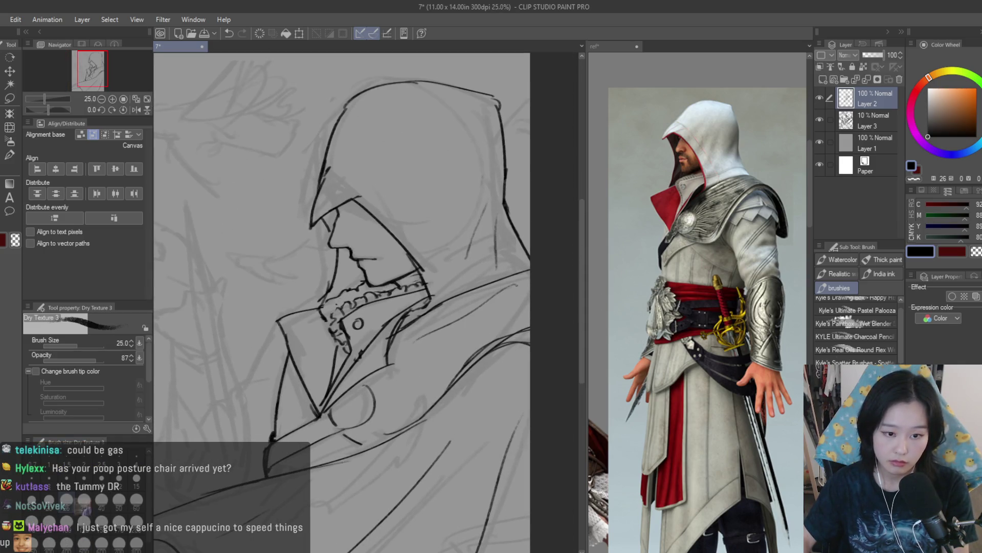
{"action": "scroll", "coordinate": [529, 272], "scroll_direction": "up", "scroll_amount": 1}
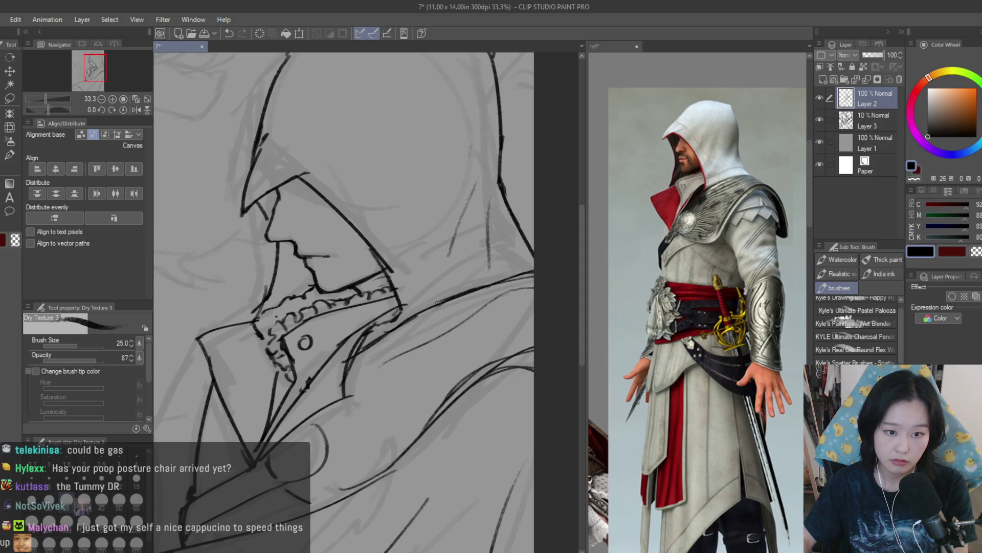
{"action": "scroll", "coordinate": [527, 230], "scroll_direction": "up", "scroll_amount": 1}
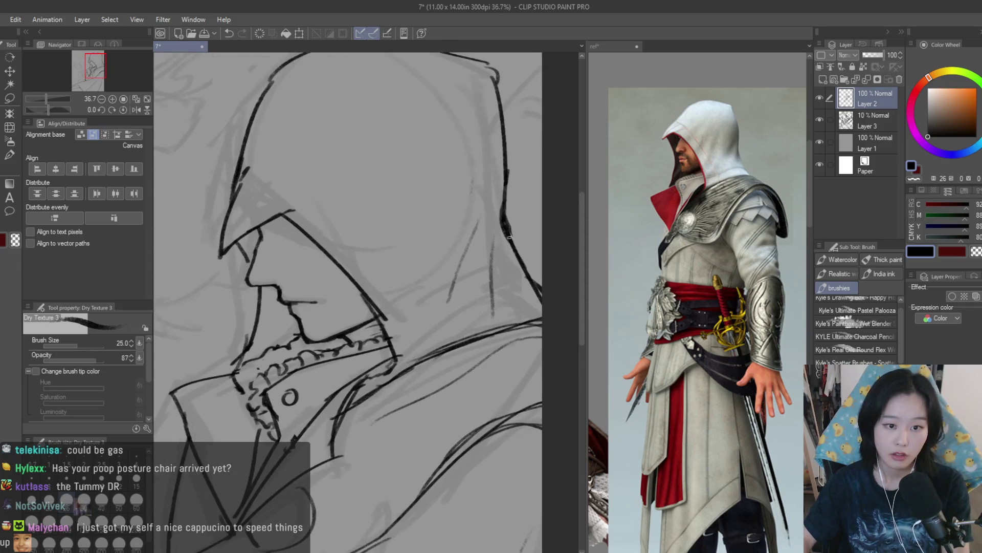
{"action": "scroll", "coordinate": [510, 237], "scroll_direction": "down", "scroll_amount": 2}
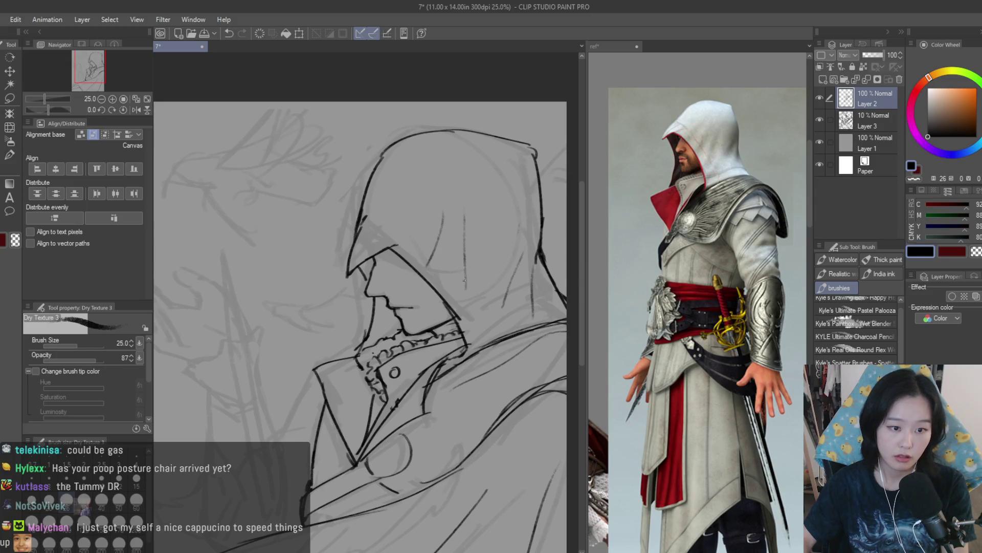
{"action": "scroll", "coordinate": [464, 280], "scroll_direction": "down", "scroll_amount": 1}
{"action": "scroll", "coordinate": [464, 280], "scroll_direction": "up", "scroll_amount": 3}
{"action": "scroll", "coordinate": [748, 288], "scroll_direction": "up", "scroll_amount": 1}
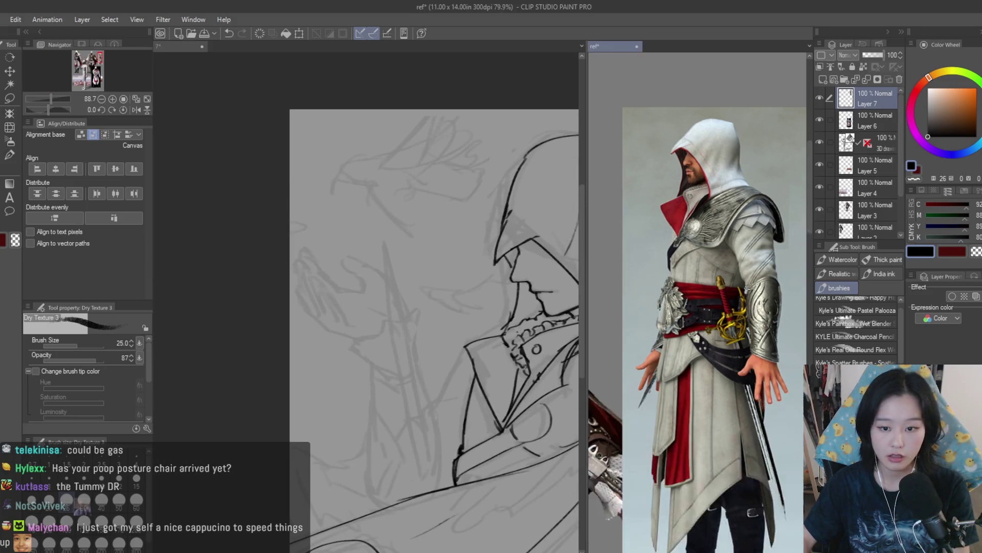
Step: Draw the hook-shaped outline of the raised hand and extend its tail to the right
{"action": "scroll", "coordinate": [749, 288], "scroll_direction": "down", "scroll_amount": 6}
{"action": "scroll", "coordinate": [388, 256], "scroll_direction": "up", "scroll_amount": 3}
{"action": "scroll", "coordinate": [767, 269], "scroll_direction": "up", "scroll_amount": 2}
{"action": "scroll", "coordinate": [767, 270], "scroll_direction": "up", "scroll_amount": 4}
{"action": "scroll", "coordinate": [339, 265], "scroll_direction": "up", "scroll_amount": 3}
{"action": "scroll", "coordinate": [339, 264], "scroll_direction": "up", "scroll_amount": 1}
{"action": "mouse_move", "coordinate": [376, 261]}
{"action": "left_mouse_down"}
{"action": "mouse_move", "coordinate": [296, 234]}
{"action": "mouse_move", "coordinate": [318, 299]}
{"action": "mouse_move", "coordinate": [363, 364]}
{"action": "left_mouse_up"}
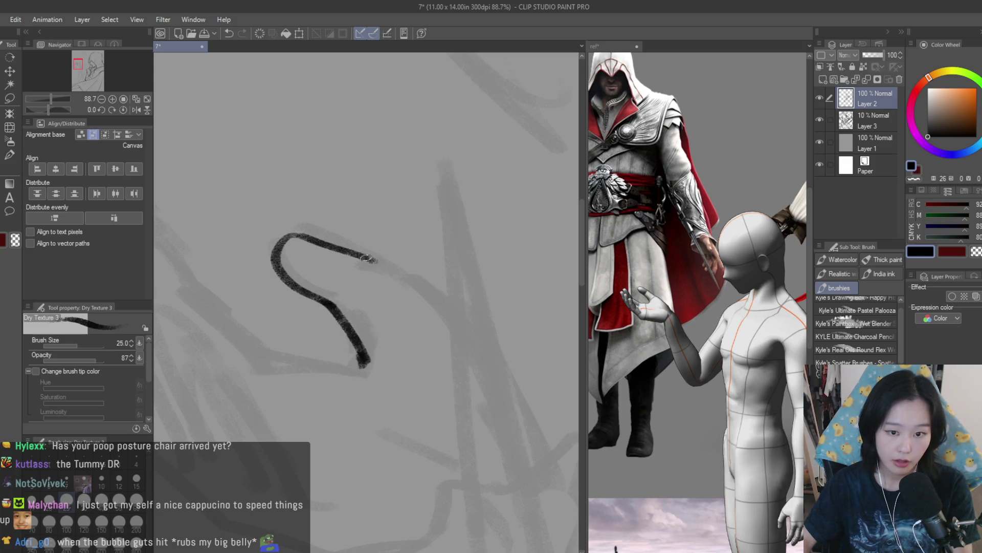
{"action": "mouse_move", "coordinate": [378, 263]}
{"action": "left_mouse_down"}
{"action": "mouse_move", "coordinate": [427, 289]}
{"action": "mouse_move", "coordinate": [494, 391]}
{"action": "left_mouse_up"}
Step: Add two shorter finger lines below the hook of the raised hand
{"action": "scroll", "coordinate": [427, 289], "scroll_direction": "down", "scroll_amount": 2}
{"action": "scroll", "coordinate": [432, 299], "scroll_direction": "down", "scroll_amount": 2}
{"action": "scroll", "coordinate": [403, 312], "scroll_direction": "up", "scroll_amount": 3}
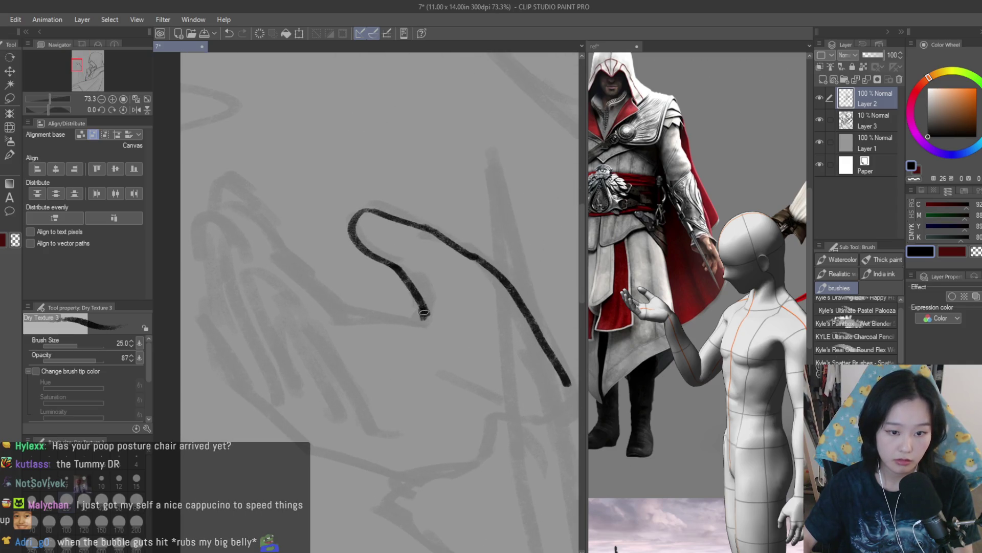
{"action": "scroll", "coordinate": [424, 312], "scroll_direction": "up", "scroll_amount": 2}
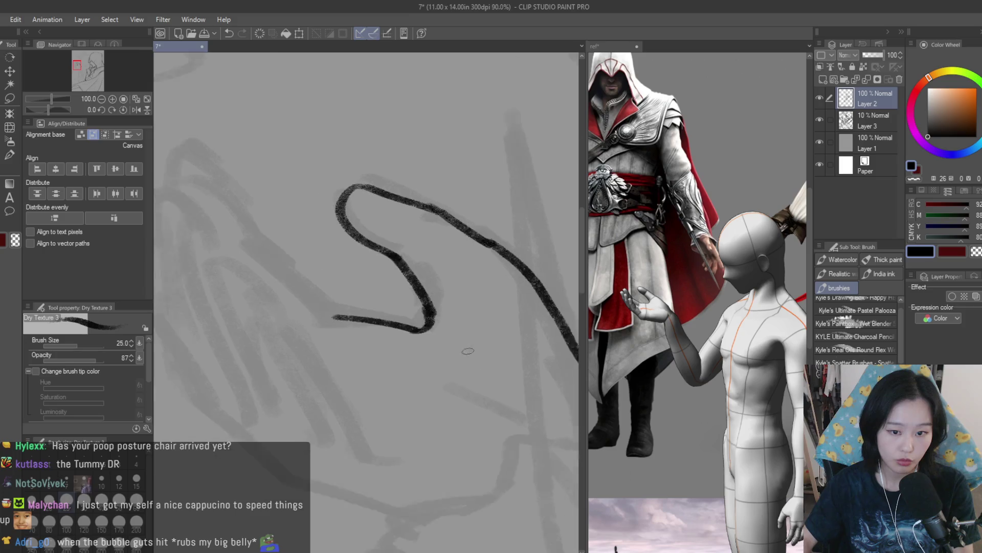
{"action": "scroll", "coordinate": [392, 340], "scroll_direction": "down", "scroll_amount": 1}
{"action": "scroll", "coordinate": [475, 374], "scroll_direction": "down", "scroll_amount": 10}
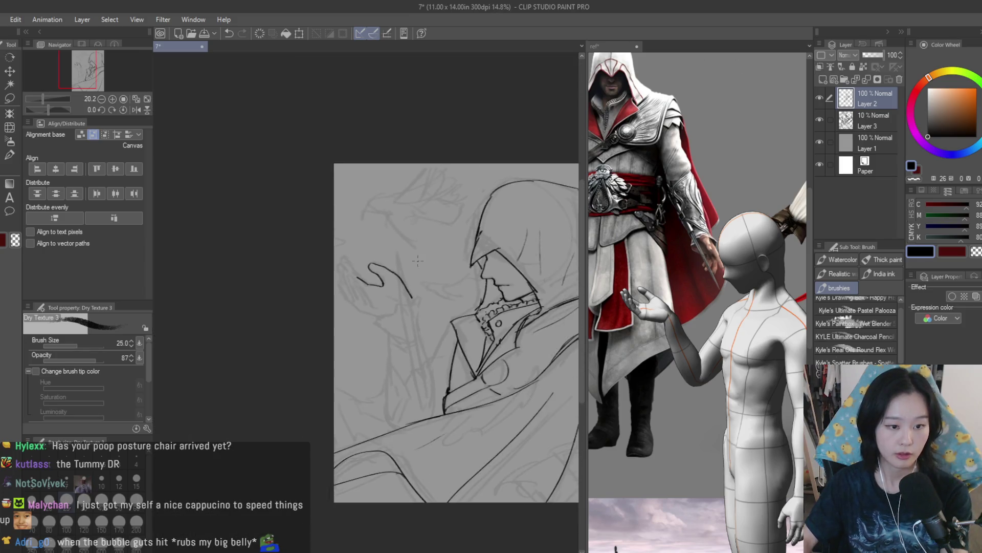
{"action": "scroll", "coordinate": [442, 273], "scroll_direction": "up", "scroll_amount": 6}
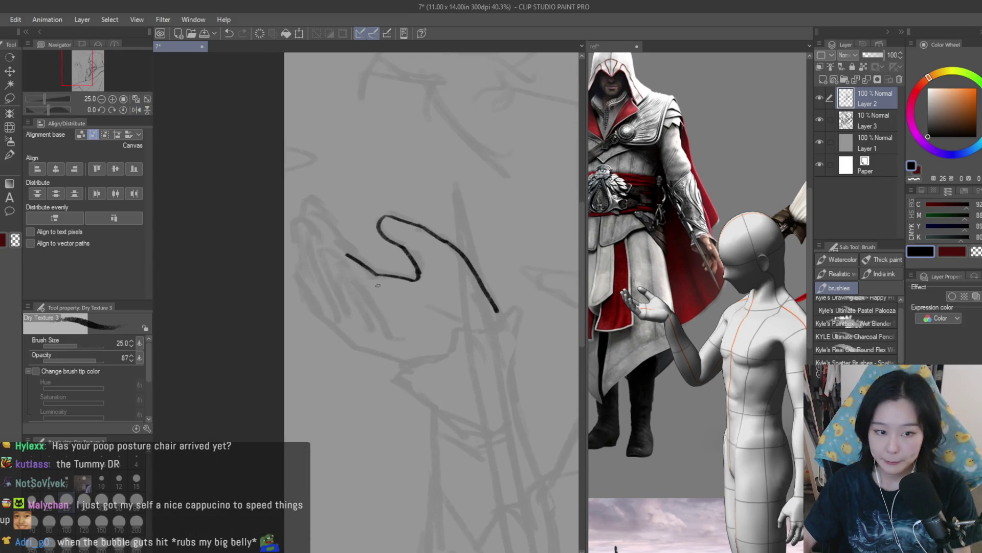
{"action": "scroll", "coordinate": [316, 284], "scroll_direction": "up", "scroll_amount": 2}
{"action": "left_click_drag", "start_coordinate": [372, 327], "coordinate": [425, 366]}
{"action": "mouse_move", "coordinate": [329, 348]}
{"action": "left_mouse_down"}
{"action": "mouse_move", "coordinate": [395, 396]}
{"action": "mouse_move", "coordinate": [470, 414]}
{"action": "left_mouse_up"}
Step: Switch to the Lasso selection tool and circle the lower finger strokes
{"action": "scroll", "coordinate": [338, 376], "scroll_direction": "down", "scroll_amount": 3}
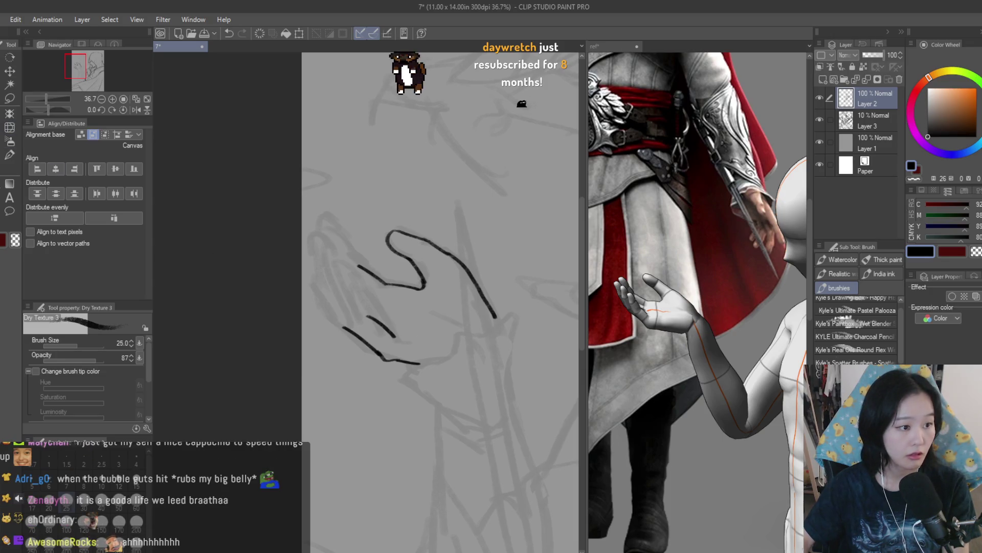
{"action": "left_click", "coordinate": [9, 114]}
{"action": "key", "text": "ctrl+plus"}
{"action": "left_click", "coordinate": [10, 98]}
{"action": "left_click_drag", "start_coordinate": [309, 299], "coordinate": [440, 404]}
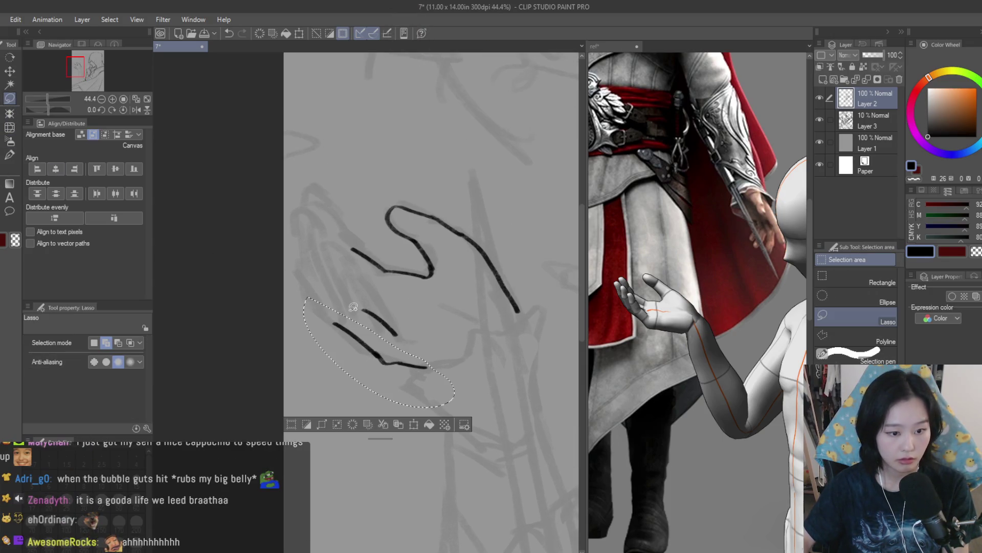
Step: Nudge the lower finger strokes slightly left and extend the lower finger line to the right
{"action": "left_click", "coordinate": [9, 71]}
{"action": "left_click_drag", "start_coordinate": [407, 370], "coordinate": [399, 368]}
{"action": "key", "text": "ctrl+d"}
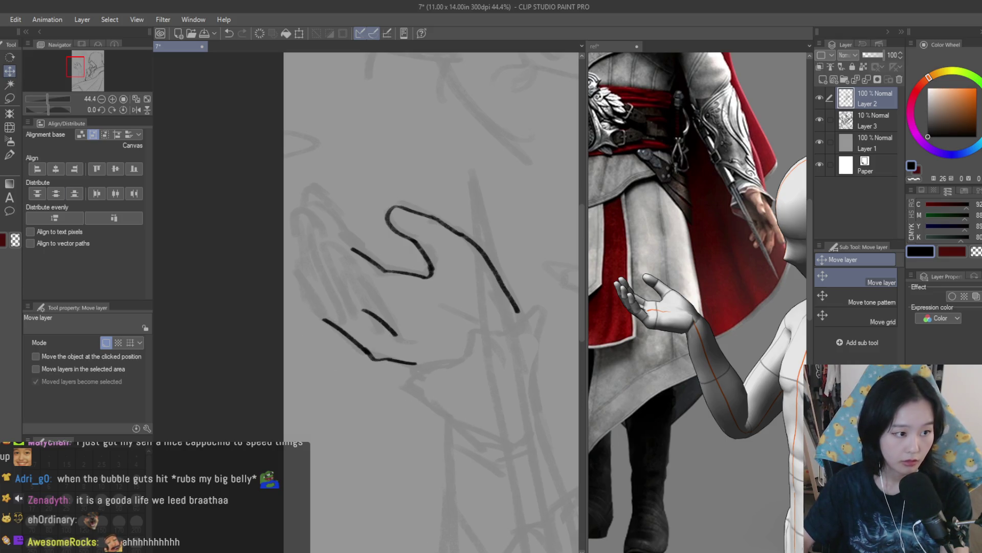
{"action": "key", "text": "b"}
{"action": "scroll", "coordinate": [341, 344], "scroll_direction": "up", "scroll_amount": 4}
{"action": "left_click_drag", "start_coordinate": [310, 367], "coordinate": [443, 395]}
Step: Replace the short finger stroke with a longer finger line running down the hand
{"action": "key", "text": "e"}
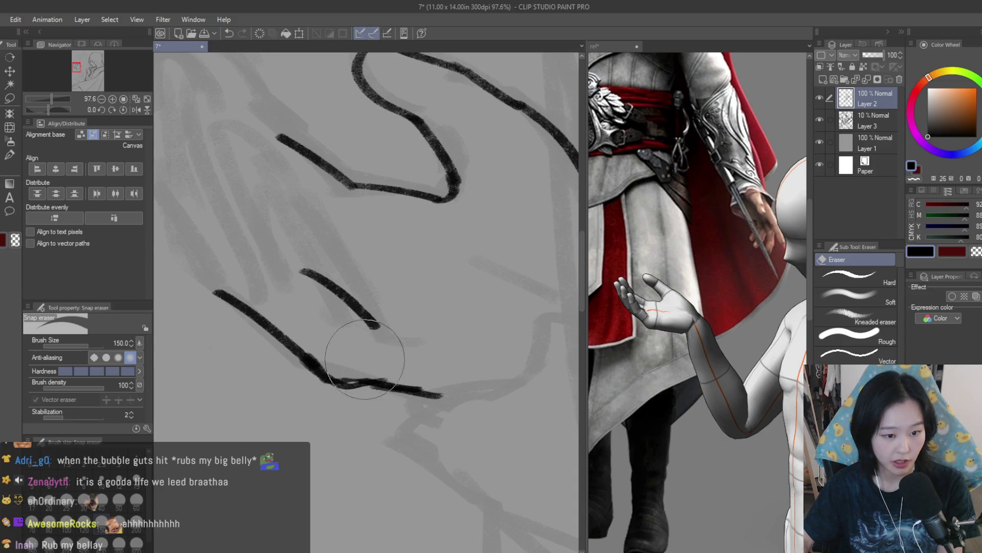
{"action": "key", "text": "b"}
{"action": "scroll", "coordinate": [328, 376], "scroll_direction": "up", "scroll_amount": 1}
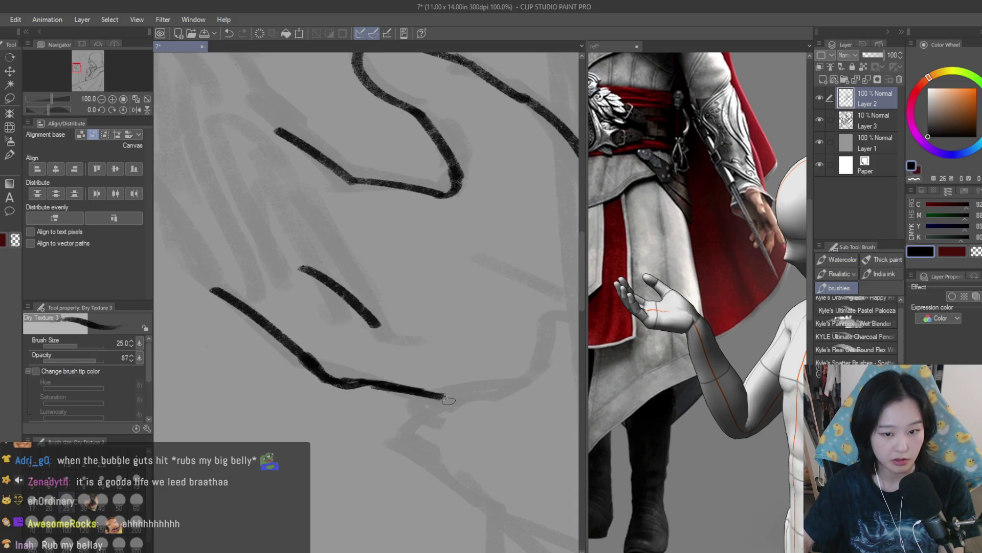
{"action": "scroll", "coordinate": [449, 401], "scroll_direction": "down", "scroll_amount": 3}
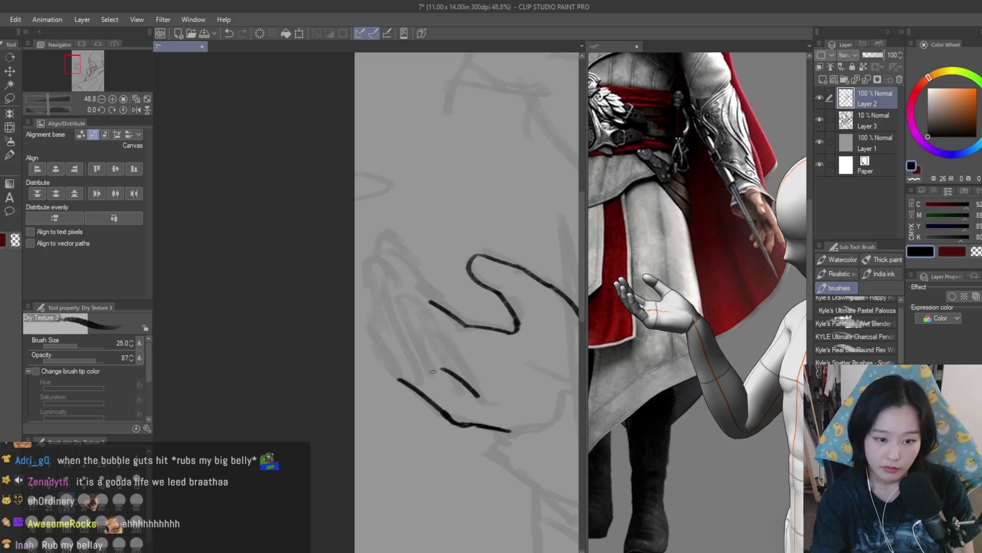
{"action": "key", "text": "ctrl+z"}
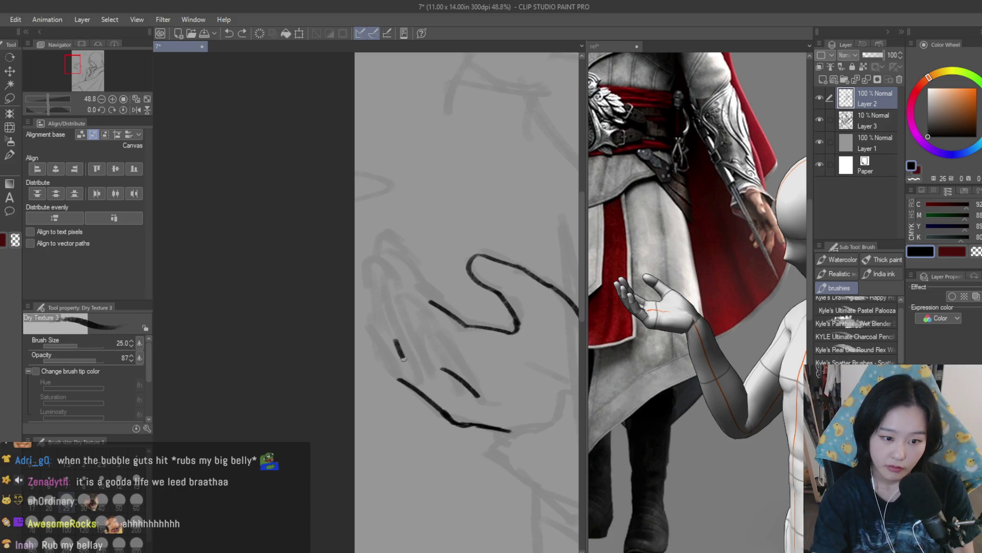
{"action": "left_click_drag", "start_coordinate": [404, 360], "coordinate": [418, 384]}
{"action": "key", "text": "ctrl+z"}
{"action": "key", "text": "ctrl+z"}
{"action": "left_click_drag", "start_coordinate": [395, 341], "coordinate": [426, 394]}
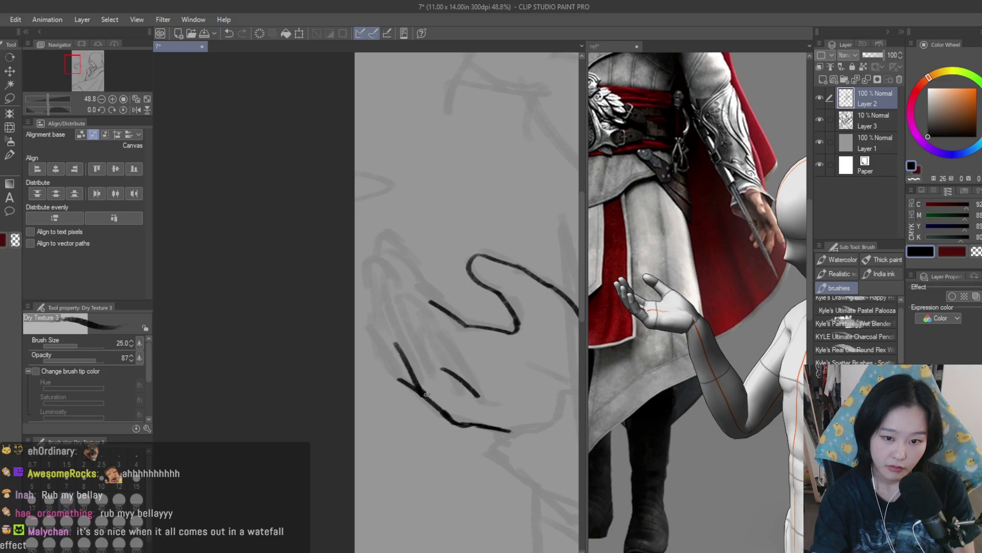
Step: Rework the arc from the finger top and erase the end of the hand stroke shorter
{"action": "left_click_drag", "start_coordinate": [397, 312], "coordinate": [426, 342]}
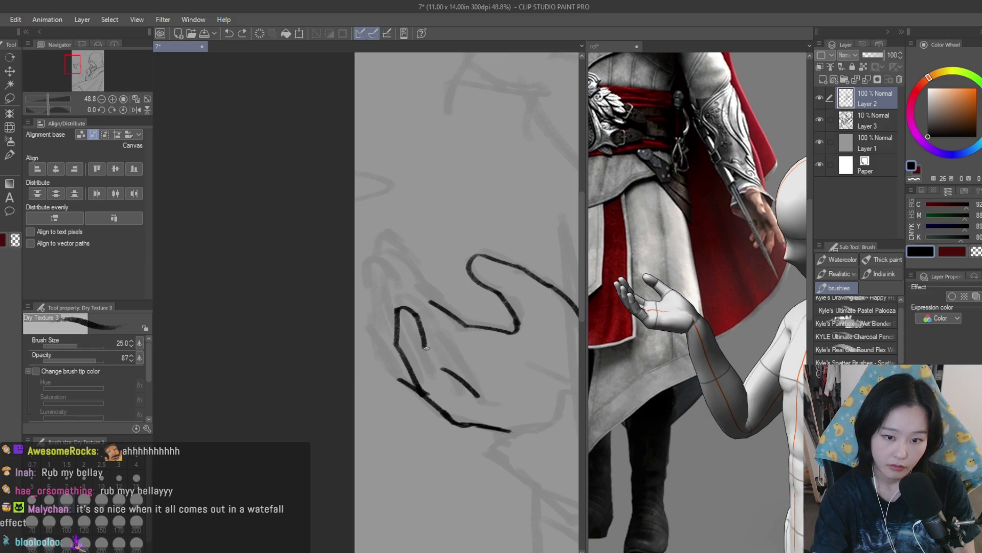
{"action": "key", "text": "ctrl+z"}
{"action": "left_click_drag", "start_coordinate": [397, 310], "coordinate": [441, 365]}
{"action": "key", "text": "ctrl+z"}
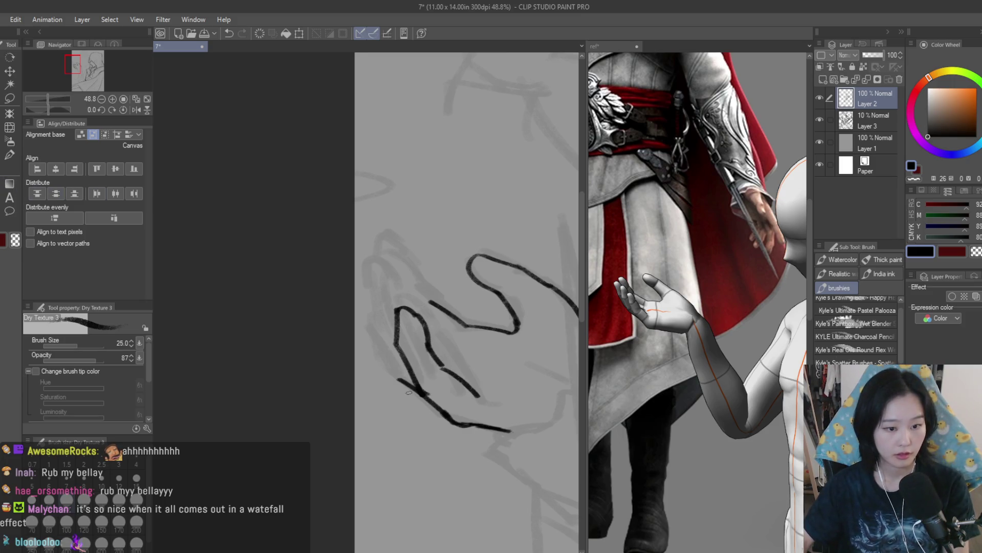
{"action": "scroll", "coordinate": [409, 393], "scroll_direction": "up", "scroll_amount": 1}
{"action": "key", "text": "e"}
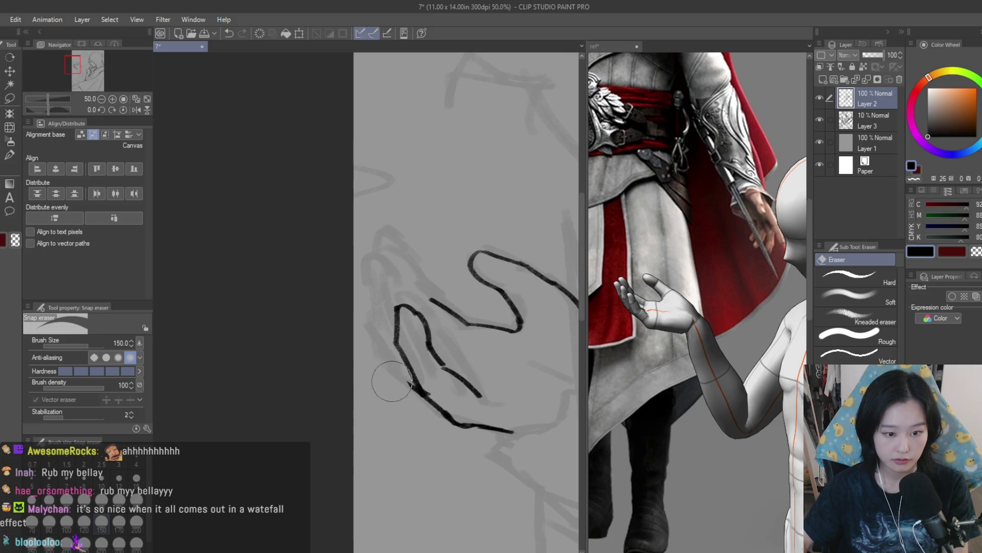
{"action": "scroll", "coordinate": [358, 292], "scroll_direction": "down", "scroll_amount": 6}
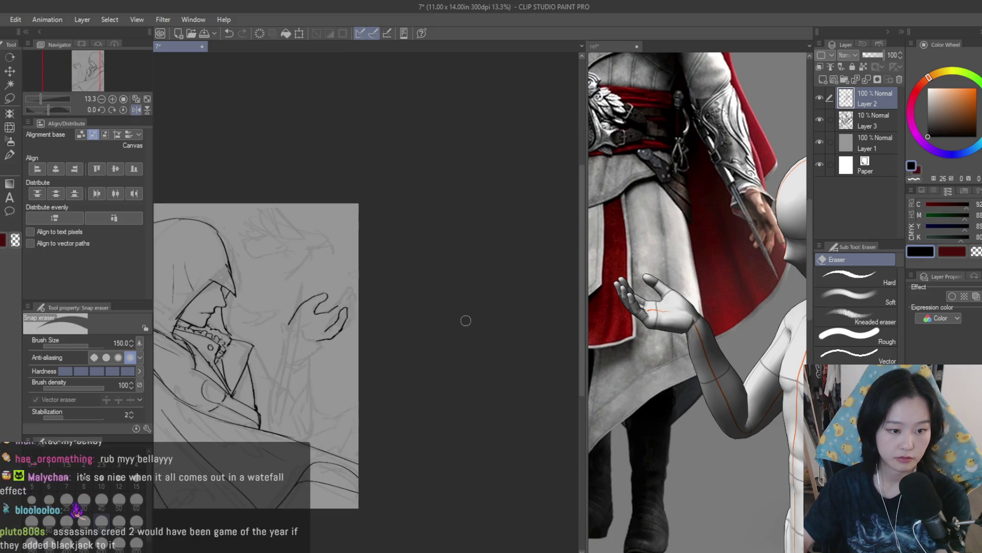
{"action": "scroll", "coordinate": [466, 320], "scroll_direction": "up", "scroll_amount": 6}
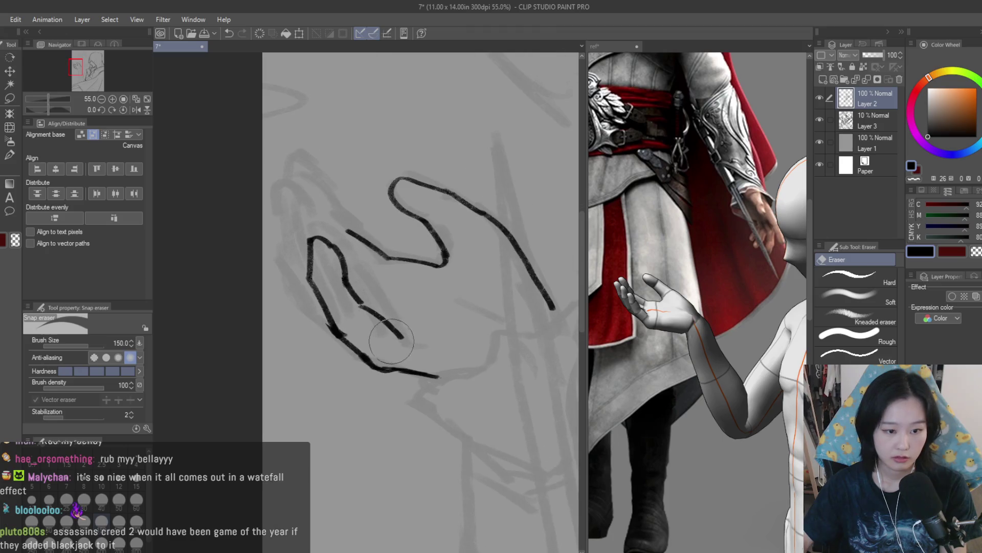
{"action": "left_click_drag", "start_coordinate": [391, 340], "coordinate": [417, 329]}
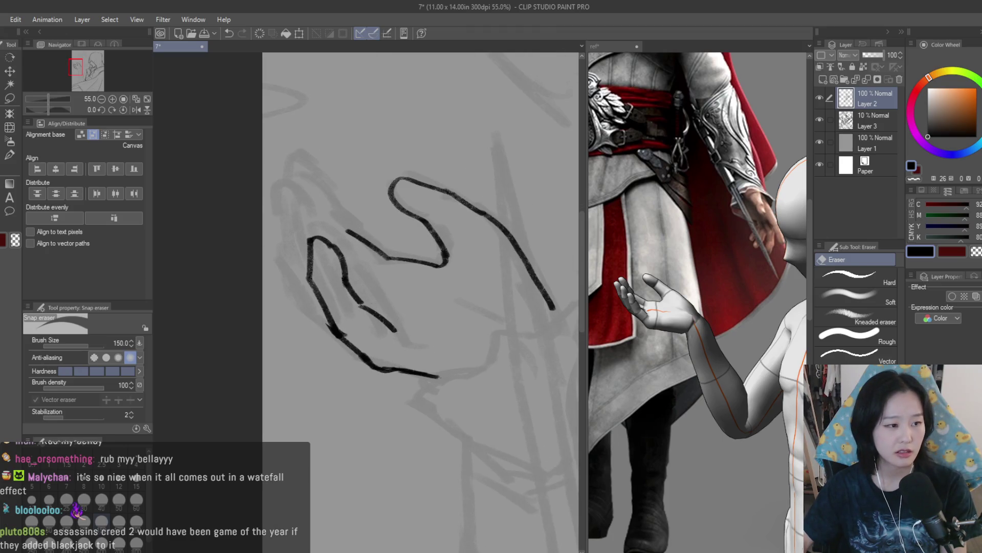
Step: Redraw the faint finger edge as a solid, curved finger contour
{"action": "key", "text": "b"}
{"action": "scroll", "coordinate": [251, 185], "scroll_direction": "up", "scroll_amount": 3}
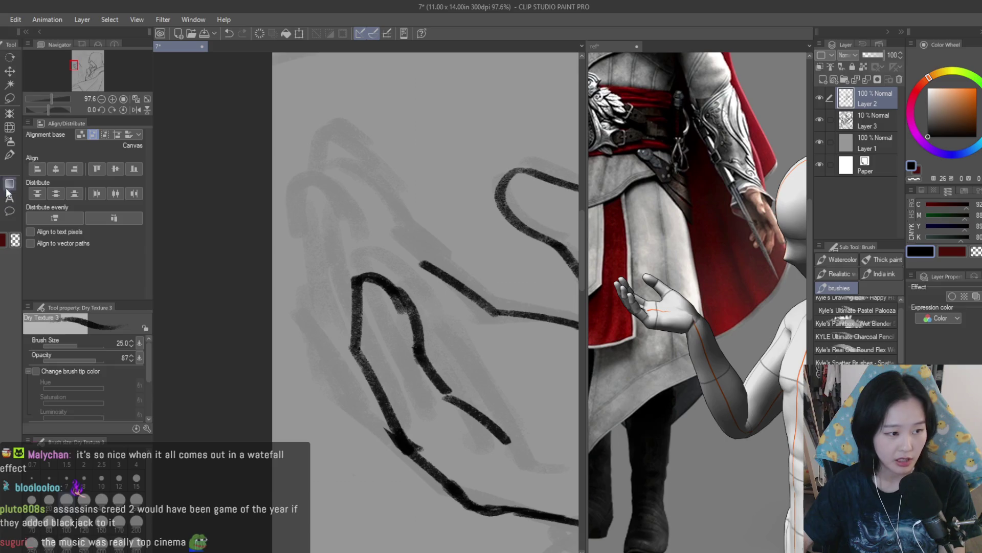
{"action": "scroll", "coordinate": [391, 293], "scroll_direction": "up", "scroll_amount": 1}
{"action": "left_click_drag", "start_coordinate": [390, 293], "coordinate": [439, 365]}
{"action": "scroll", "coordinate": [393, 306], "scroll_direction": "down", "scroll_amount": 3}
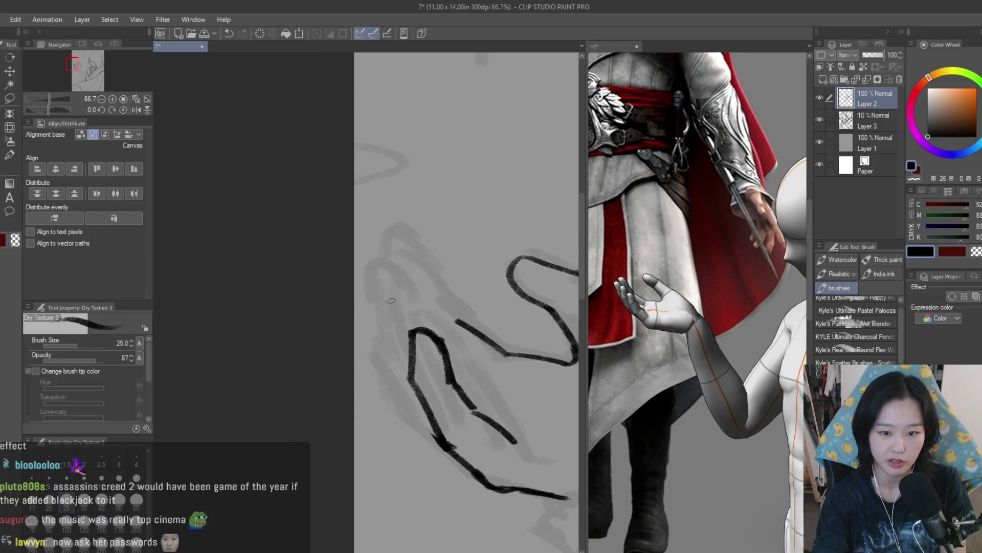
{"action": "key", "text": "ctrl+z"}
{"action": "mouse_move", "coordinate": [392, 290]}
{"action": "left_mouse_down"}
{"action": "mouse_move", "coordinate": [423, 313]}
{"action": "mouse_move", "coordinate": [385, 363]}
{"action": "mouse_move", "coordinate": [406, 413]}
{"action": "mouse_move", "coordinate": [437, 441]}
{"action": "left_mouse_up"}
{"action": "key", "text": "ctrl+z"}
Step: Add a finger outline left of the existing finger and an arched fingertip beside it
{"action": "left_click_drag", "start_coordinate": [364, 281], "coordinate": [385, 349]}
{"action": "left_click_drag", "start_coordinate": [369, 254], "coordinate": [385, 255]}
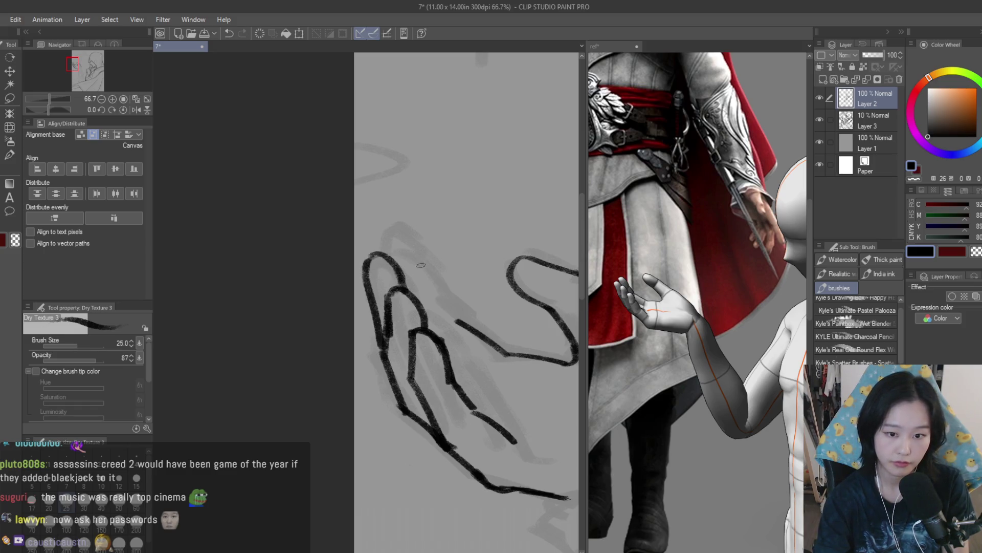
{"action": "key", "text": "ctrl+z"}
{"action": "mouse_move", "coordinate": [399, 275]}
{"action": "left_mouse_down"}
{"action": "mouse_move", "coordinate": [432, 255]}
{"action": "mouse_move", "coordinate": [456, 318]}
{"action": "left_mouse_up"}
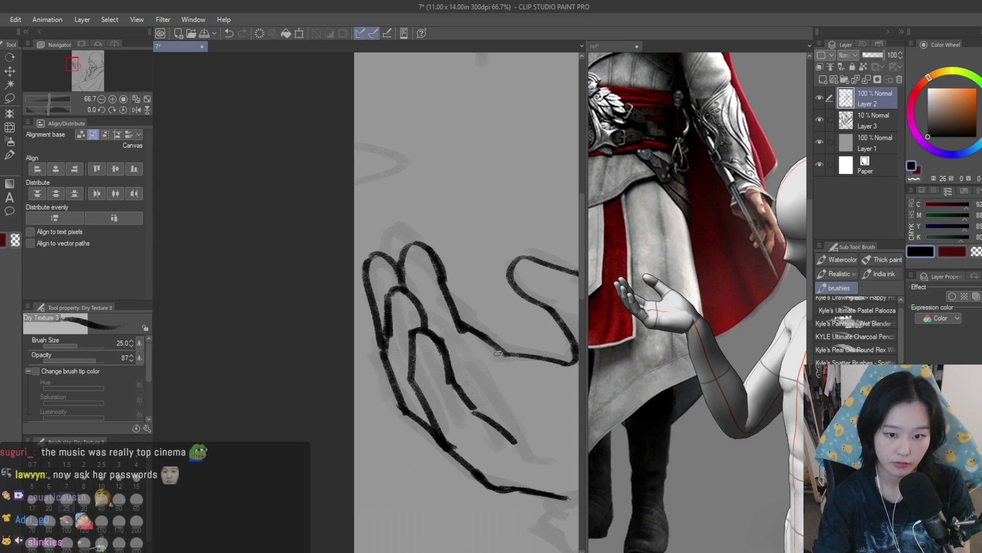
Step: Add crease lines across the palm and reinforce the hand's upper-right contour
{"action": "mouse_move", "coordinate": [450, 358]}
{"action": "left_mouse_down"}
{"action": "mouse_move", "coordinate": [478, 377]}
{"action": "mouse_move", "coordinate": [225, 246]}
{"action": "left_mouse_up"}
{"action": "scroll", "coordinate": [470, 373], "scroll_direction": "up", "scroll_amount": 1}
{"action": "left_click_drag", "start_coordinate": [382, 314], "coordinate": [441, 336]}
{"action": "scroll", "coordinate": [441, 336], "scroll_direction": "down", "scroll_amount": 9}
{"action": "scroll", "coordinate": [377, 302], "scroll_direction": "up", "scroll_amount": 10}
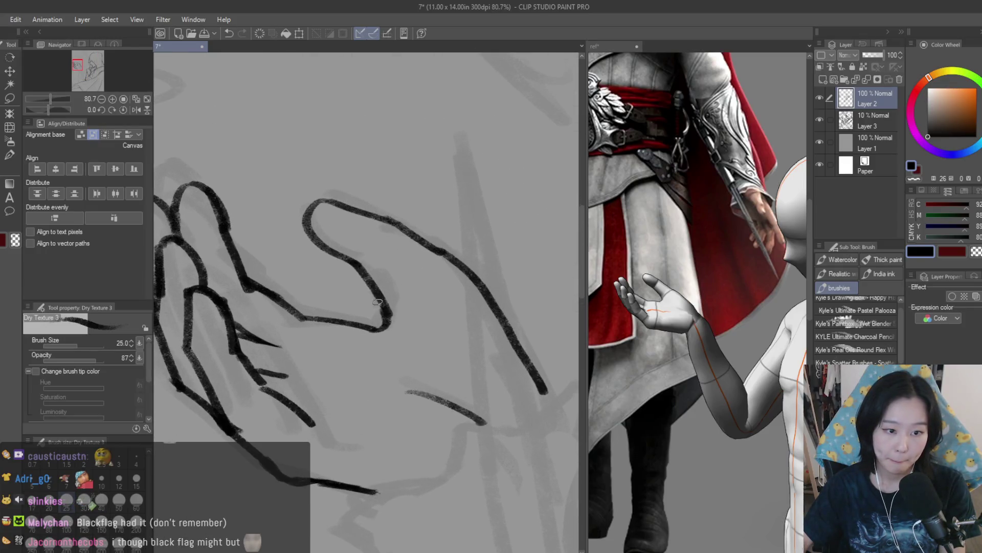
{"action": "scroll", "coordinate": [384, 323], "scroll_direction": "up", "scroll_amount": 1}
{"action": "mouse_move", "coordinate": [391, 263]}
{"action": "left_mouse_down"}
{"action": "mouse_move", "coordinate": [460, 315]}
{"action": "mouse_move", "coordinate": [516, 383]}
{"action": "left_mouse_up"}
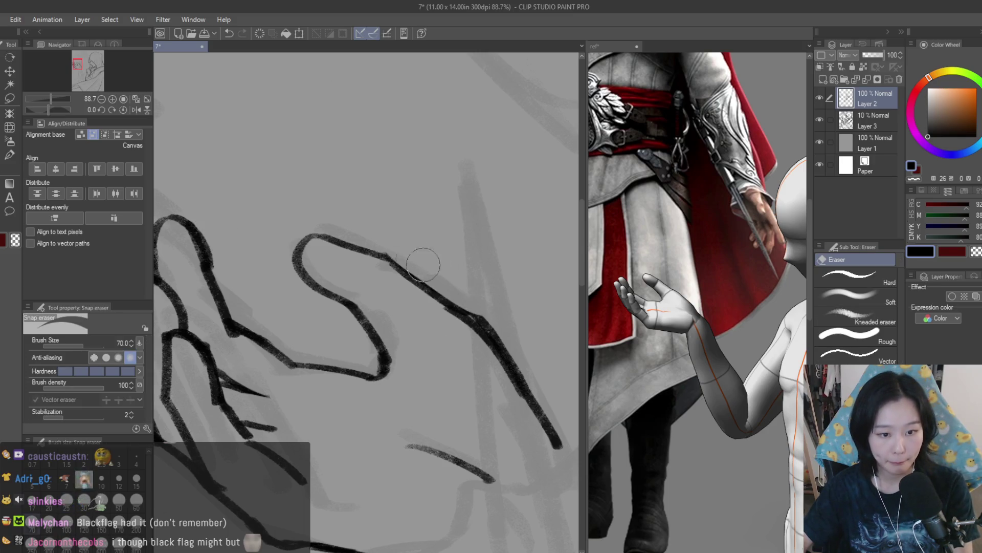
{"action": "scroll", "coordinate": [461, 270], "scroll_direction": "down", "scroll_amount": 5}
Step: Mirror the canvas view to check the drawing, then retrace the thumb curve with the brush
{"action": "key", "text": "h"}
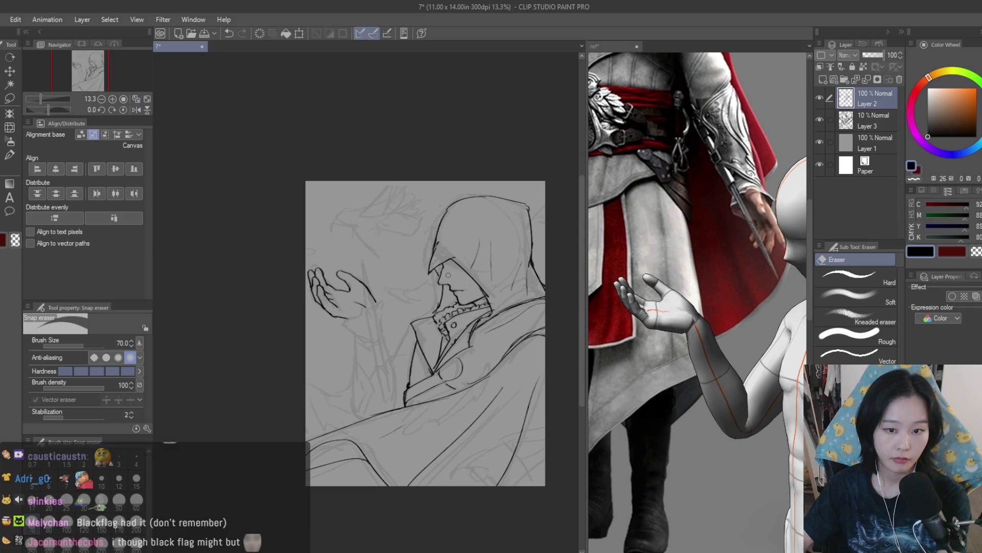
{"action": "scroll", "coordinate": [313, 318], "scroll_direction": "up", "scroll_amount": 3}
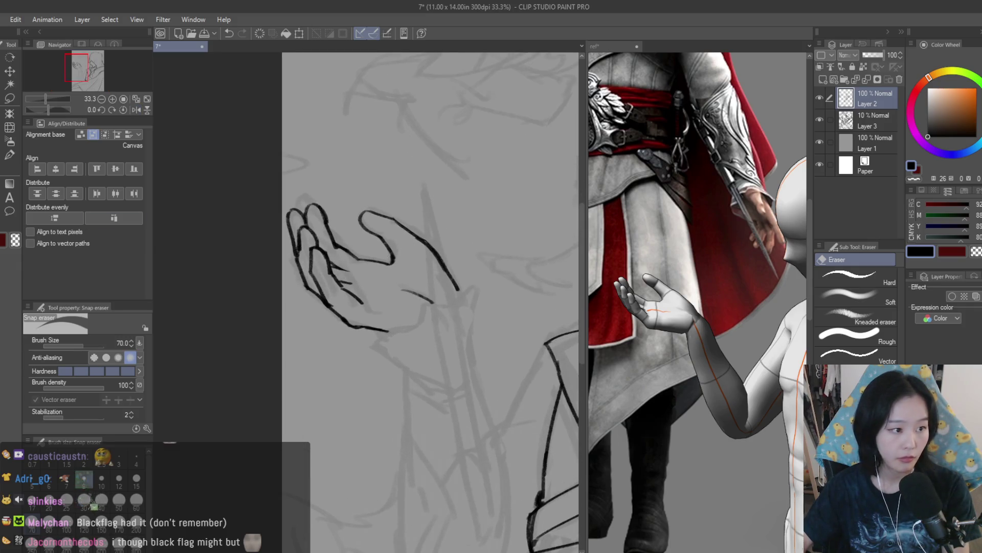
{"action": "key", "text": "b"}
{"action": "scroll", "coordinate": [389, 228], "scroll_direction": "up", "scroll_amount": 4}
{"action": "mouse_move", "coordinate": [346, 194]}
{"action": "left_mouse_down"}
{"action": "mouse_move", "coordinate": [304, 197]}
{"action": "mouse_move", "coordinate": [398, 307]}
{"action": "left_mouse_up"}
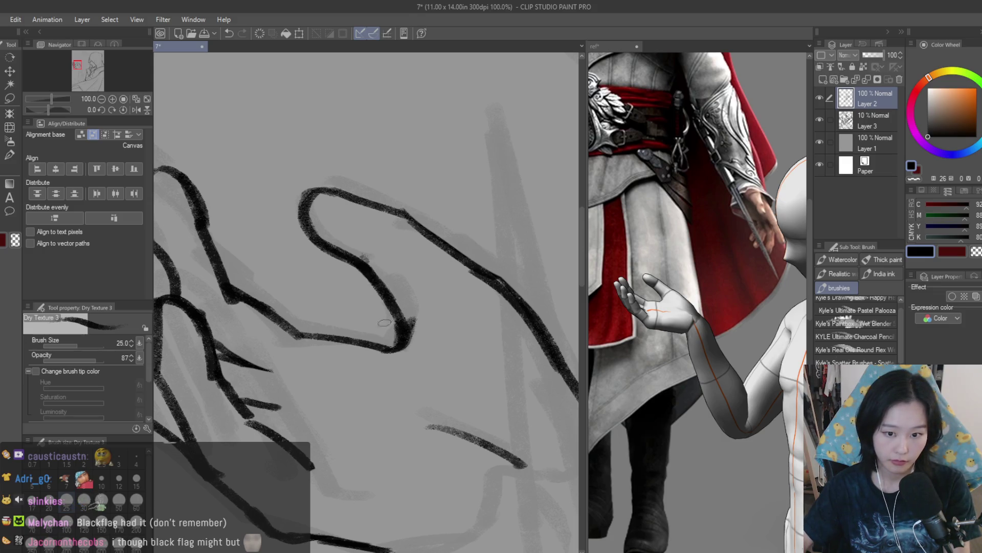
{"action": "scroll", "coordinate": [385, 322], "scroll_direction": "down", "scroll_amount": 4}
{"action": "scroll", "coordinate": [174, 224], "scroll_direction": "up", "scroll_amount": 4}
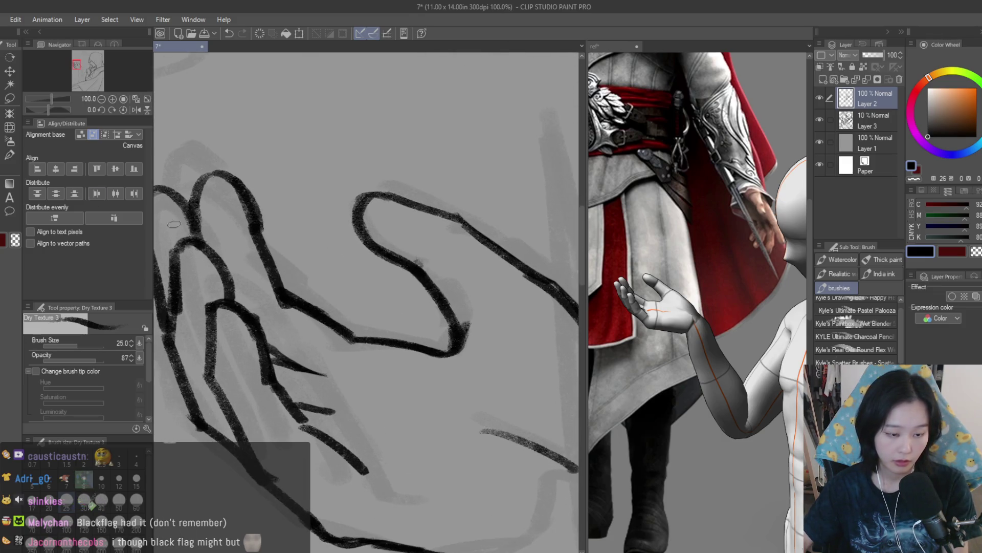
Step: Lighten part of the hand's lower stroke with the Snap eraser
{"action": "key", "text": "e"}
{"action": "left_click_drag", "start_coordinate": [293, 272], "coordinate": [351, 327]}
{"action": "scroll", "coordinate": [358, 317], "scroll_direction": "down", "scroll_amount": 8}
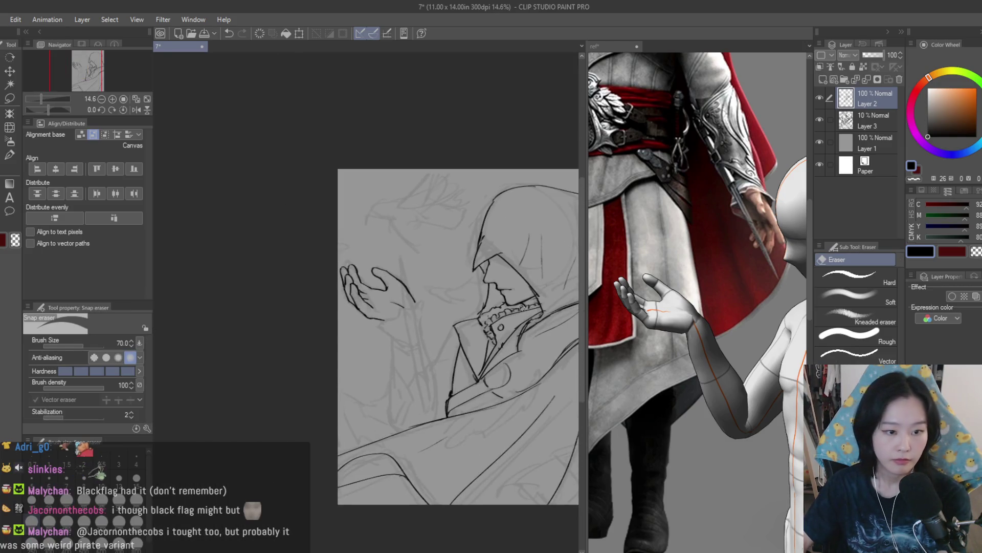
{"action": "scroll", "coordinate": [521, 307], "scroll_direction": "down", "scroll_amount": 2}
{"action": "left_click_drag", "start_coordinate": [228, 290], "coordinate": [375, 290]}
{"action": "scroll", "coordinate": [374, 290], "scroll_direction": "up", "scroll_amount": 2}
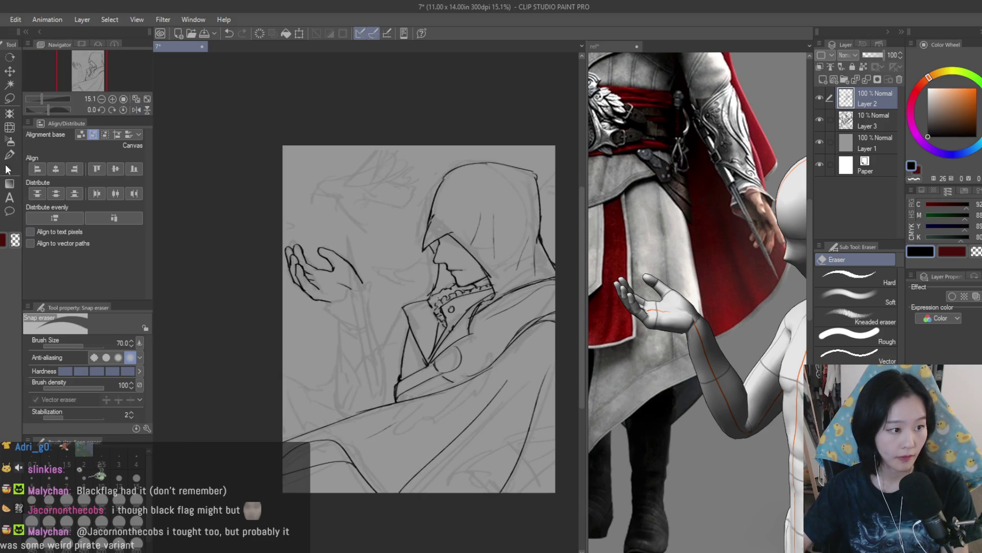
Step: Rotate the reference image upside down, then return to the sketch with the brush
{"action": "left_click", "coordinate": [8, 169]}
{"action": "scroll", "coordinate": [379, 250], "scroll_direction": "up", "scroll_amount": 2}
{"action": "scroll", "coordinate": [716, 256], "scroll_direction": "down", "scroll_amount": 3}
{"action": "scroll", "coordinate": [757, 241], "scroll_direction": "up", "scroll_amount": 3}
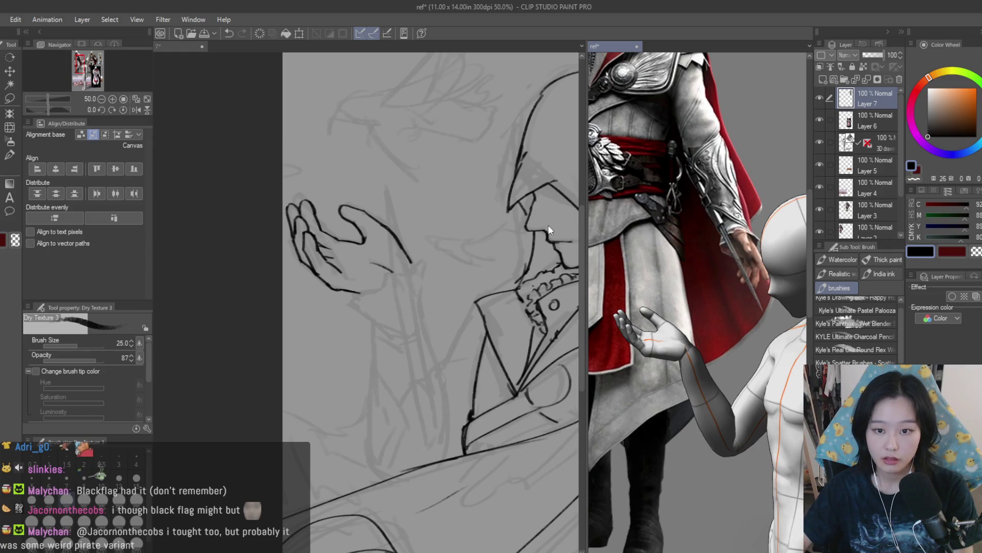
{"action": "scroll", "coordinate": [741, 259], "scroll_direction": "down", "scroll_amount": 1}
{"action": "key", "text": "r"}
{"action": "mouse_move", "coordinate": [741, 258]}
{"action": "left_mouse_down"}
{"action": "mouse_move", "coordinate": [705, 389]}
{"action": "mouse_move", "coordinate": [626, 360]}
{"action": "mouse_move", "coordinate": [603, 343]}
{"action": "mouse_move", "coordinate": [588, 307]}
{"action": "left_mouse_up"}
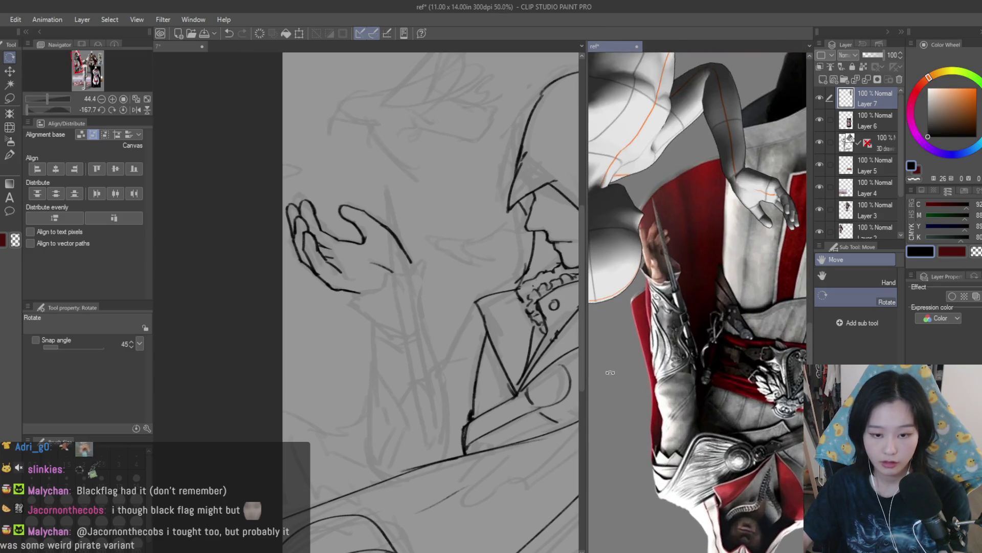
{"action": "left_click", "coordinate": [358, 256]}
{"action": "left_click", "coordinate": [7, 156]}
{"action": "scroll", "coordinate": [280, 326], "scroll_direction": "up", "scroll_amount": 5}
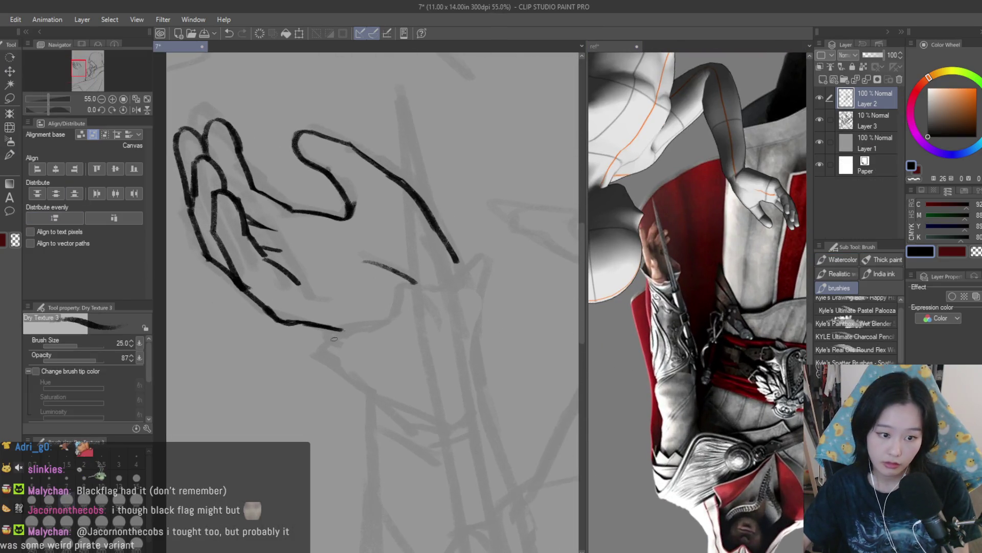
Step: Extend the hand line down into the wrist, discarding the small lower-edge strokes
{"action": "mouse_move", "coordinate": [272, 320]}
{"action": "left_mouse_down"}
{"action": "mouse_move", "coordinate": [297, 361]}
{"action": "mouse_move", "coordinate": [355, 333]}
{"action": "mouse_move", "coordinate": [428, 321]}
{"action": "mouse_move", "coordinate": [561, 220]}
{"action": "mouse_move", "coordinate": [535, 357]}
{"action": "left_mouse_up"}
{"action": "scroll", "coordinate": [519, 290], "scroll_direction": "down", "scroll_amount": 3}
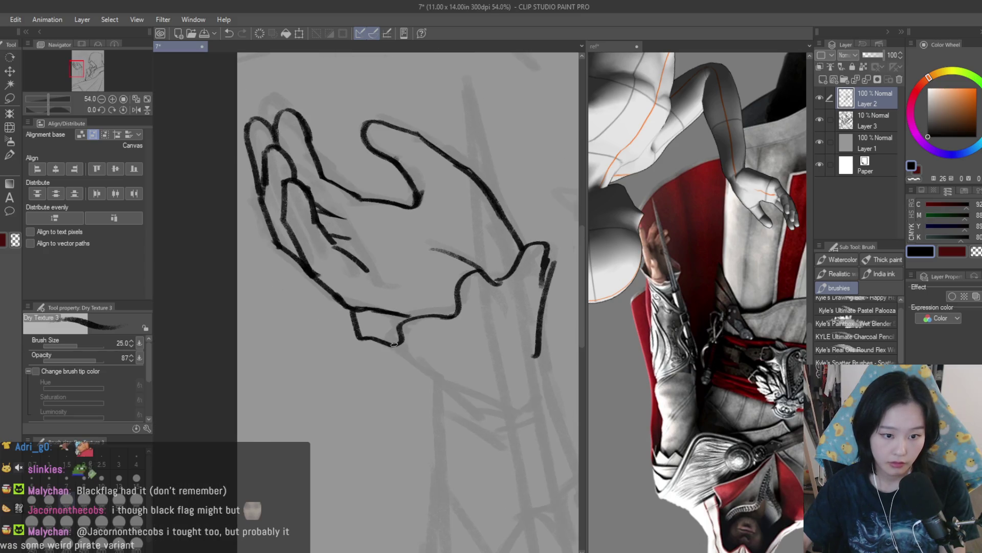
{"action": "left_click_drag", "start_coordinate": [365, 342], "coordinate": [442, 357]}
{"action": "mouse_move", "coordinate": [421, 328]}
{"action": "left_mouse_down"}
{"action": "mouse_move", "coordinate": [436, 345]}
{"action": "mouse_move", "coordinate": [374, 350]}
{"action": "left_mouse_up"}
{"action": "key", "text": "ctrl+z"}
{"action": "key", "text": "ctrl+z"}
{"action": "key", "text": "ctrl+z"}
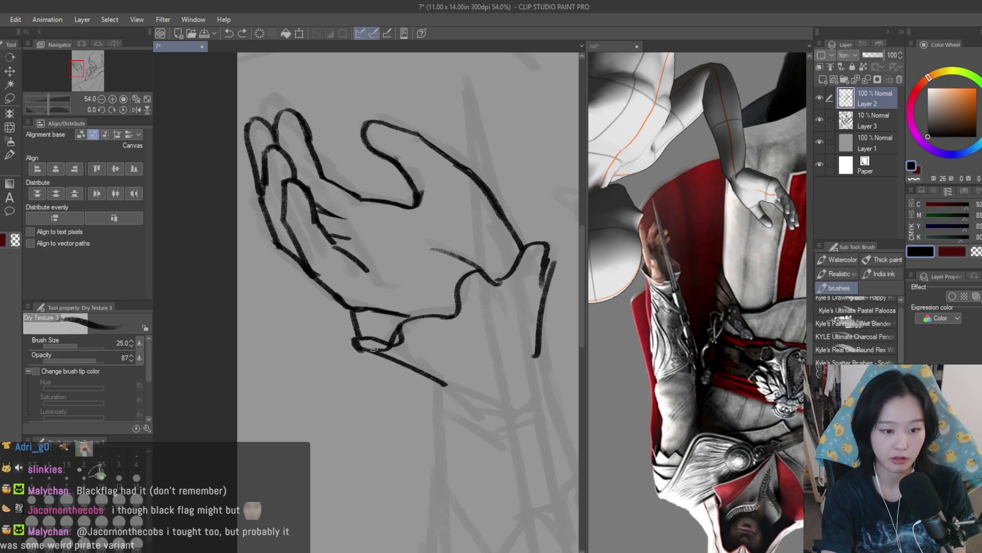
Step: Draw the diagonal sleeve line, wrist edge and two diagonal fold lines right of the hand
{"action": "left_click_drag", "start_coordinate": [421, 328], "coordinate": [463, 364]}
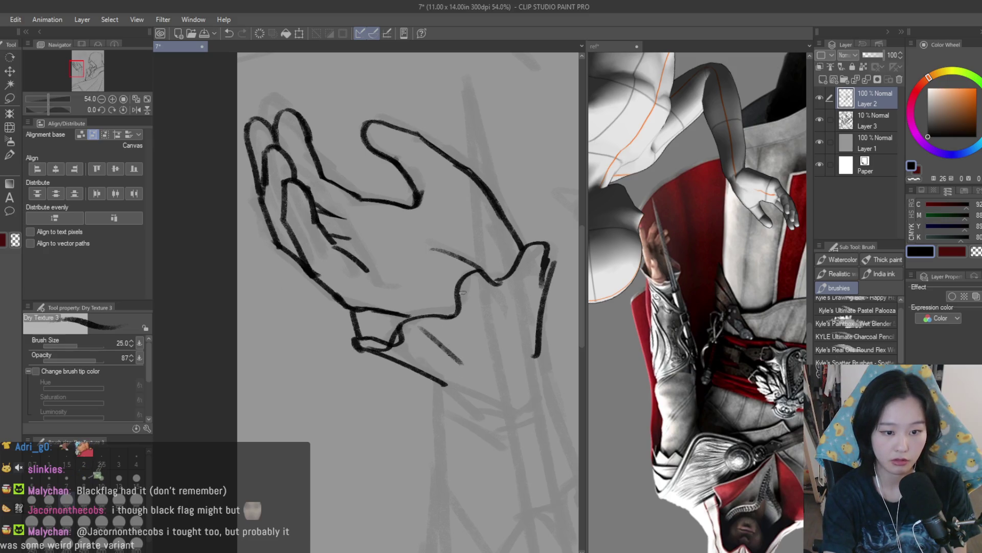
{"action": "left_click_drag", "start_coordinate": [472, 289], "coordinate": [479, 340]}
{"action": "left_click_drag", "start_coordinate": [535, 232], "coordinate": [527, 356]}
{"action": "left_click_drag", "start_coordinate": [492, 322], "coordinate": [481, 351]}
{"action": "key", "text": "ctrl+z"}
{"action": "key", "text": "ctrl+z"}
{"action": "key", "text": "ctrl+z"}
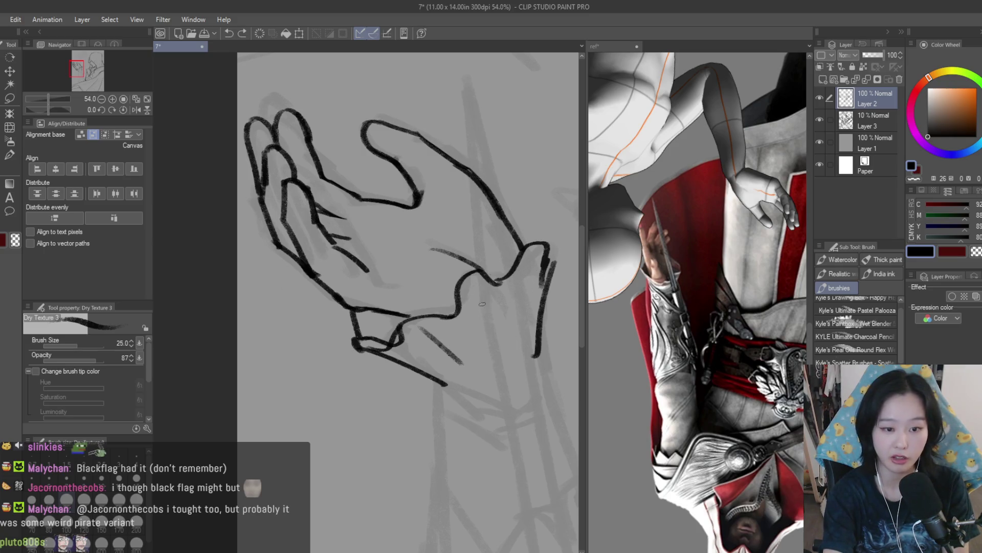
{"action": "left_click_drag", "start_coordinate": [485, 288], "coordinate": [504, 345]}
{"action": "left_click_drag", "start_coordinate": [520, 273], "coordinate": [511, 324]}
{"action": "scroll", "coordinate": [542, 265], "scroll_direction": "down", "scroll_amount": 3}
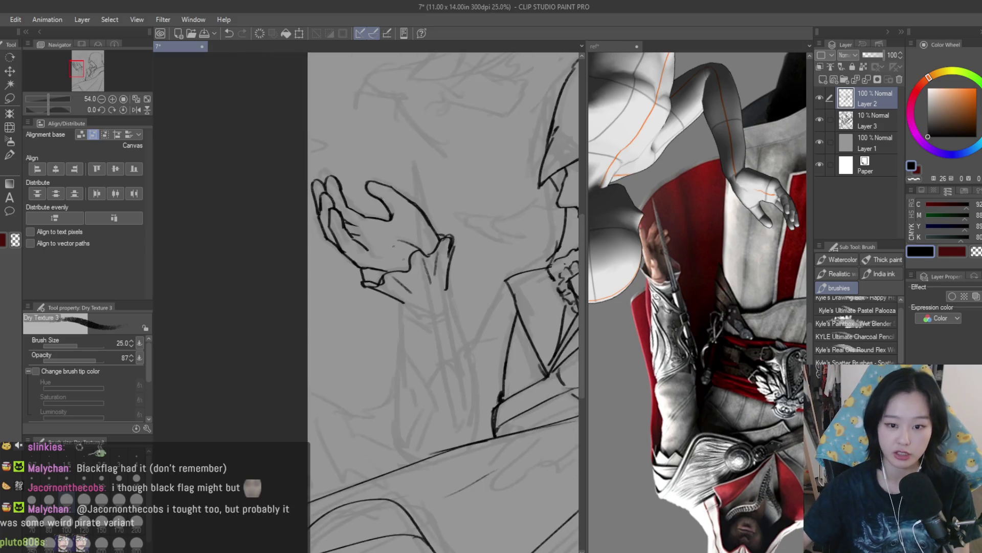
{"action": "scroll", "coordinate": [449, 289], "scroll_direction": "up", "scroll_amount": 2}
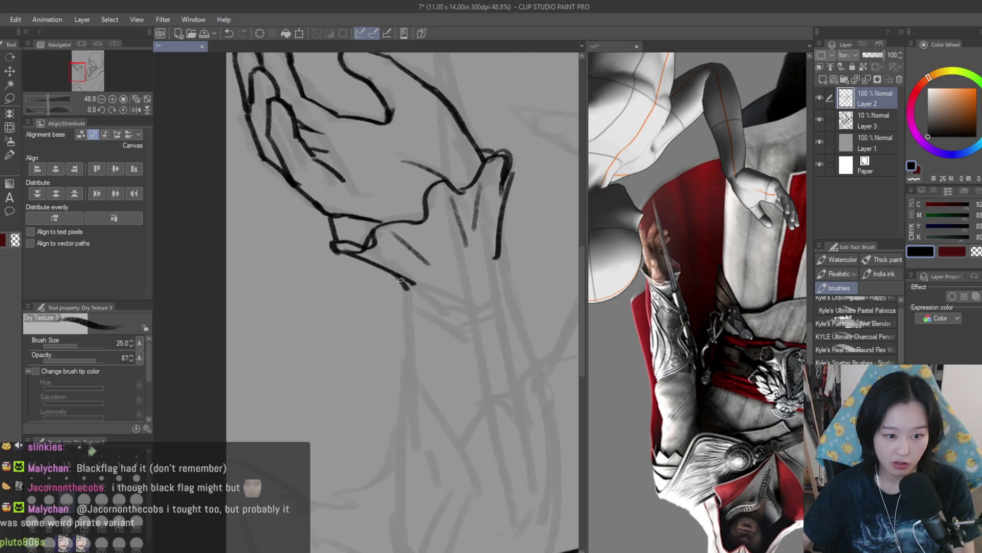
{"action": "scroll", "coordinate": [367, 260], "scroll_direction": "down", "scroll_amount": 3}
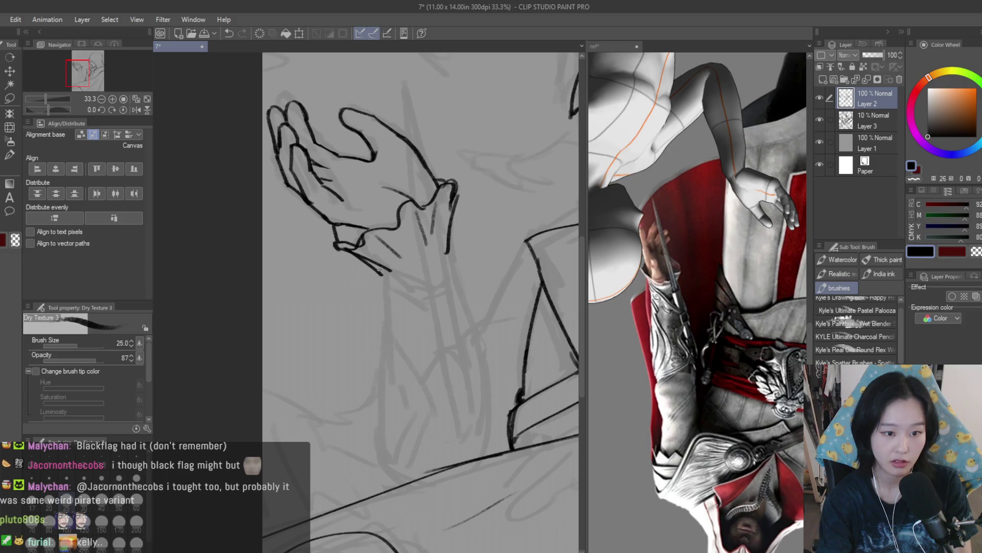
Step: Extend the forearm line down-right and add a short line beside its end
{"action": "key", "text": "e"}
{"action": "scroll", "coordinate": [420, 301], "scroll_direction": "up", "scroll_amount": 2}
{"action": "scroll", "coordinate": [420, 302], "scroll_direction": "down", "scroll_amount": 5}
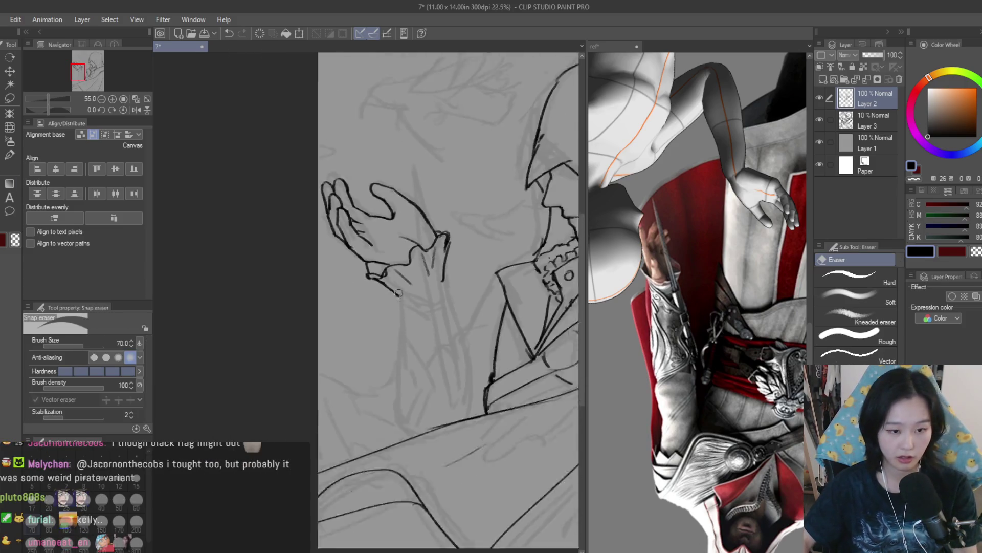
{"action": "scroll", "coordinate": [435, 289], "scroll_direction": "up", "scroll_amount": 4}
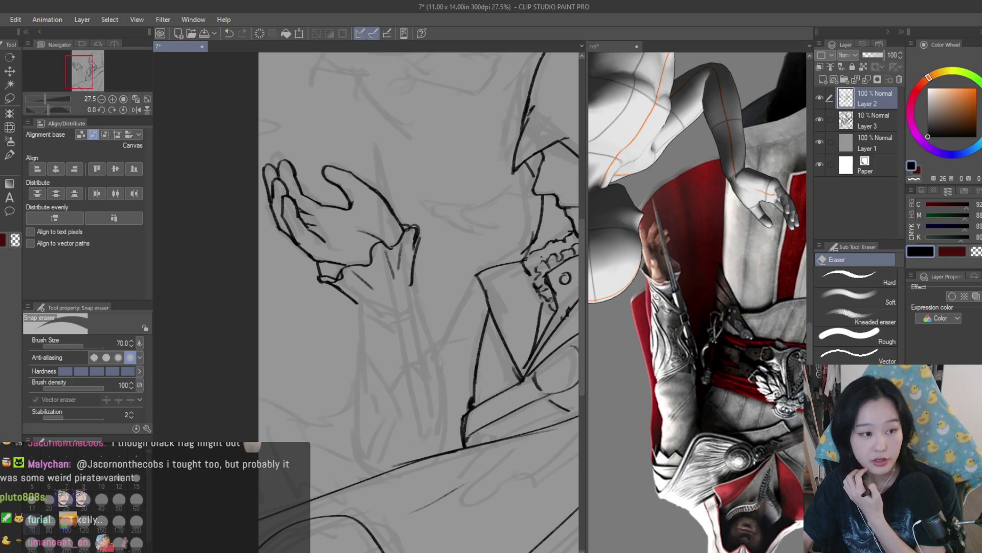
{"action": "key", "text": "b"}
{"action": "scroll", "coordinate": [390, 292], "scroll_direction": "up", "scroll_amount": 1}
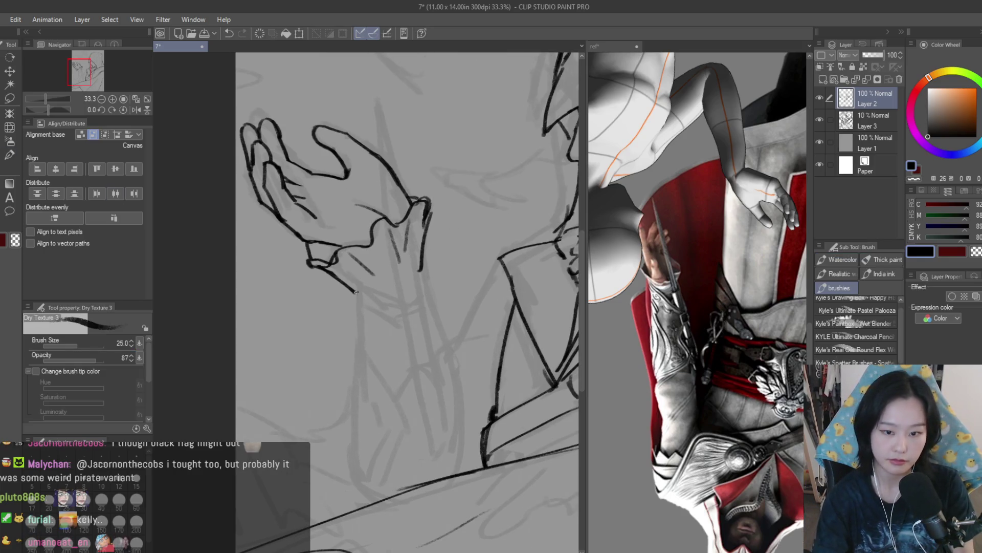
{"action": "left_click_drag", "start_coordinate": [356, 292], "coordinate": [417, 333]}
{"action": "left_click_drag", "start_coordinate": [432, 288], "coordinate": [422, 327]}
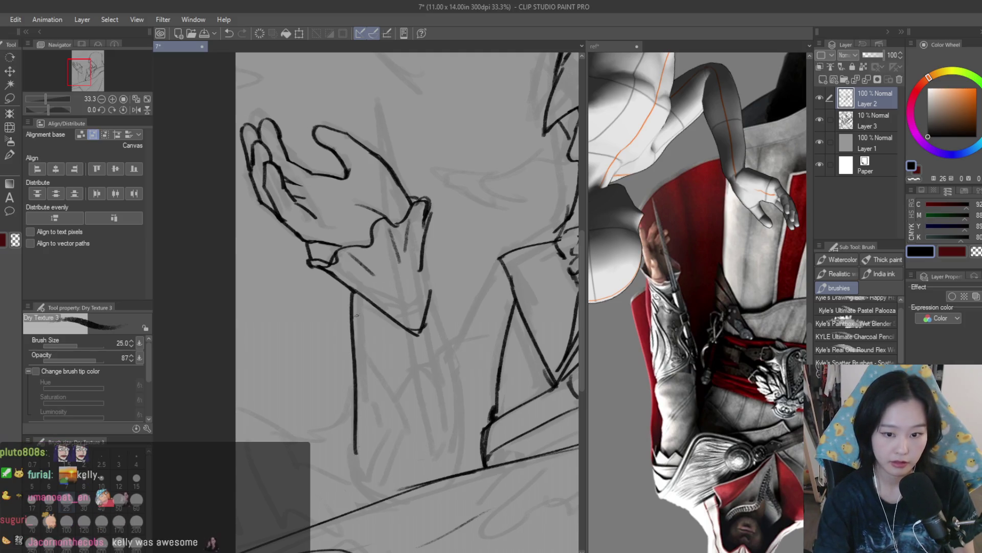
{"action": "left_click_drag", "start_coordinate": [343, 284], "coordinate": [357, 359]}
{"action": "key", "text": "ctrl+z"}
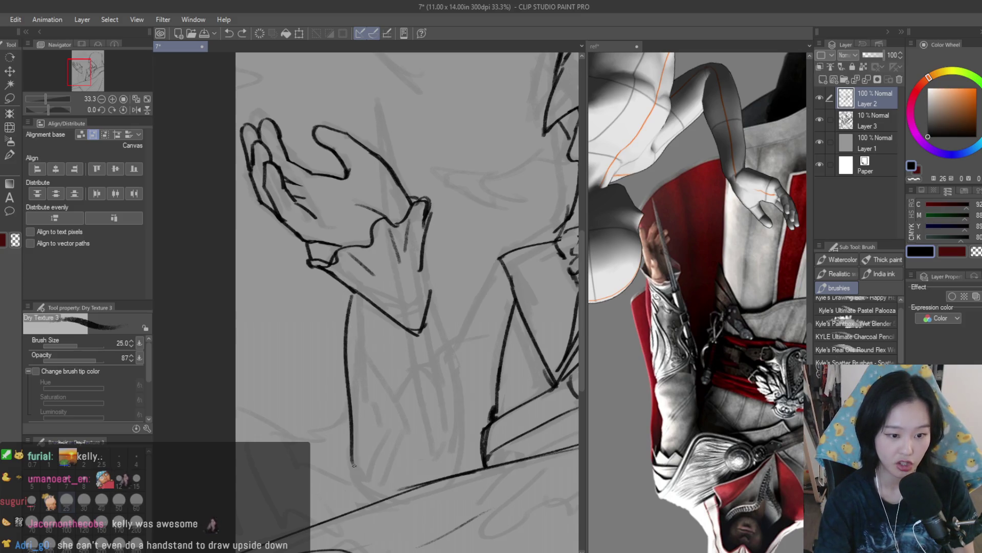
Step: Draw a long line below the forearm and settle on a short fold stroke at the cuff
{"action": "mouse_move", "coordinate": [346, 288]}
{"action": "left_mouse_down"}
{"action": "mouse_move", "coordinate": [348, 477]}
{"action": "mouse_move", "coordinate": [381, 496]}
{"action": "left_mouse_up"}
{"action": "mouse_move", "coordinate": [416, 267]}
{"action": "left_mouse_down"}
{"action": "mouse_move", "coordinate": [463, 424]}
{"action": "mouse_move", "coordinate": [457, 444]}
{"action": "left_mouse_up"}
{"action": "key", "text": "ctrl+z"}
{"action": "mouse_move", "coordinate": [450, 407]}
{"action": "left_mouse_down"}
{"action": "mouse_move", "coordinate": [453, 466]}
{"action": "mouse_move", "coordinate": [462, 470]}
{"action": "left_mouse_up"}
{"action": "key", "text": "ctrl+z"}
{"action": "left_click_drag", "start_coordinate": [450, 415], "coordinate": [397, 488]}
{"action": "key", "text": "ctrl+z"}
{"action": "key", "text": "ctrl+z"}
{"action": "mouse_move", "coordinate": [450, 417]}
{"action": "left_mouse_down"}
{"action": "mouse_move", "coordinate": [463, 464]}
{"action": "mouse_move", "coordinate": [470, 460]}
{"action": "left_mouse_up"}
{"action": "key", "text": "ctrl+z"}
{"action": "key", "text": "ctrl+z"}
{"action": "left_click_drag", "start_coordinate": [464, 426], "coordinate": [471, 458]}
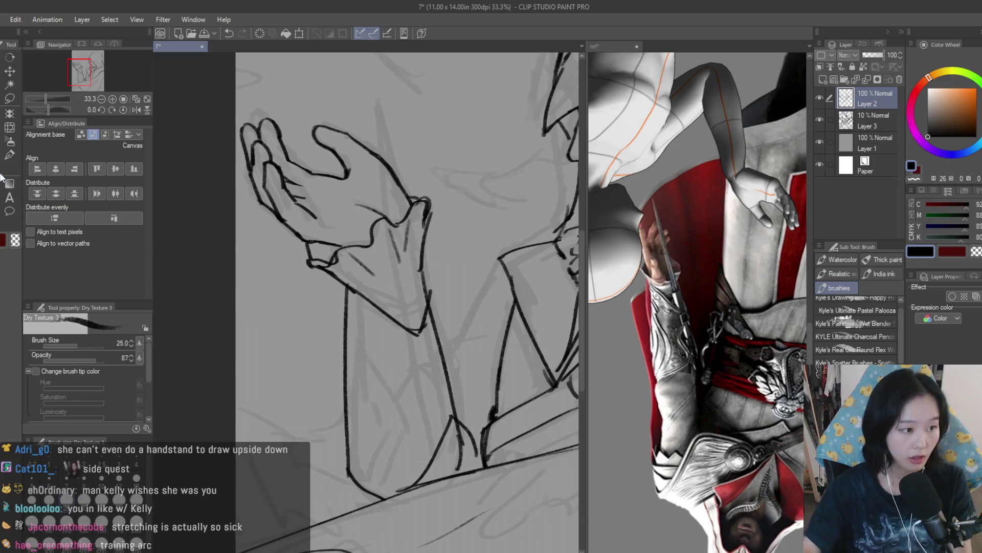
Step: Erase part of the lower sleeve stroke and try new curved strokes down the sleeve
{"action": "key", "text": "e"}
{"action": "scroll", "coordinate": [474, 450], "scroll_direction": "up", "scroll_amount": 2}
{"action": "mouse_move", "coordinate": [468, 424]}
{"action": "left_mouse_down"}
{"action": "mouse_move", "coordinate": [477, 480]}
{"action": "mouse_move", "coordinate": [509, 486]}
{"action": "left_mouse_up"}
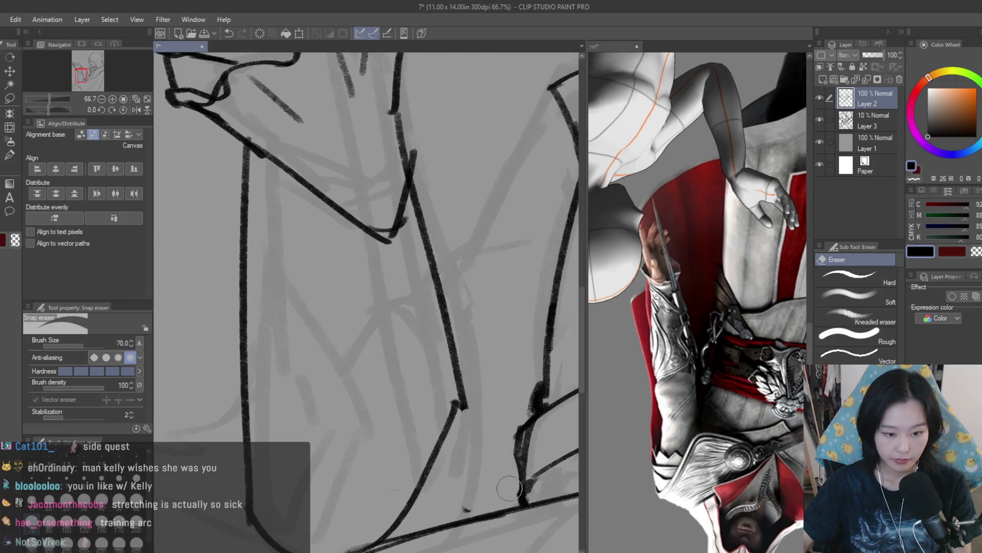
{"action": "key", "text": "b"}
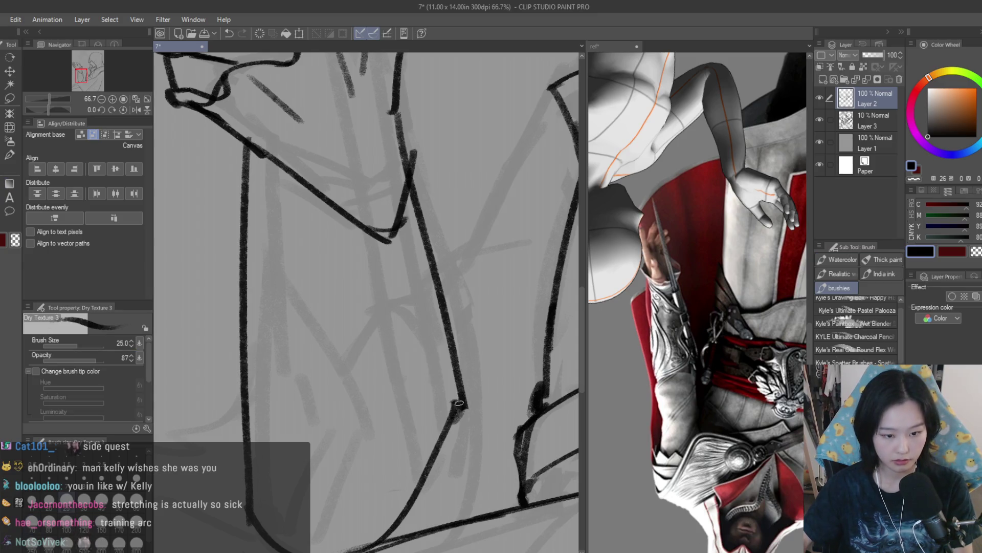
{"action": "left_click_drag", "start_coordinate": [459, 403], "coordinate": [511, 483]}
{"action": "left_click_drag", "start_coordinate": [470, 435], "coordinate": [454, 492]}
{"action": "left_click_drag", "start_coordinate": [470, 448], "coordinate": [475, 515]}
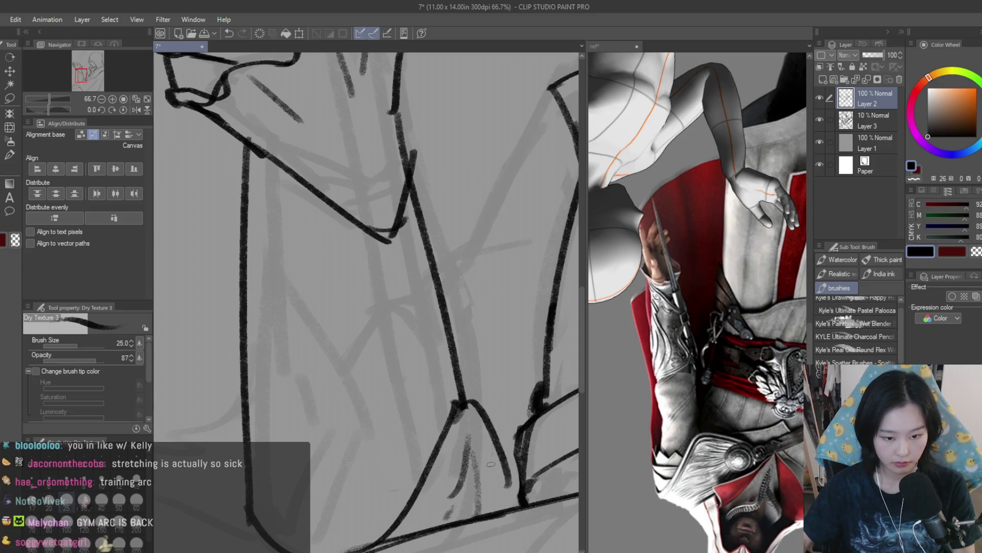
{"action": "scroll", "coordinate": [473, 418], "scroll_direction": "down", "scroll_amount": 2}
{"action": "scroll", "coordinate": [503, 316], "scroll_direction": "down", "scroll_amount": 2}
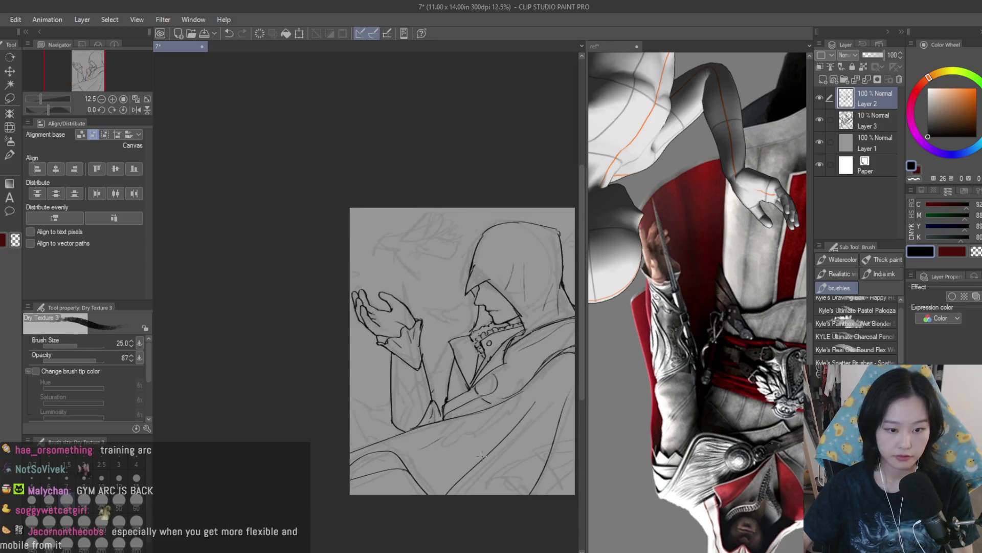
{"action": "scroll", "coordinate": [422, 400], "scroll_direction": "up", "scroll_amount": 4}
{"action": "key", "text": "ctrl+z"}
{"action": "key", "text": "ctrl+z"}
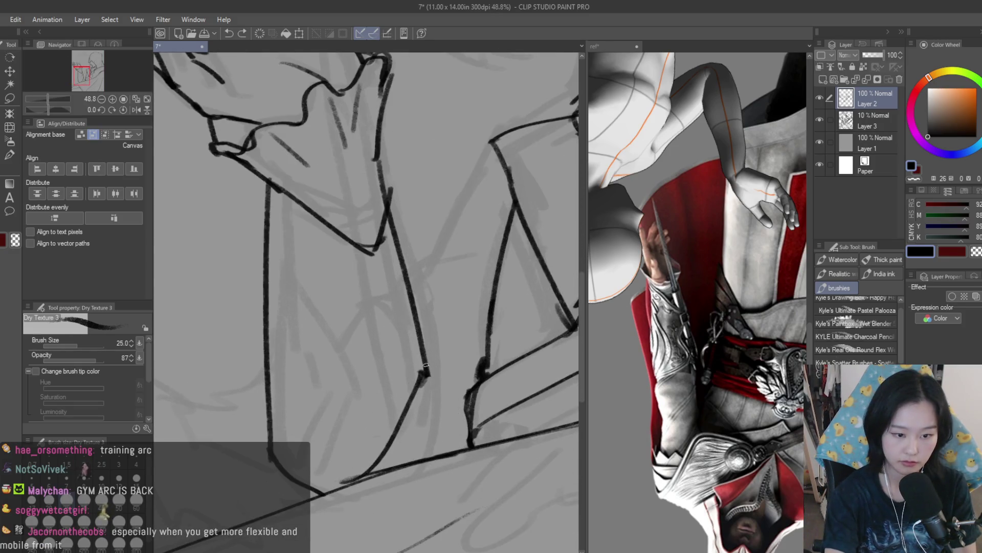
Step: Extend and thicken the sleeve line downward, discarding a trial stroke up the coat edge
{"action": "left_click_drag", "start_coordinate": [424, 348], "coordinate": [453, 427]}
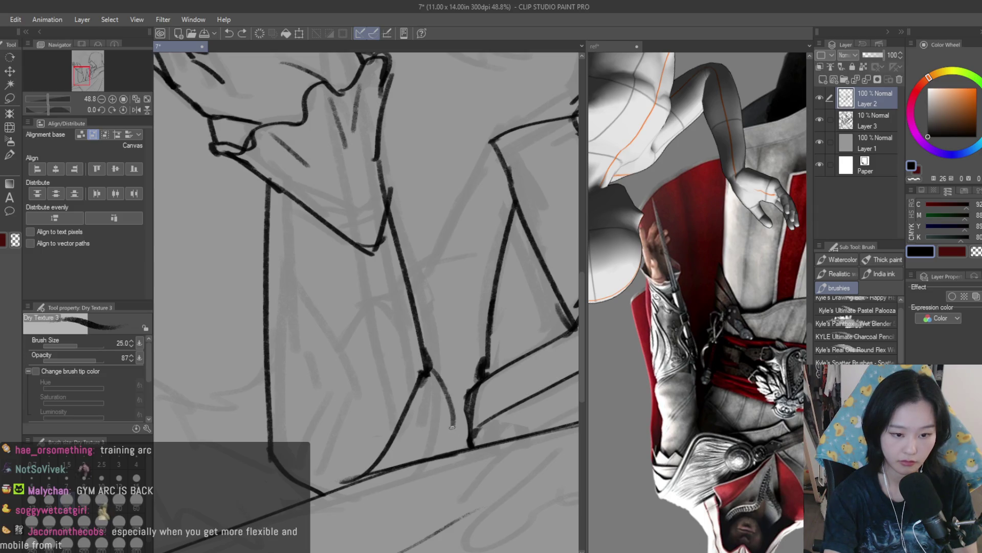
{"action": "left_click_drag", "start_coordinate": [430, 388], "coordinate": [407, 448]}
{"action": "left_click_drag", "start_coordinate": [434, 387], "coordinate": [415, 450]}
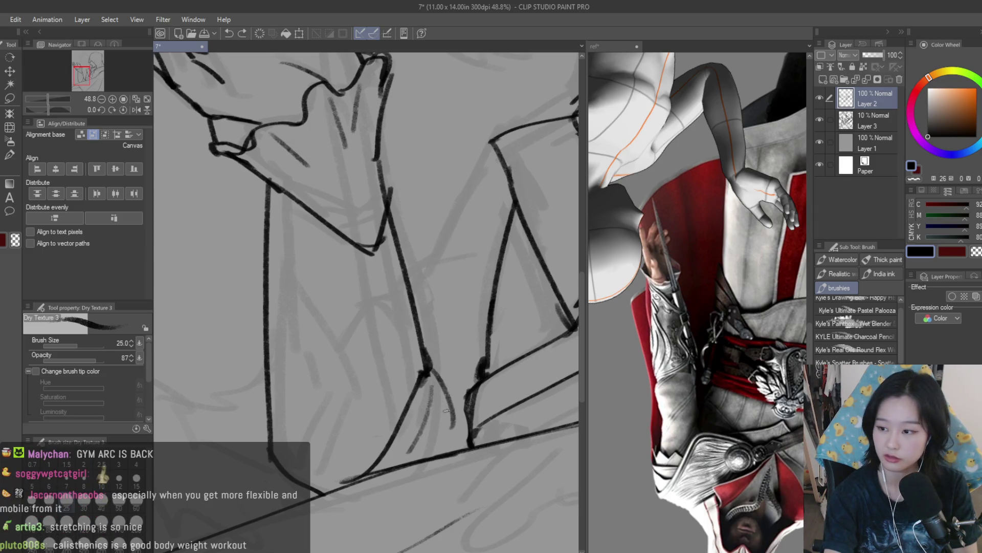
{"action": "scroll", "coordinate": [440, 440], "scroll_direction": "down", "scroll_amount": 1}
{"action": "left_click_drag", "start_coordinate": [428, 307], "coordinate": [472, 223]}
{"action": "key", "text": "ctrl+z"}
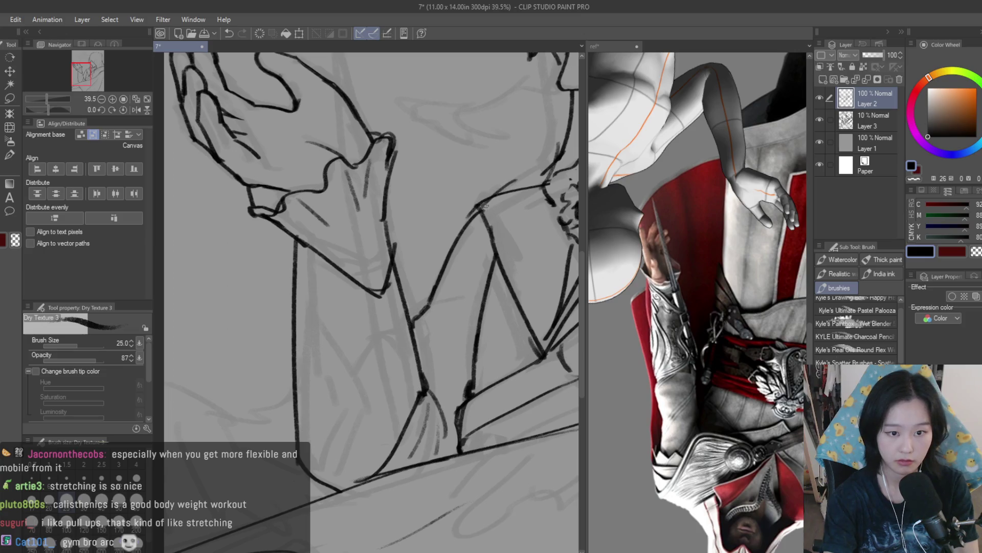
{"action": "scroll", "coordinate": [485, 206], "scroll_direction": "down", "scroll_amount": 3}
{"action": "scroll", "coordinate": [388, 307], "scroll_direction": "up", "scroll_amount": 1}
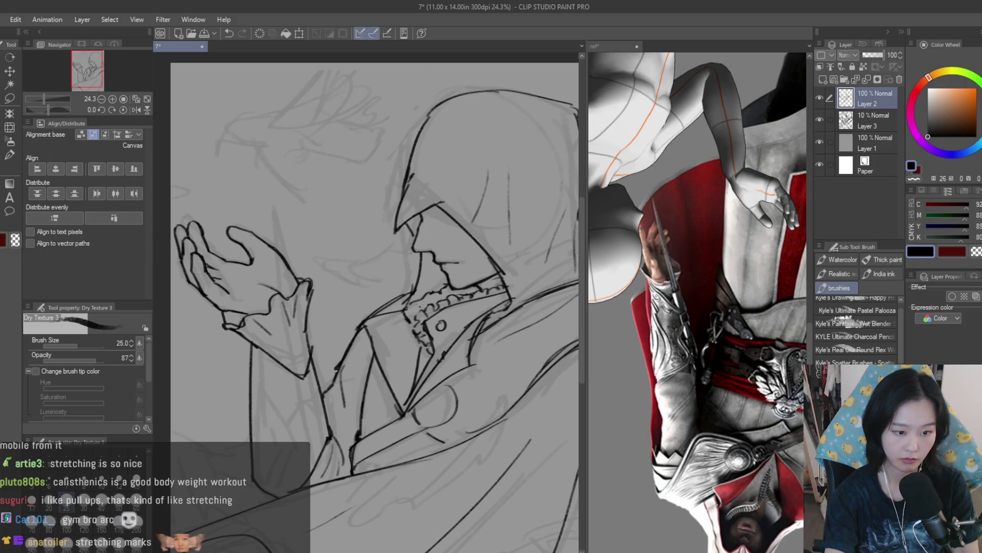
{"action": "key", "text": "e"}
{"action": "scroll", "coordinate": [430, 360], "scroll_direction": "up", "scroll_amount": 4}
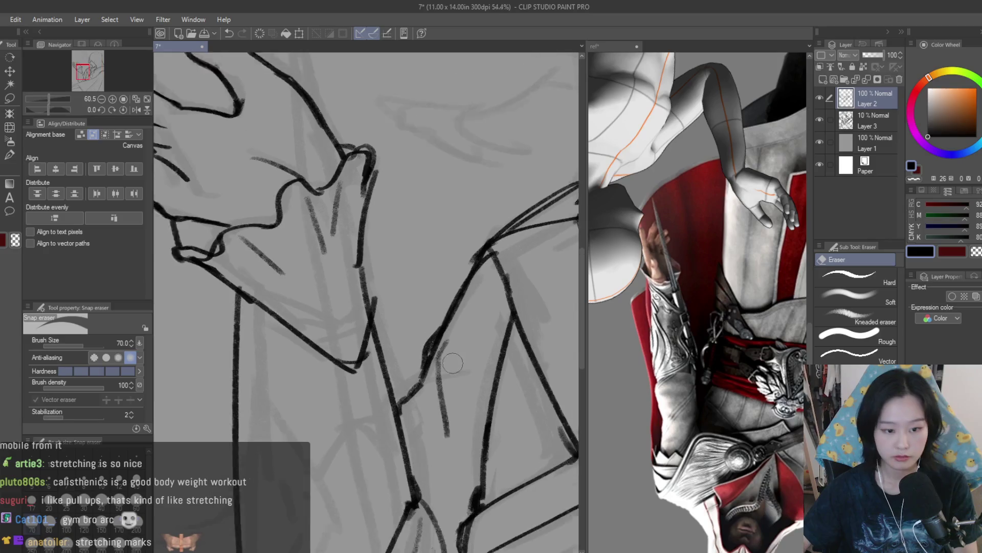
{"action": "scroll", "coordinate": [430, 360], "scroll_direction": "down", "scroll_amount": 8}
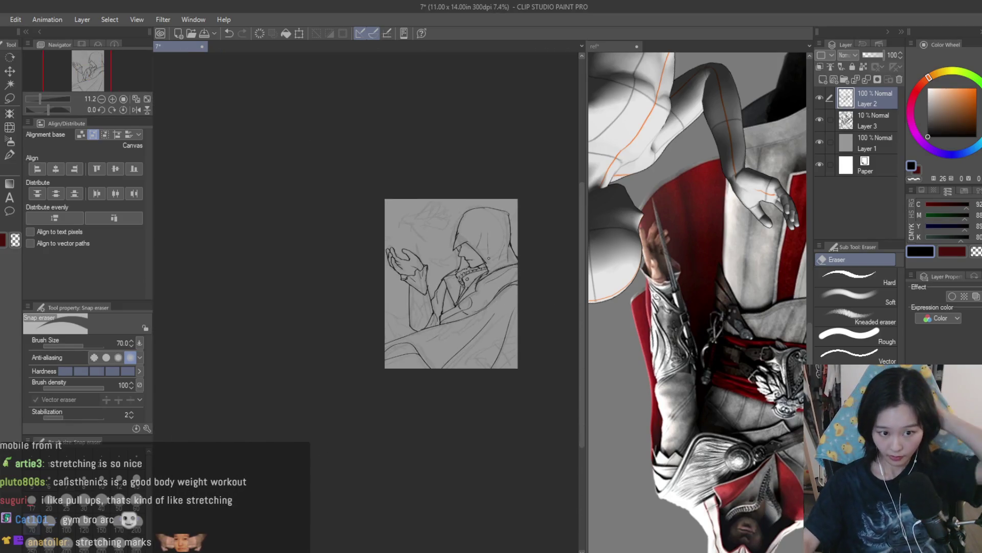
{"action": "scroll", "coordinate": [439, 260], "scroll_direction": "up", "scroll_amount": 1}
Step: Lasso the raised hand, scale it slightly with Ctrl+T, and save the drawing
{"action": "key", "text": "m"}
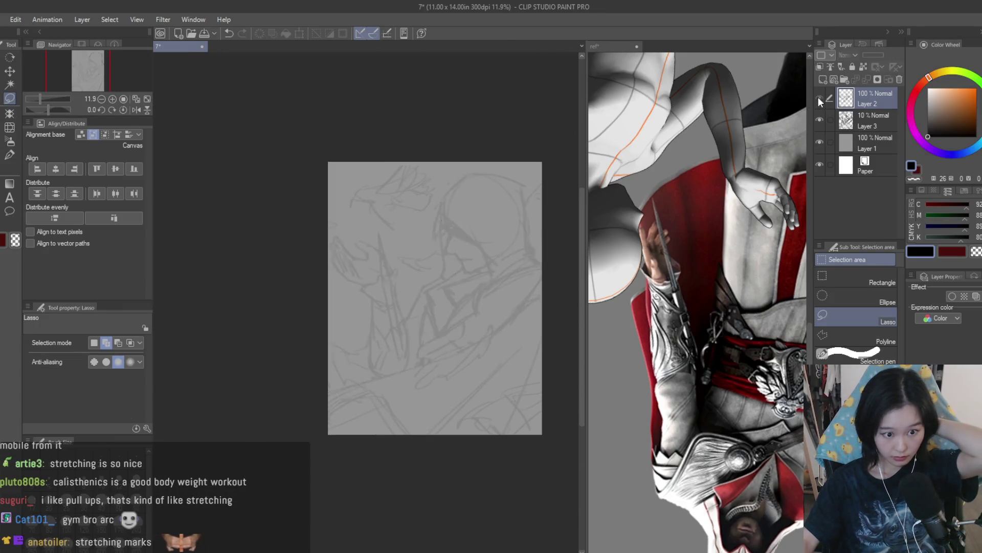
{"action": "scroll", "coordinate": [359, 226], "scroll_direction": "up", "scroll_amount": 3}
{"action": "scroll", "coordinate": [343, 308], "scroll_direction": "up", "scroll_amount": 1}
{"action": "left_click_drag", "start_coordinate": [305, 197], "coordinate": [333, 386]}
{"action": "mouse_move", "coordinate": [424, 372]}
{"action": "left_mouse_down"}
{"action": "mouse_move", "coordinate": [332, 210]}
{"action": "mouse_move", "coordinate": [369, 244]}
{"action": "left_mouse_up"}
{"action": "scroll", "coordinate": [389, 206], "scroll_direction": "down", "scroll_amount": 1}
{"action": "key", "text": "ctrl+t"}
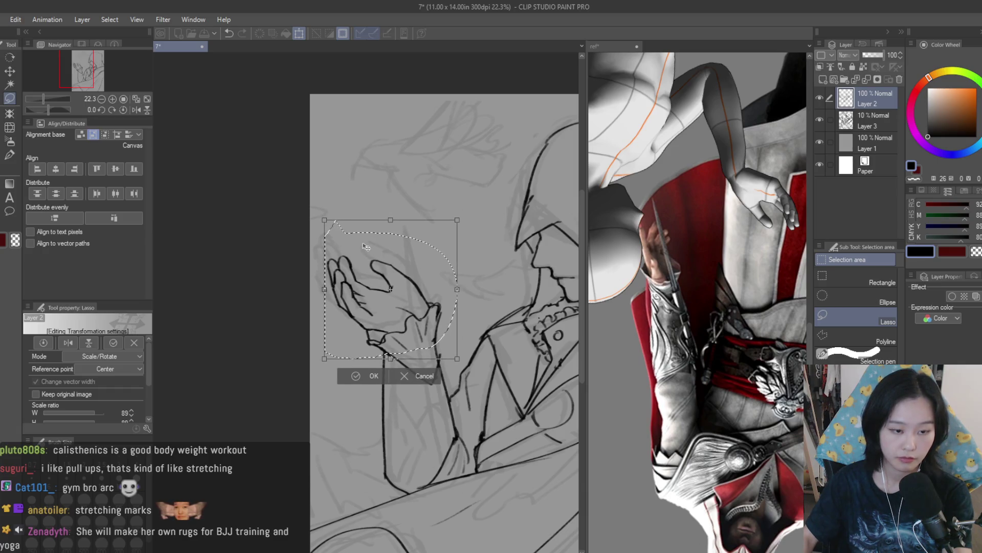
{"action": "key", "text": "Return"}
{"action": "key", "text": "ctrl+s"}
Step: Mirror-check the proportions and erase stray lines on the lower coat
{"action": "scroll", "coordinate": [369, 245], "scroll_direction": "down", "scroll_amount": 6}
{"action": "key", "text": "h"}
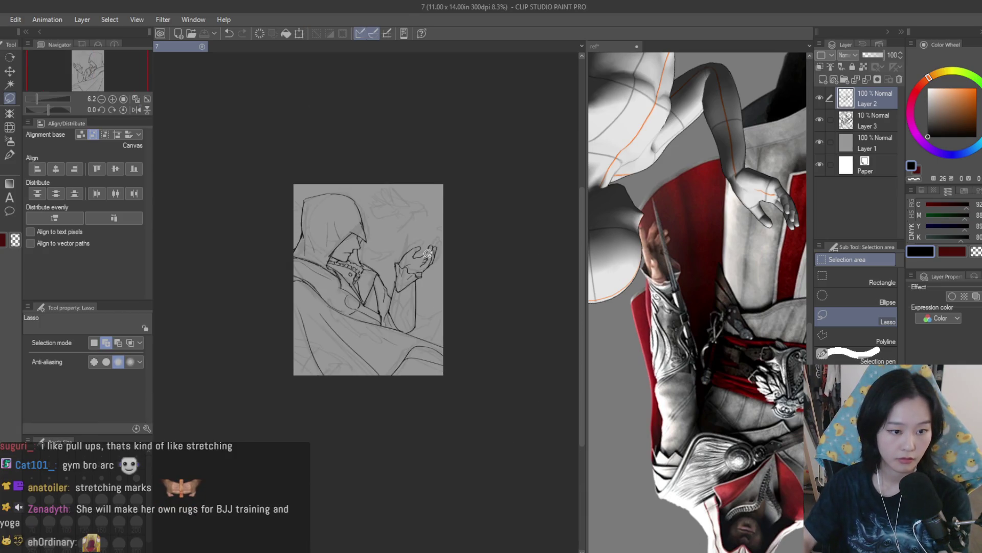
{"action": "key", "text": "h"}
{"action": "scroll", "coordinate": [389, 240], "scroll_direction": "up", "scroll_amount": 3}
{"action": "key", "text": "b"}
{"action": "scroll", "coordinate": [328, 287], "scroll_direction": "up", "scroll_amount": 5}
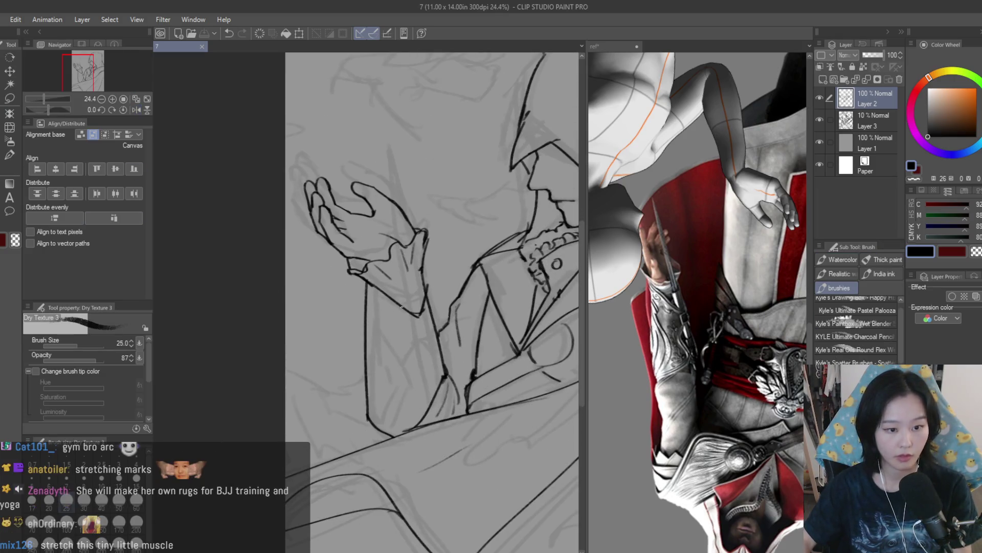
{"action": "scroll", "coordinate": [471, 371], "scroll_direction": "down", "scroll_amount": 1}
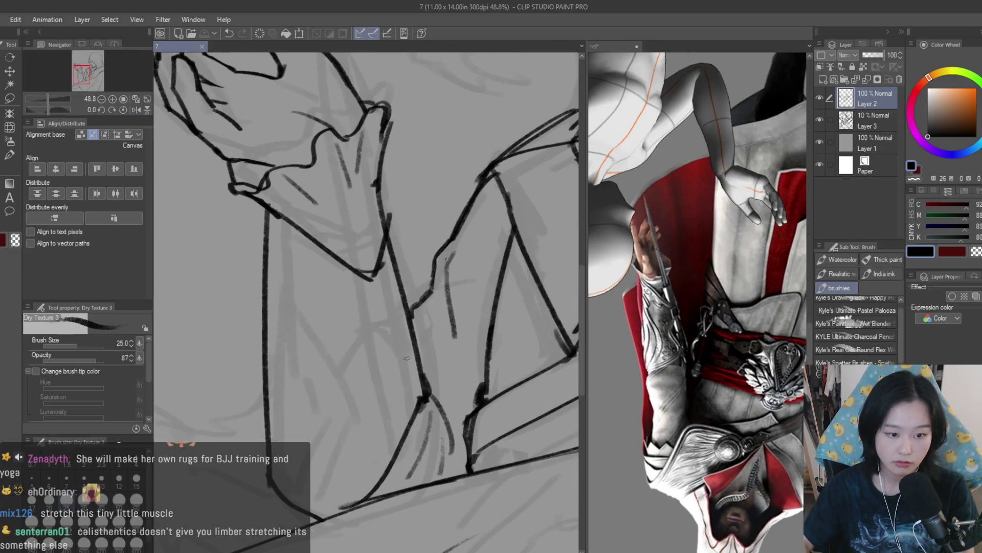
{"action": "scroll", "coordinate": [393, 355], "scroll_direction": "down", "scroll_amount": 1}
{"action": "scroll", "coordinate": [405, 287], "scroll_direction": "down", "scroll_amount": 2}
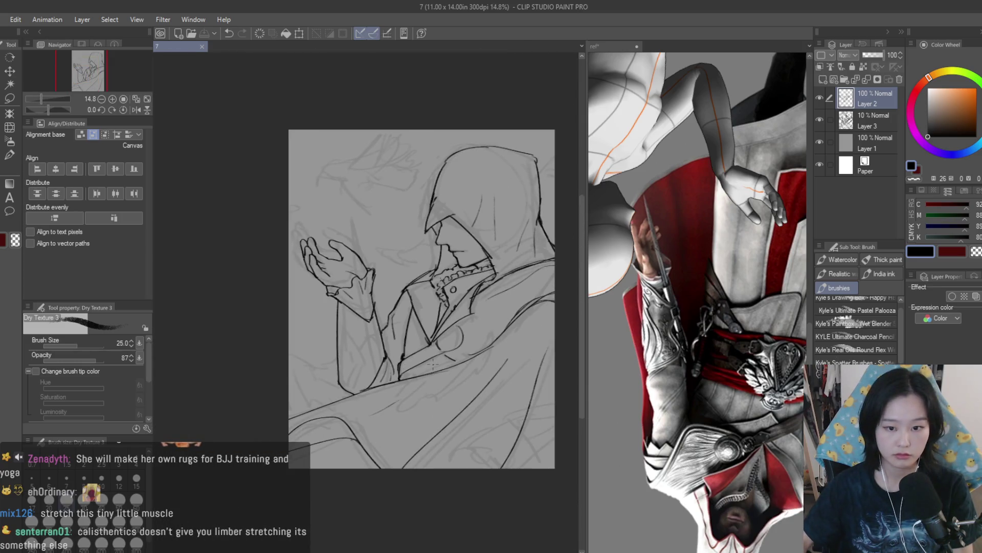
{"action": "scroll", "coordinate": [405, 286], "scroll_direction": "up", "scroll_amount": 3}
{"action": "key", "text": "e"}
{"action": "scroll", "coordinate": [440, 358], "scroll_direction": "up", "scroll_amount": 2}
{"action": "mouse_move", "coordinate": [430, 343]}
{"action": "left_mouse_down"}
{"action": "mouse_move", "coordinate": [414, 366]}
{"action": "mouse_move", "coordinate": [450, 388]}
{"action": "mouse_move", "coordinate": [443, 383]}
{"action": "left_mouse_up"}
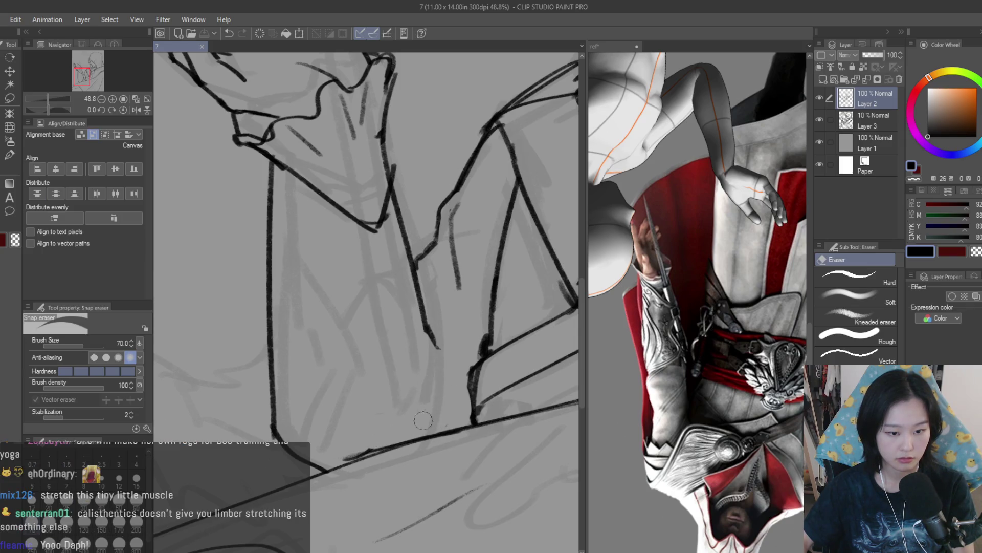
Step: Ink the lower coat lines downward on both sides, then switch to the ref collage
{"action": "key", "text": "b"}
{"action": "scroll", "coordinate": [423, 409], "scroll_direction": "up", "scroll_amount": 1}
{"action": "mouse_move", "coordinate": [415, 285]}
{"action": "left_mouse_down"}
{"action": "mouse_move", "coordinate": [440, 390]}
{"action": "mouse_move", "coordinate": [425, 436]}
{"action": "left_mouse_up"}
{"action": "left_click_drag", "start_coordinate": [470, 362], "coordinate": [445, 424]}
{"action": "scroll", "coordinate": [430, 388], "scroll_direction": "down", "scroll_amount": 5}
{"action": "scroll", "coordinate": [428, 387], "scroll_direction": "up", "scroll_amount": 5}
{"action": "left_click_drag", "start_coordinate": [337, 287], "coordinate": [342, 370]}
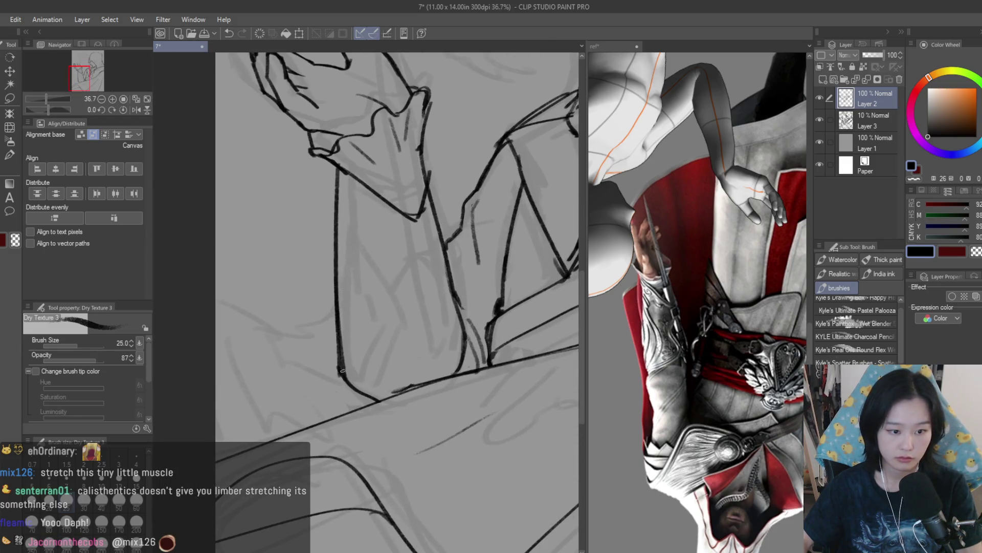
{"action": "scroll", "coordinate": [357, 379], "scroll_direction": "up", "scroll_amount": 1}
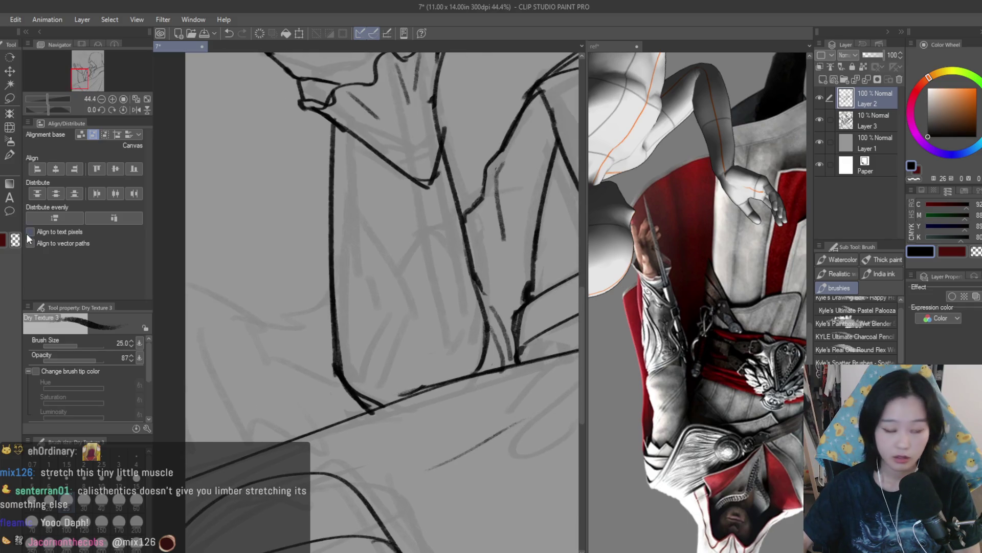
{"action": "key", "text": "e"}
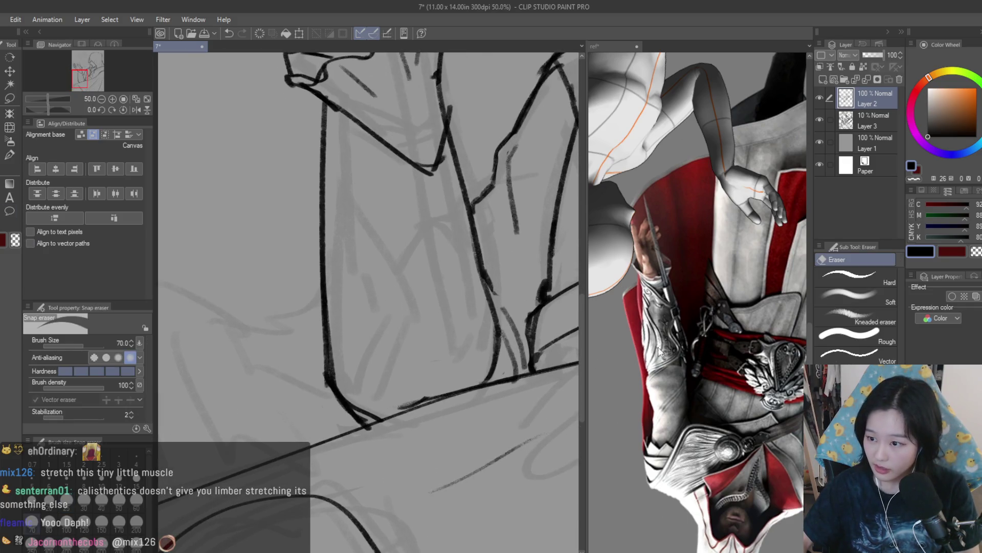
{"action": "key", "text": "ctrl+Tab"}
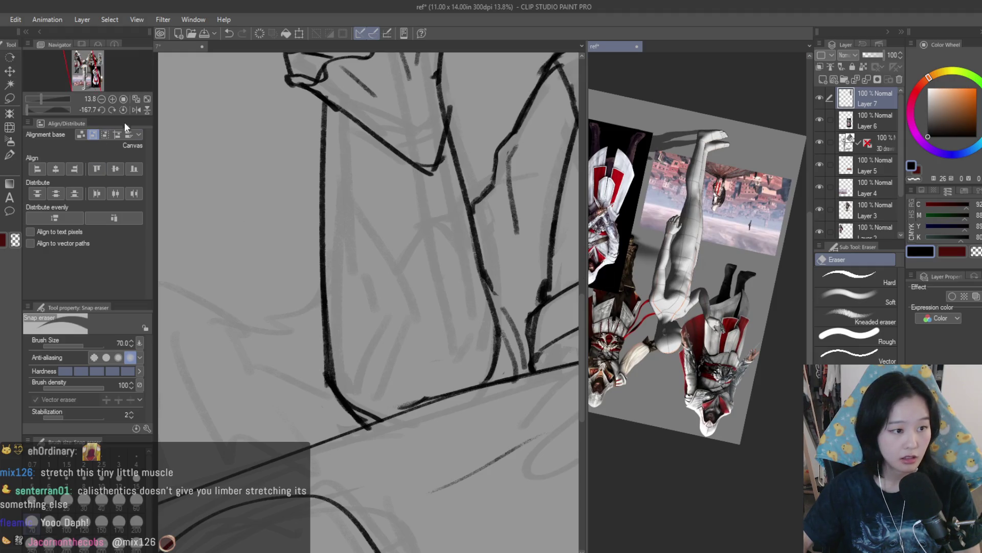
Step: Reset the ref view upright, paste the wrist crop as Layer 8, then return to the sketch
{"action": "scroll", "coordinate": [706, 383], "scroll_direction": "up", "scroll_amount": 5}
{"action": "key", "text": "m"}
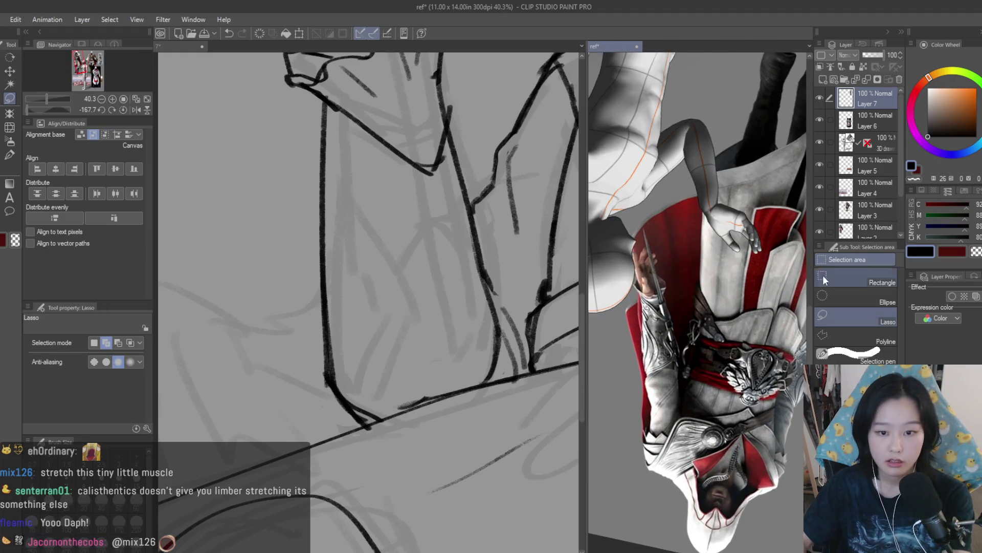
{"action": "left_click", "coordinate": [123, 99]}
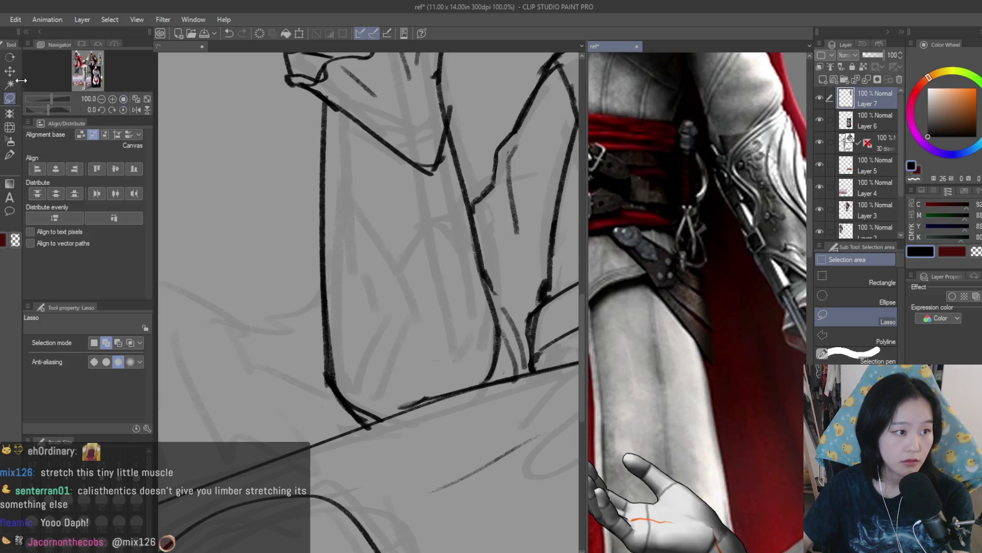
{"action": "key", "text": "k"}
{"action": "scroll", "coordinate": [721, 345], "scroll_direction": "down", "scroll_amount": 8}
{"action": "scroll", "coordinate": [722, 346], "scroll_direction": "up", "scroll_amount": 7}
{"action": "key", "text": "ctrl+v"}
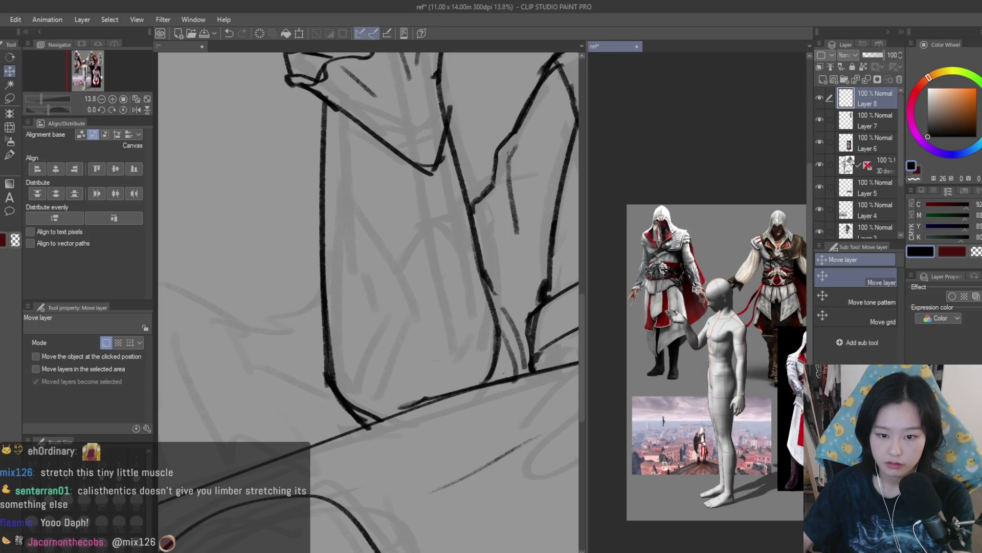
{"action": "left_click", "coordinate": [356, 325]}
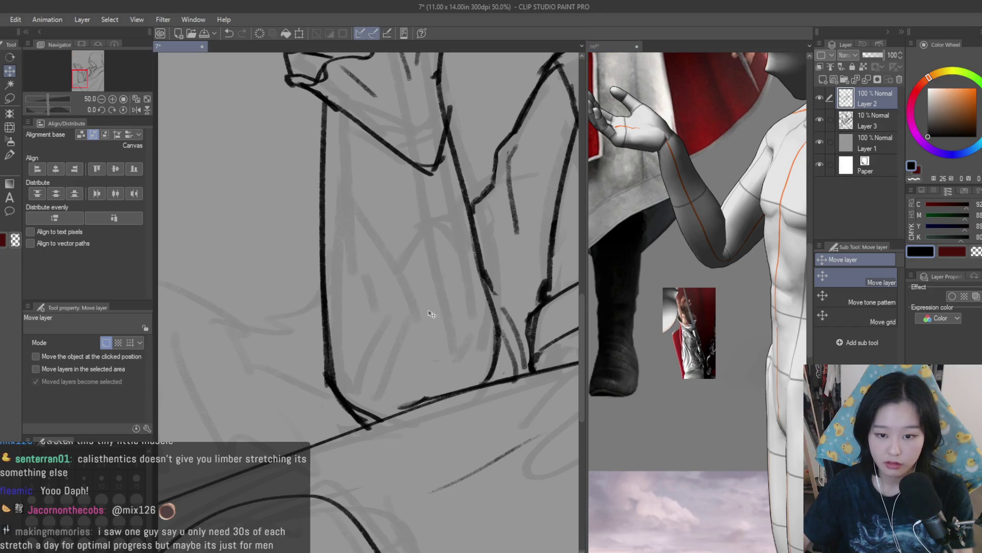
{"action": "key", "text": "e"}
{"action": "scroll", "coordinate": [356, 326], "scroll_direction": "up", "scroll_amount": 1}
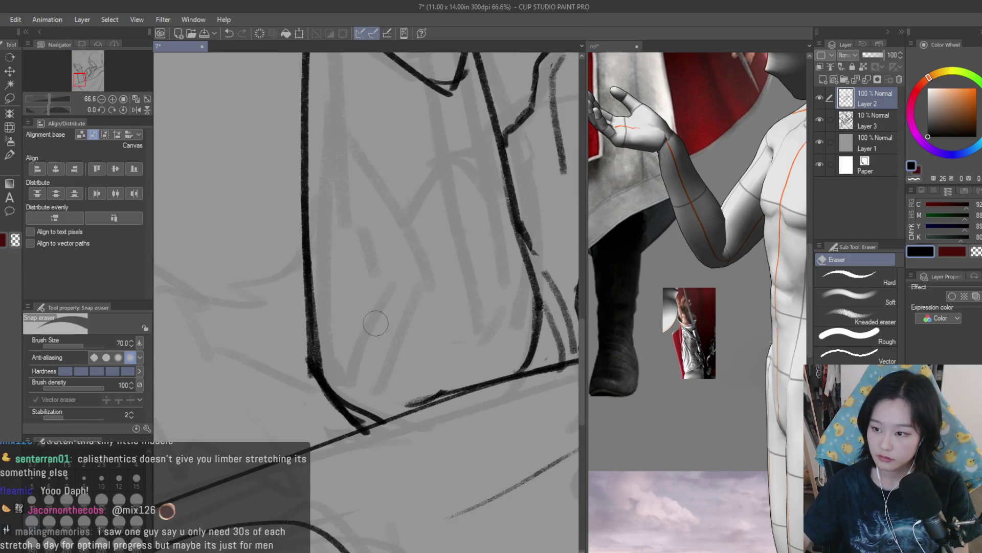
Step: Erase sketch marks along the forearm and redraw its lower and left contours darker
{"action": "mouse_move", "coordinate": [329, 281]}
{"action": "left_mouse_down"}
{"action": "mouse_move", "coordinate": [332, 360]}
{"action": "mouse_move", "coordinate": [369, 413]}
{"action": "mouse_move", "coordinate": [458, 372]}
{"action": "left_mouse_up"}
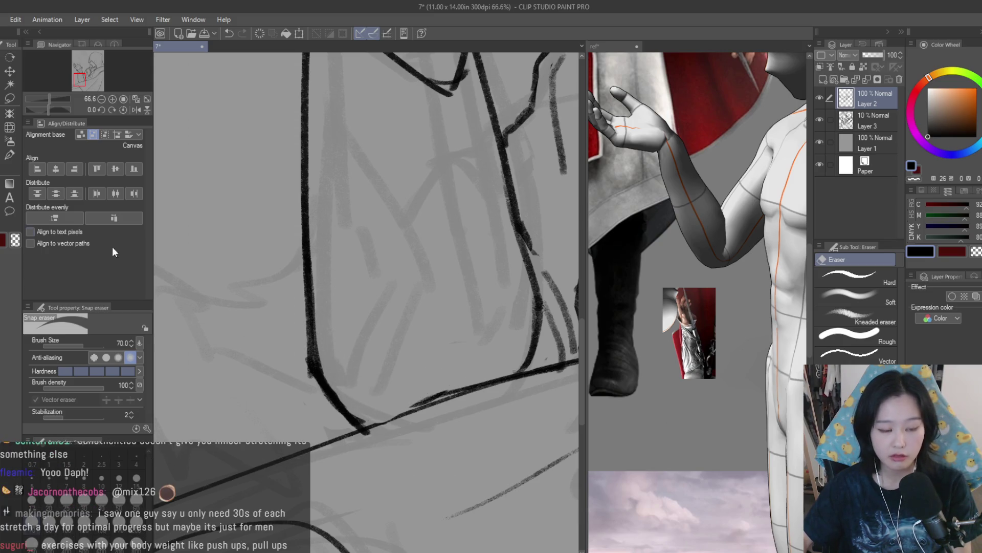
{"action": "key", "text": "b"}
{"action": "scroll", "coordinate": [373, 384], "scroll_direction": "up", "scroll_amount": 1}
{"action": "mouse_move", "coordinate": [306, 360]}
{"action": "left_mouse_down"}
{"action": "mouse_move", "coordinate": [365, 438]}
{"action": "mouse_move", "coordinate": [450, 405]}
{"action": "left_mouse_up"}
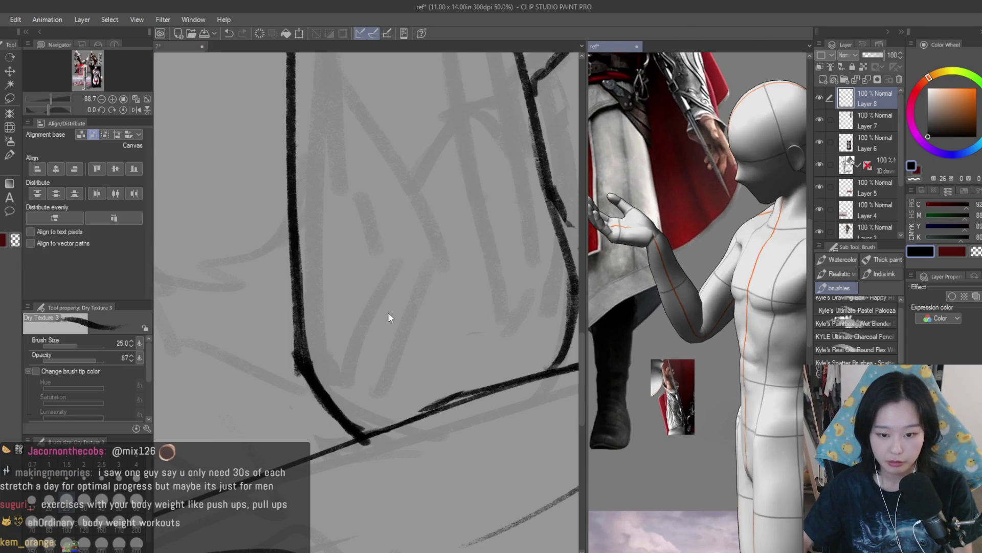
{"action": "scroll", "coordinate": [395, 450], "scroll_direction": "down", "scroll_amount": 3}
{"action": "scroll", "coordinate": [395, 450], "scroll_direction": "down", "scroll_amount": 1}
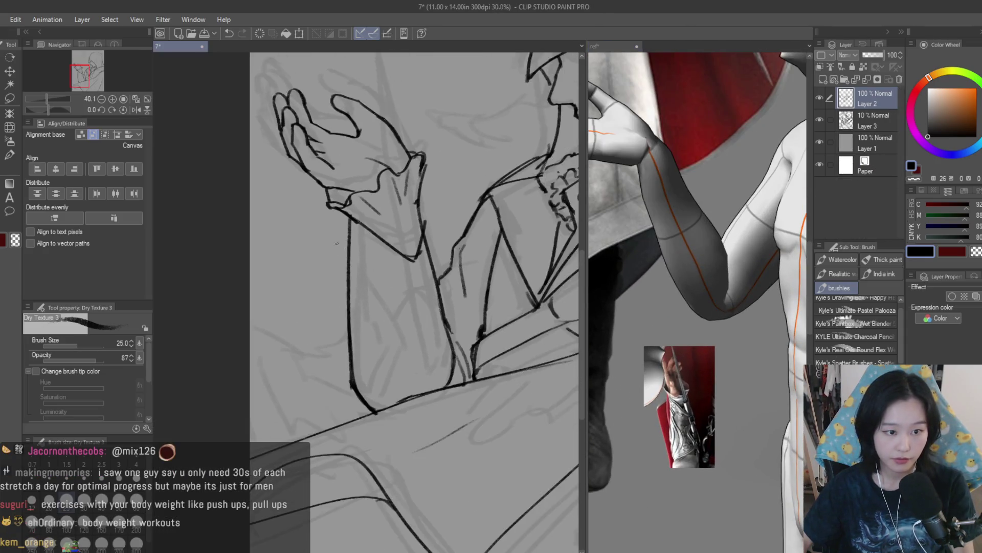
{"action": "left_click_drag", "start_coordinate": [350, 211], "coordinate": [357, 354]}
{"action": "left_click_drag", "start_coordinate": [349, 229], "coordinate": [363, 392]}
Step: Lighten the top of the forearm's left contour with the Snap eraser and restore the normal view
{"action": "key", "text": "e"}
{"action": "left_click_drag", "start_coordinate": [349, 212], "coordinate": [344, 332]}
{"action": "scroll", "coordinate": [374, 345], "scroll_direction": "down", "scroll_amount": 5}
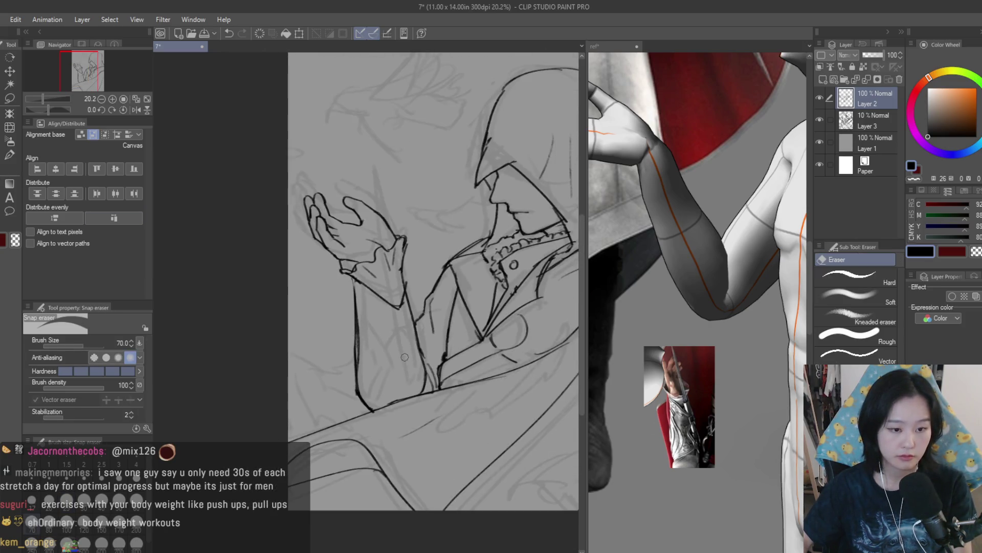
{"action": "key", "text": "b"}
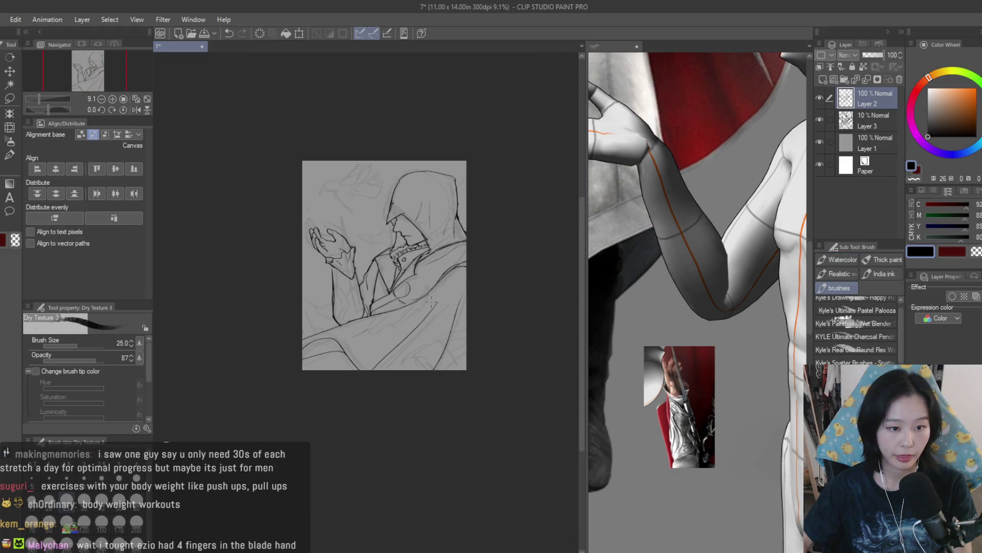
{"action": "scroll", "coordinate": [431, 302], "scroll_direction": "up", "scroll_amount": 3}
{"action": "scroll", "coordinate": [695, 256], "scroll_direction": "down", "scroll_amount": 3}
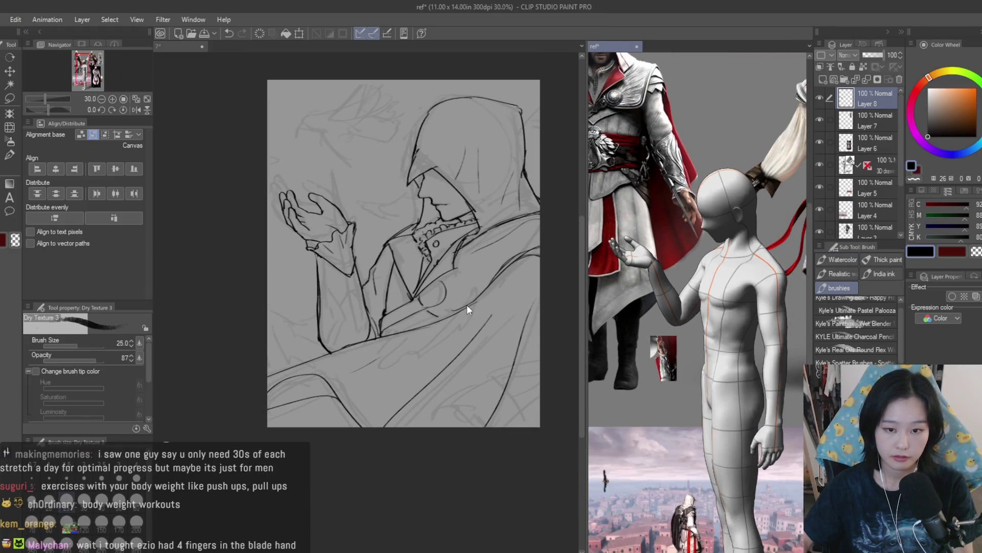
{"action": "scroll", "coordinate": [435, 291], "scroll_direction": "down", "scroll_amount": 3}
{"action": "key", "text": "h"}
{"action": "key", "text": "h"}
{"action": "scroll", "coordinate": [402, 273], "scroll_direction": "up", "scroll_amount": 2}
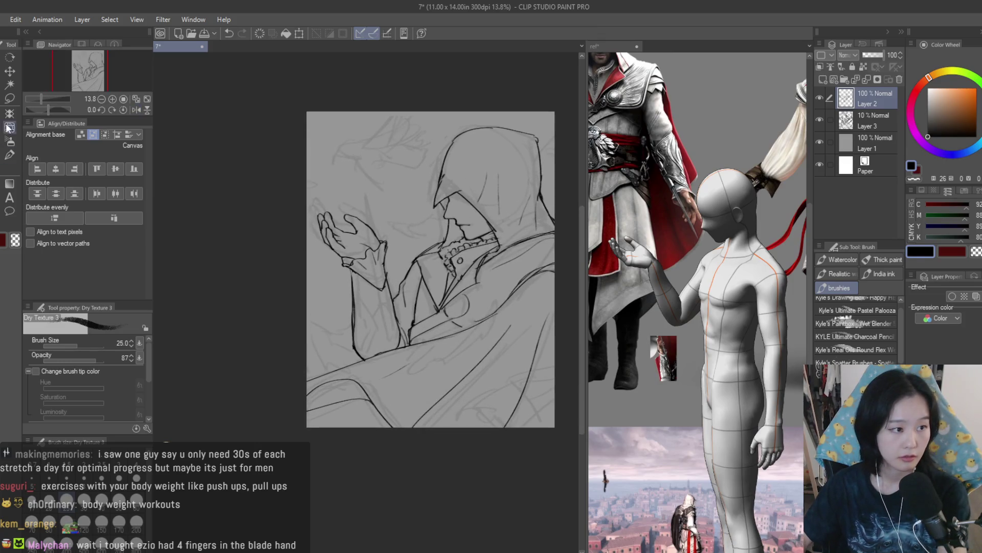
{"action": "key", "text": "m"}
{"action": "scroll", "coordinate": [325, 252], "scroll_direction": "up", "scroll_amount": 3}
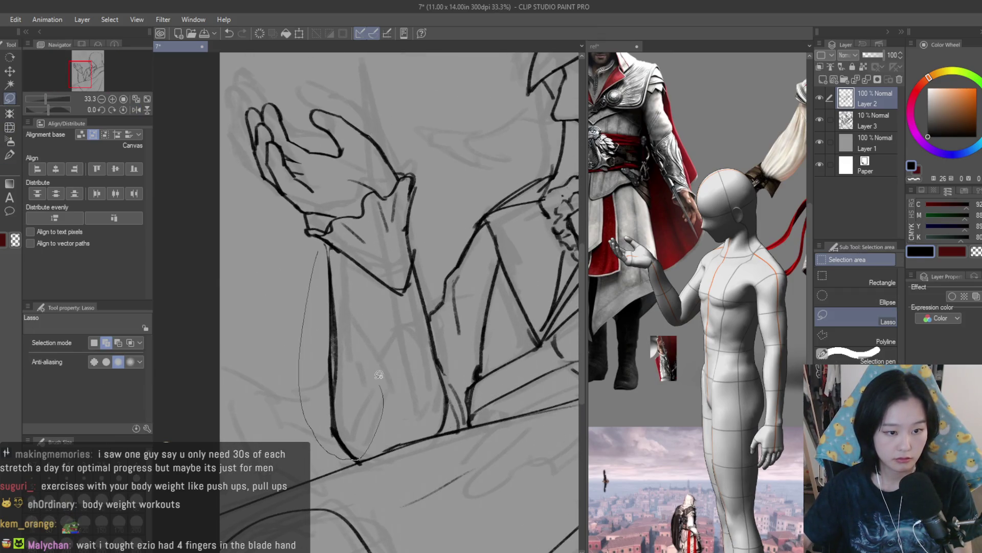
Step: Lasso and deselect the forearm, then mirror the view to check the drawing
{"action": "left_click_drag", "start_coordinate": [345, 259], "coordinate": [342, 254]}
{"action": "key", "text": "k"}
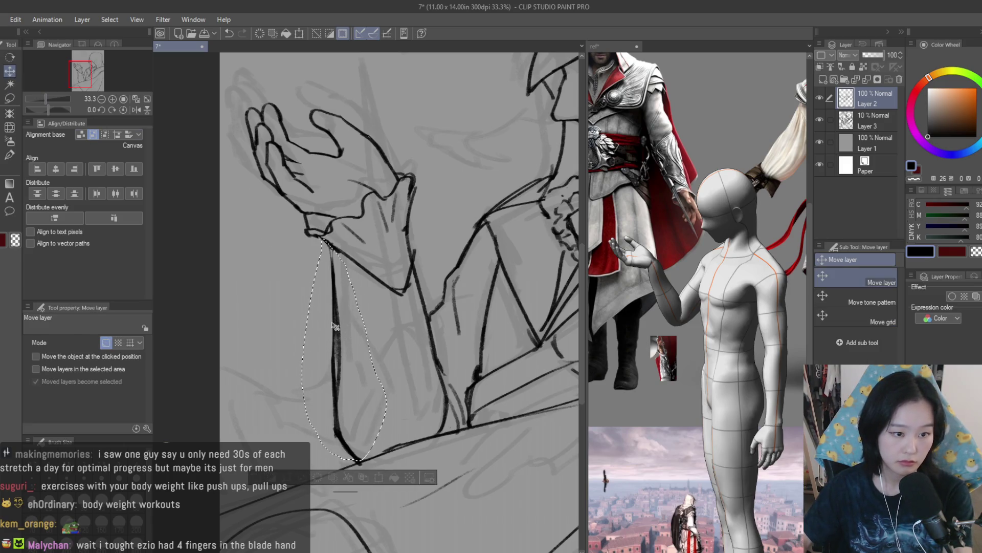
{"action": "key", "text": "ctrl+d"}
{"action": "scroll", "coordinate": [435, 307], "scroll_direction": "down", "scroll_amount": 3}
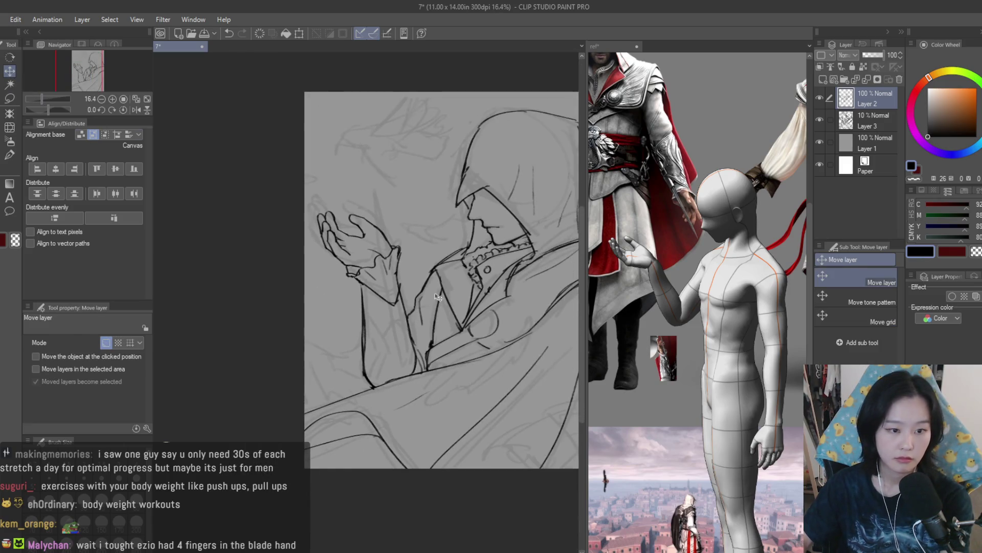
{"action": "key", "text": "h"}
{"action": "scroll", "coordinate": [455, 306], "scroll_direction": "down", "scroll_amount": 1}
{"action": "key", "text": "h"}
{"action": "scroll", "coordinate": [450, 306], "scroll_direction": "up", "scroll_amount": 1}
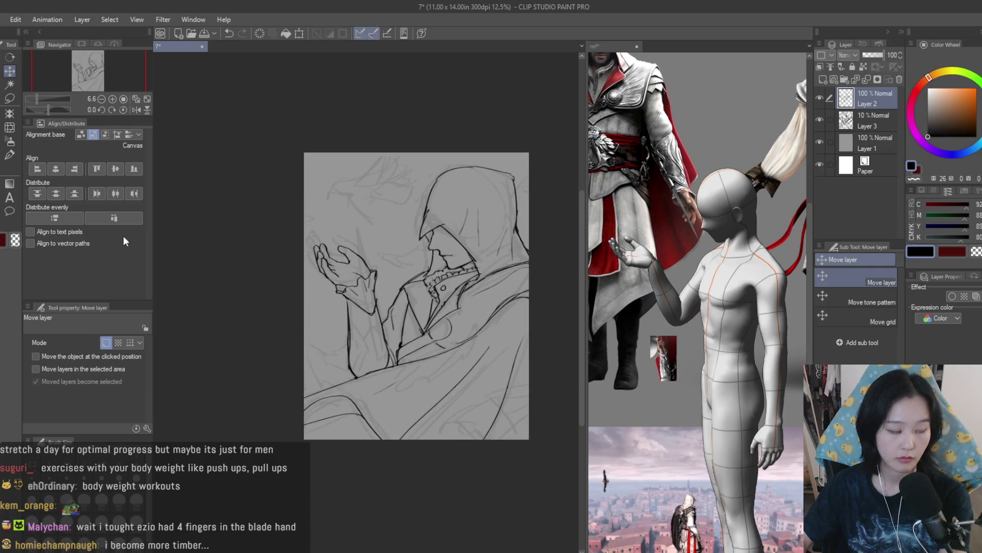
{"action": "key", "text": "b"}
{"action": "scroll", "coordinate": [323, 242], "scroll_direction": "up", "scroll_amount": 2}
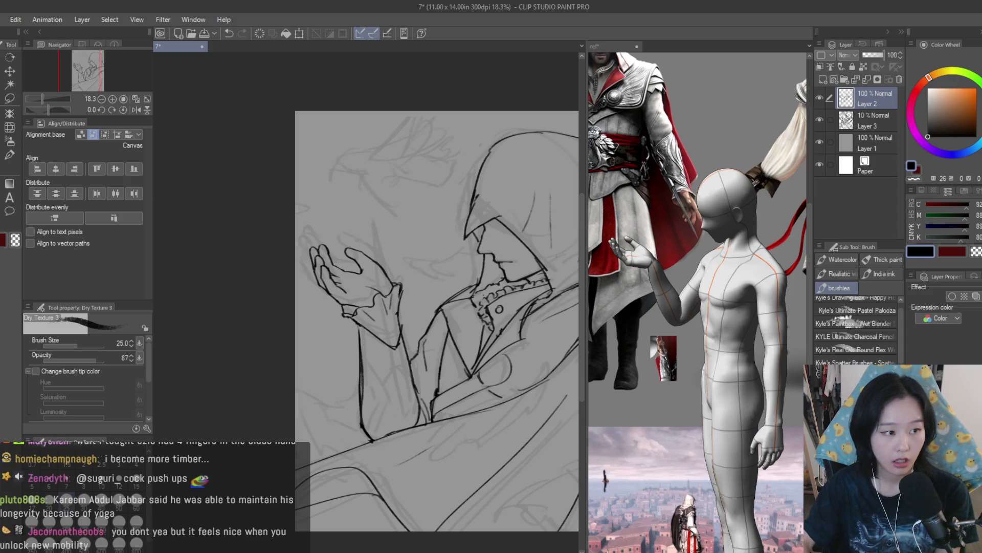
{"action": "scroll", "coordinate": [435, 307], "scroll_direction": "up", "scroll_amount": 5}
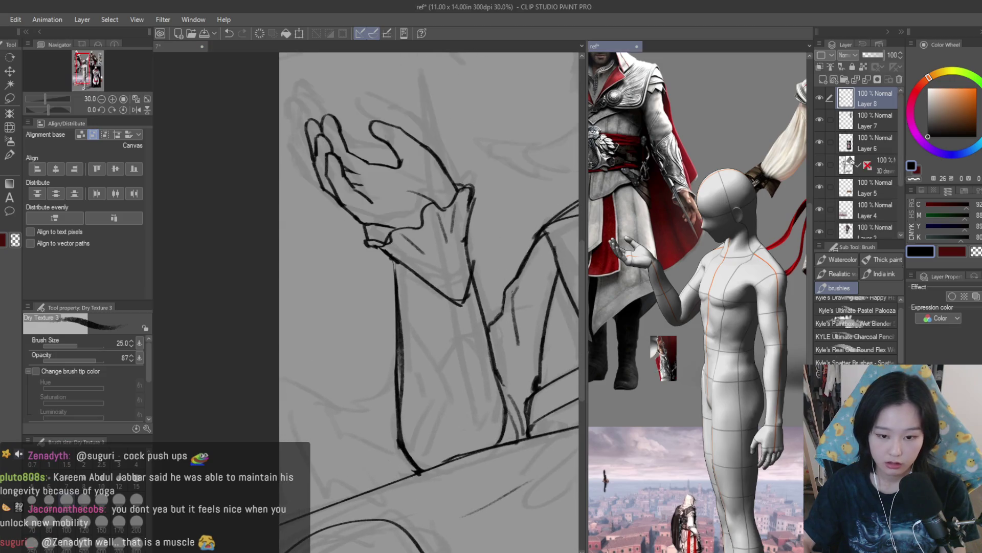
{"action": "scroll", "coordinate": [698, 302], "scroll_direction": "up", "scroll_amount": 5}
{"action": "scroll", "coordinate": [699, 302], "scroll_direction": "up", "scroll_amount": 3}
{"action": "scroll", "coordinate": [477, 249], "scroll_direction": "up", "scroll_amount": 2}
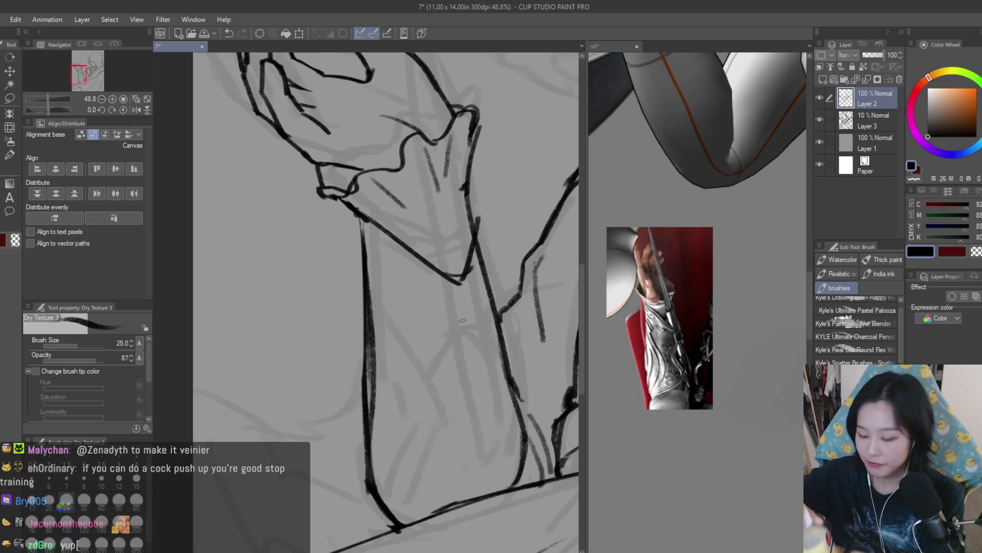
{"action": "scroll", "coordinate": [475, 338], "scroll_direction": "down", "scroll_amount": 2}
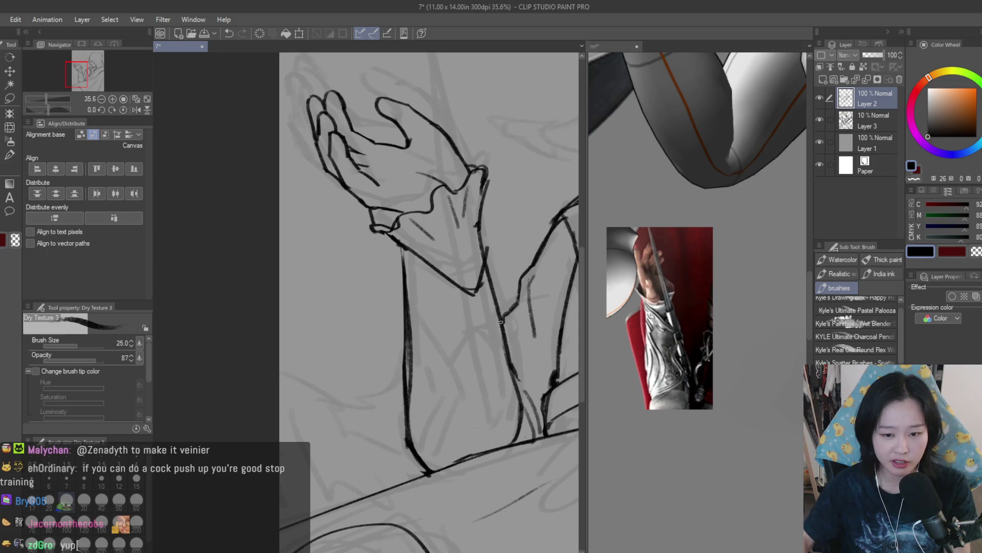
Step: Draw diagonal and curved fold strokes on the forearm sleeve, undoing and redrawing as needed
{"action": "left_click_drag", "start_coordinate": [434, 295], "coordinate": [490, 341]}
{"action": "key", "text": "ctrl+z"}
{"action": "mouse_move", "coordinate": [436, 302]}
{"action": "left_mouse_down"}
{"action": "mouse_move", "coordinate": [478, 335]}
{"action": "mouse_move", "coordinate": [471, 331]}
{"action": "left_mouse_up"}
{"action": "left_click_drag", "start_coordinate": [409, 274], "coordinate": [471, 324]}
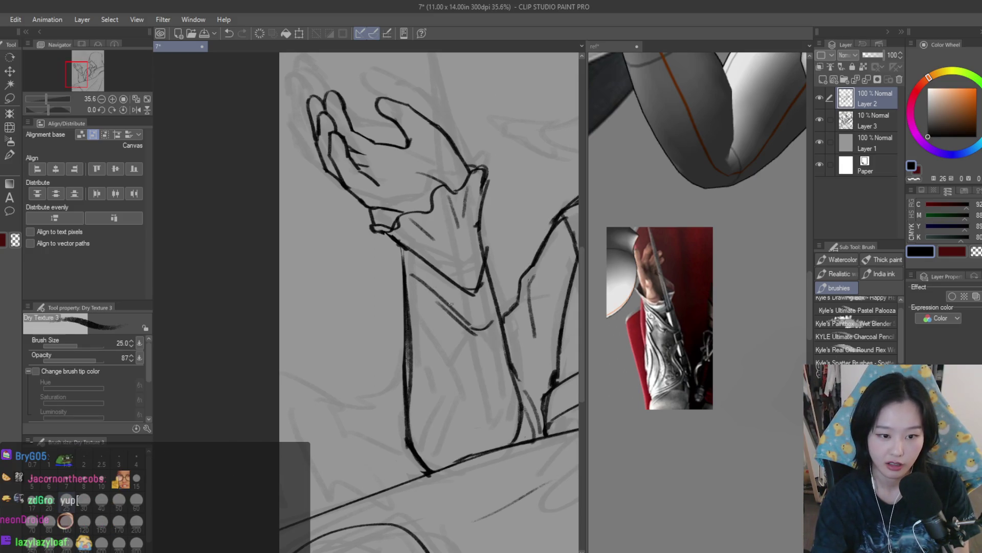
{"action": "left_click_drag", "start_coordinate": [489, 369], "coordinate": [457, 418]}
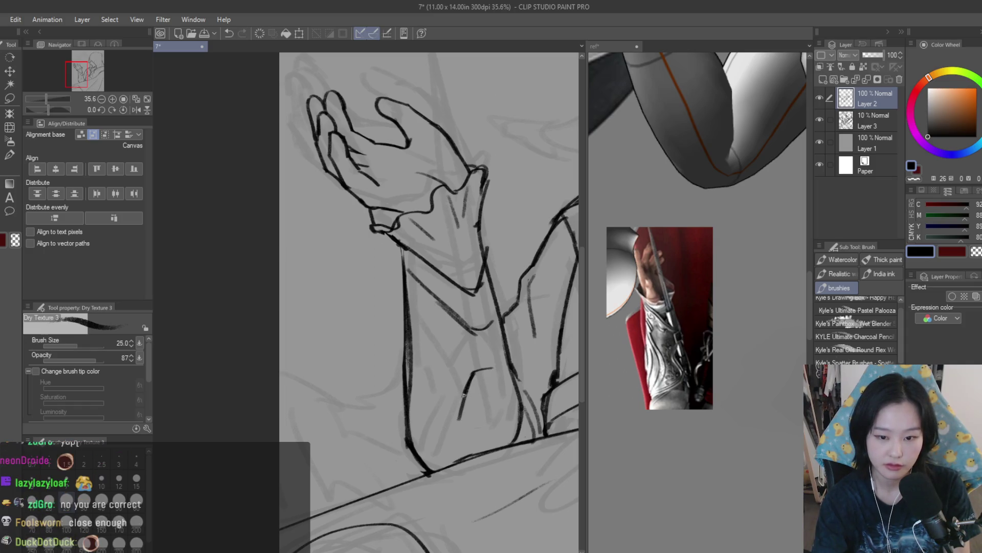
{"action": "mouse_move", "coordinate": [478, 365]}
{"action": "left_mouse_down"}
{"action": "mouse_move", "coordinate": [494, 360]}
{"action": "mouse_move", "coordinate": [478, 364]}
{"action": "mouse_move", "coordinate": [468, 401]}
{"action": "mouse_move", "coordinate": [498, 440]}
{"action": "left_mouse_up"}
{"action": "key", "text": "ctrl+z"}
{"action": "key", "text": "ctrl+z"}
{"action": "left_click_drag", "start_coordinate": [470, 402], "coordinate": [491, 439]}
{"action": "key", "text": "ctrl+z"}
{"action": "left_click_drag", "start_coordinate": [495, 358], "coordinate": [514, 399]}
{"action": "key", "text": "ctrl+z"}
{"action": "left_click_drag", "start_coordinate": [495, 355], "coordinate": [508, 425]}
{"action": "key", "text": "ctrl+z"}
{"action": "left_click_drag", "start_coordinate": [511, 383], "coordinate": [509, 427]}
{"action": "key", "text": "ctrl+z"}
{"action": "left_click_drag", "start_coordinate": [510, 381], "coordinate": [509, 425]}
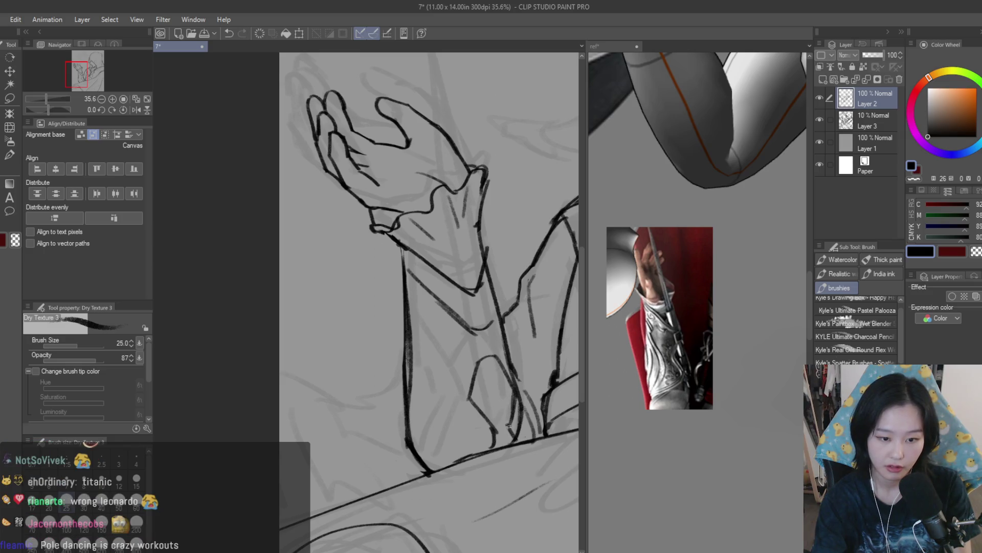
Step: Set the brush size to 20, redraw the forearm strokes, and anchor a straight blade line
{"action": "key", "text": "bracketleft"}
{"action": "key", "text": "ctrl+z"}
{"action": "mouse_move", "coordinate": [467, 293]}
{"action": "left_mouse_down"}
{"action": "mouse_move", "coordinate": [485, 383]}
{"action": "mouse_move", "coordinate": [497, 379]}
{"action": "left_mouse_up"}
{"action": "key", "text": "ctrl+z"}
{"action": "mouse_move", "coordinate": [491, 345]}
{"action": "left_mouse_down"}
{"action": "mouse_move", "coordinate": [496, 366]}
{"action": "mouse_move", "coordinate": [417, 144]}
{"action": "mouse_move", "coordinate": [429, 88]}
{"action": "left_mouse_up"}
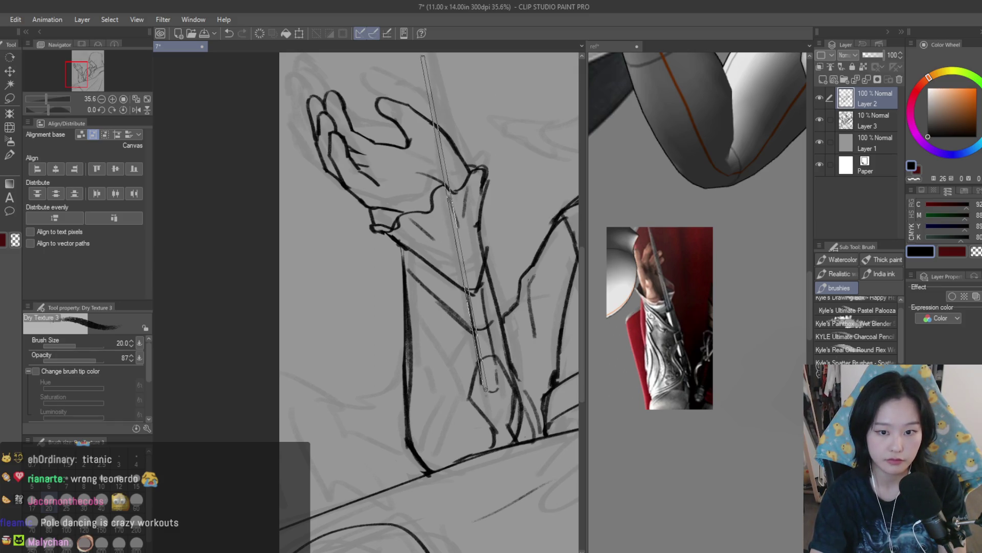
{"action": "left_click", "coordinate": [436, 136], "text": "shift"}
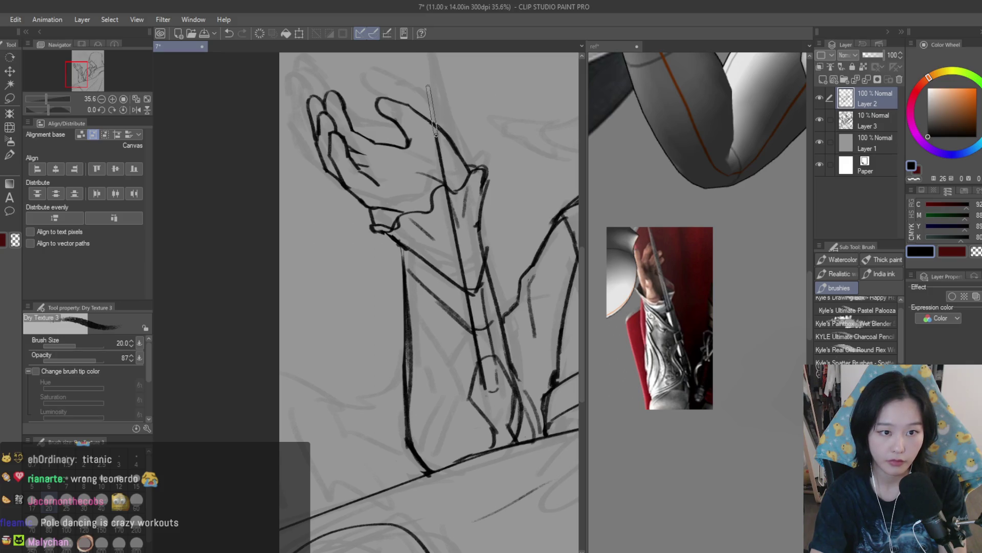
Step: Extend the blade line up past the hand and ink lines along the blade and forearm
{"action": "left_click", "coordinate": [434, 54], "text": "shift"}
{"action": "scroll", "coordinate": [512, 204], "scroll_direction": "down", "scroll_amount": 5}
{"action": "scroll", "coordinate": [550, 242], "scroll_direction": "up", "scroll_amount": 4}
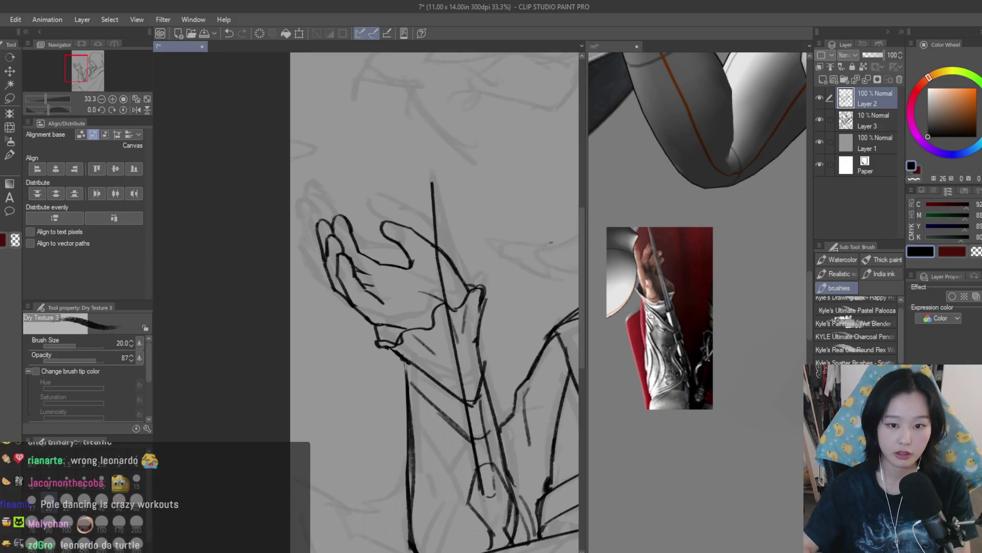
{"action": "scroll", "coordinate": [696, 307], "scroll_direction": "down", "scroll_amount": 5}
{"action": "scroll", "coordinate": [696, 256], "scroll_direction": "up", "scroll_amount": 3}
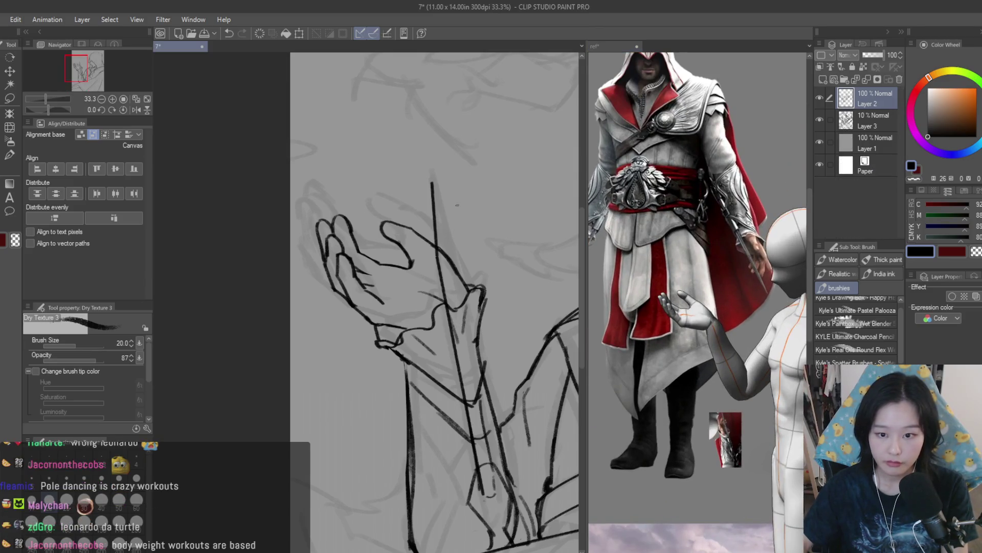
{"action": "scroll", "coordinate": [457, 205], "scroll_direction": "down", "scroll_amount": 1}
{"action": "left_click_drag", "start_coordinate": [434, 184], "coordinate": [484, 461]}
{"action": "left_click_drag", "start_coordinate": [460, 286], "coordinate": [492, 466]}
{"action": "scroll", "coordinate": [439, 315], "scroll_direction": "down", "scroll_amount": 7}
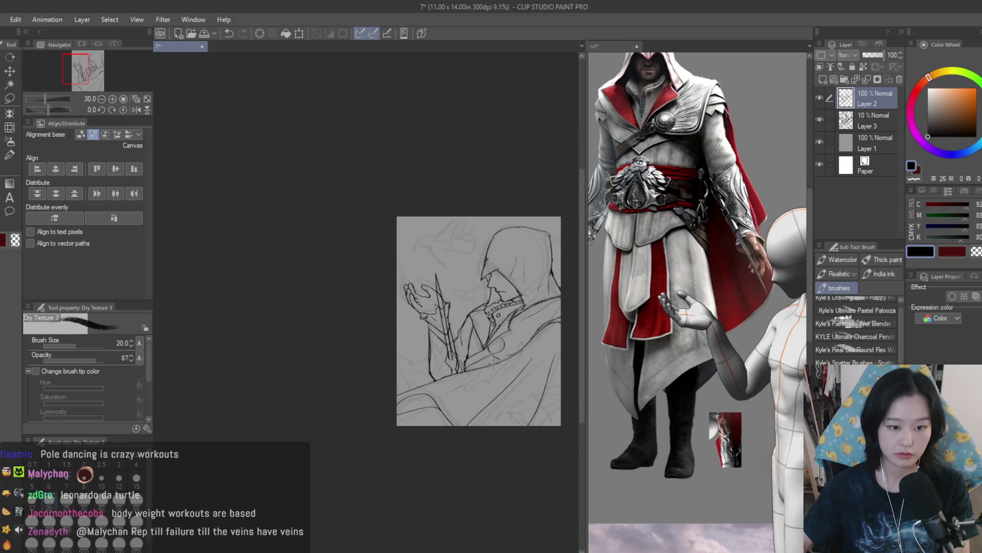
{"action": "scroll", "coordinate": [433, 315], "scroll_direction": "up", "scroll_amount": 5}
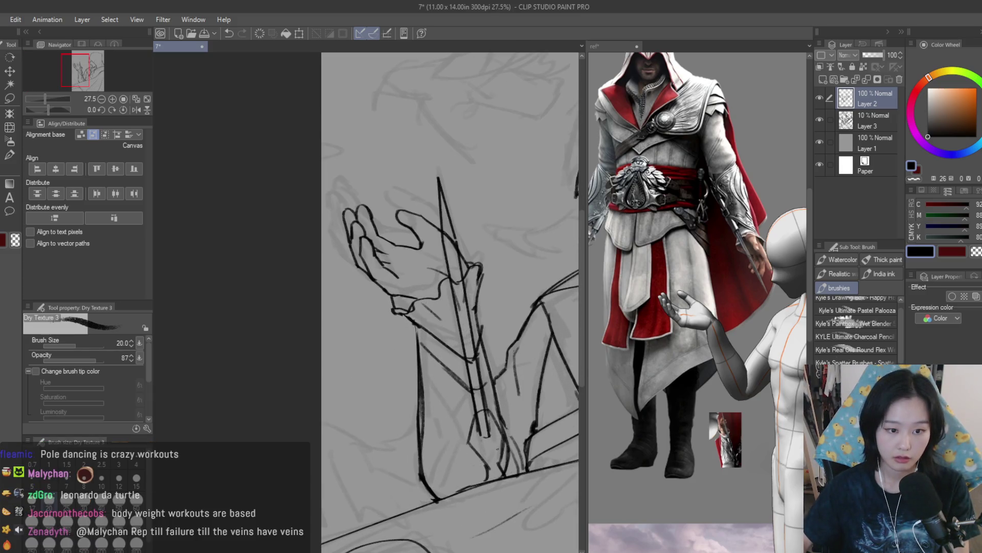
{"action": "scroll", "coordinate": [515, 422], "scroll_direction": "up", "scroll_amount": 1}
{"action": "scroll", "coordinate": [498, 469], "scroll_direction": "up", "scroll_amount": 1}
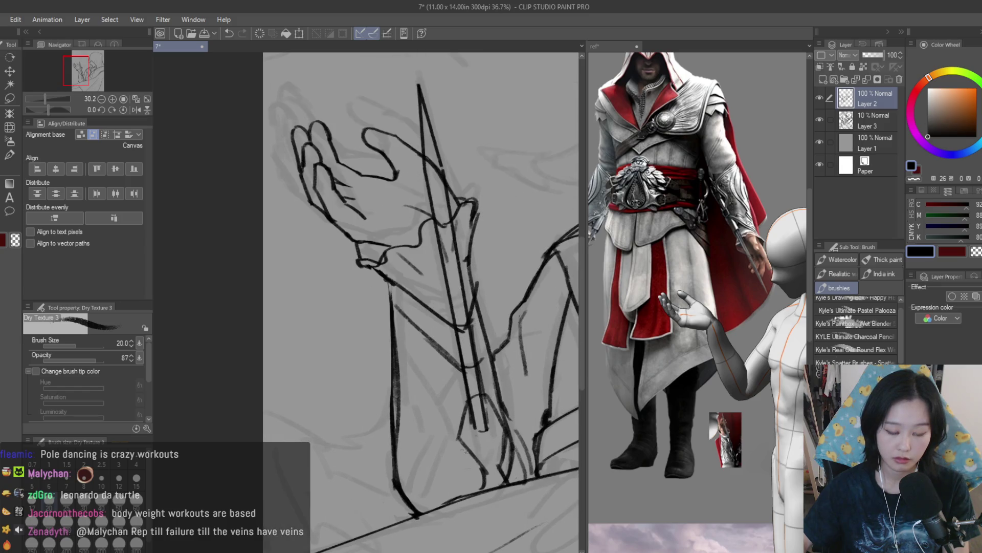
{"action": "scroll", "coordinate": [737, 480], "scroll_direction": "up", "scroll_amount": 4}
{"action": "scroll", "coordinate": [737, 479], "scroll_direction": "up", "scroll_amount": 2}
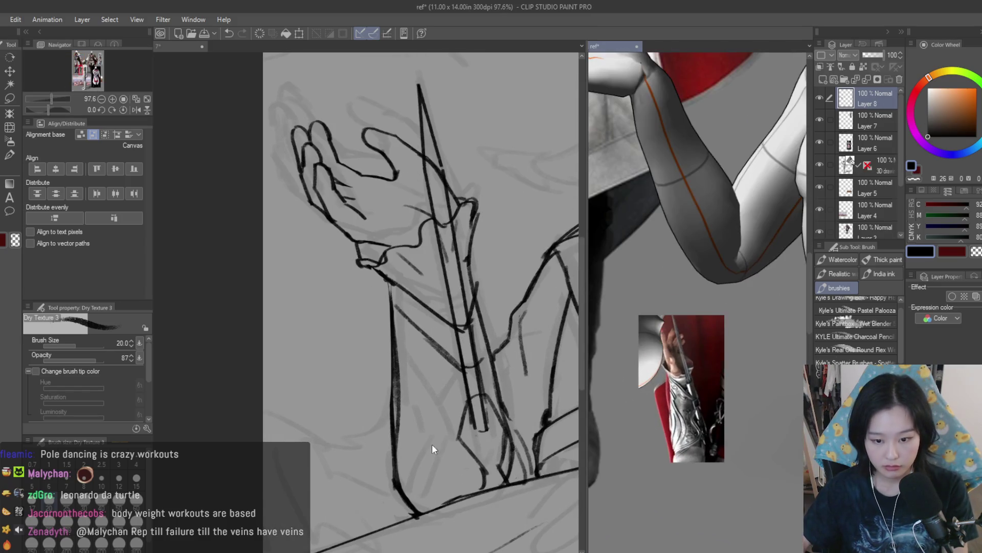
Step: Darken the lower wrist line and hatch the lower sleeve with diagonal strokes
{"action": "left_click", "coordinate": [465, 473]}
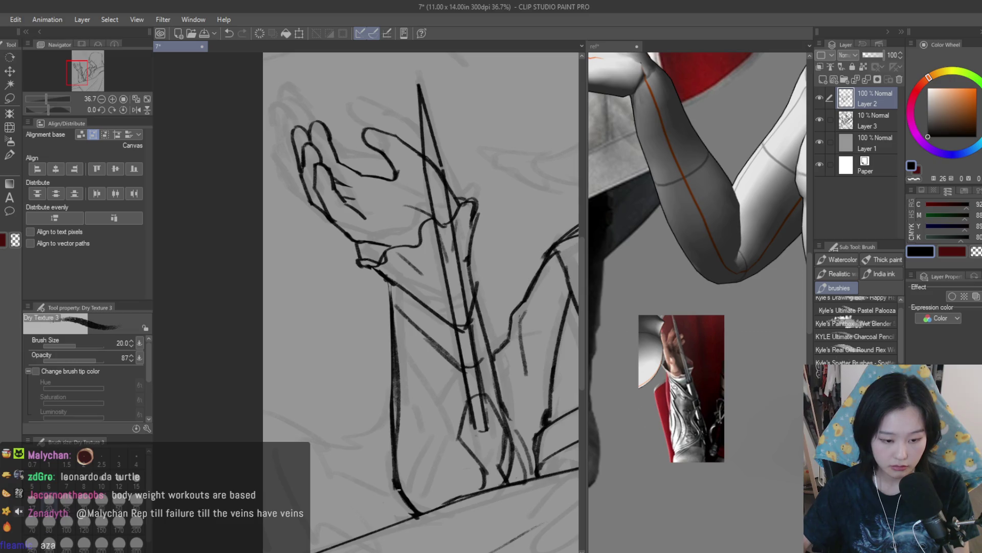
{"action": "left_click_drag", "start_coordinate": [473, 469], "coordinate": [437, 481]}
{"action": "left_click_drag", "start_coordinate": [385, 339], "coordinate": [449, 425]}
{"action": "left_click_drag", "start_coordinate": [441, 472], "coordinate": [413, 492]}
{"action": "left_click_drag", "start_coordinate": [401, 384], "coordinate": [428, 439]}
{"action": "left_click_drag", "start_coordinate": [401, 324], "coordinate": [436, 393]}
{"action": "left_click_drag", "start_coordinate": [397, 318], "coordinate": [442, 354]}
{"action": "scroll", "coordinate": [389, 287], "scroll_direction": "up", "scroll_amount": 1}
Step: Darken the wrist line and hatch the wrist, redoing one pass, then zoom out
{"action": "mouse_move", "coordinate": [389, 330]}
{"action": "left_mouse_down"}
{"action": "mouse_move", "coordinate": [379, 280]}
{"action": "mouse_move", "coordinate": [396, 317]}
{"action": "left_mouse_up"}
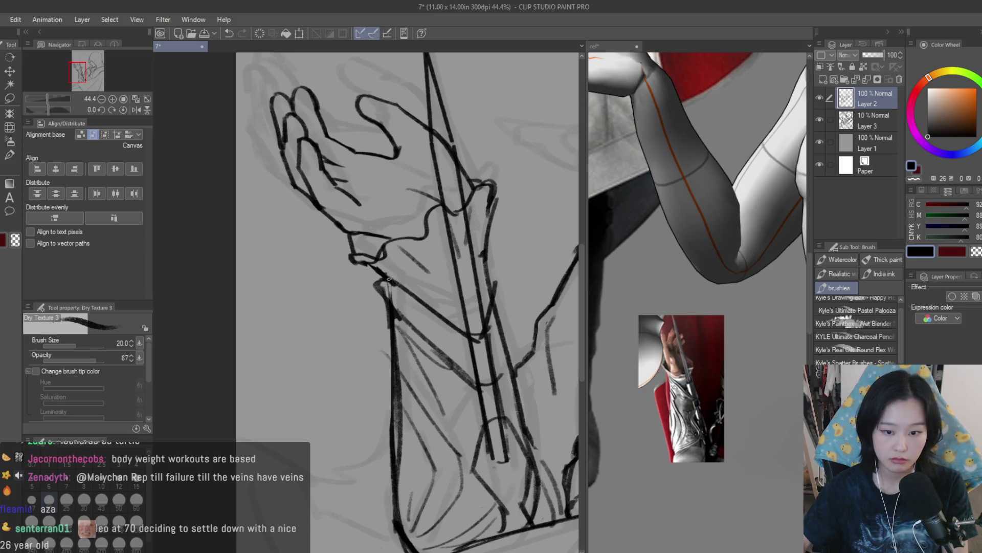
{"action": "left_click_drag", "start_coordinate": [444, 269], "coordinate": [453, 290]}
{"action": "left_click_drag", "start_coordinate": [427, 290], "coordinate": [463, 322]}
{"action": "scroll", "coordinate": [440, 276], "scroll_direction": "up", "scroll_amount": 1}
{"action": "mouse_move", "coordinate": [426, 236]}
{"action": "left_mouse_down"}
{"action": "mouse_move", "coordinate": [450, 289]}
{"action": "mouse_move", "coordinate": [434, 269]}
{"action": "left_mouse_up"}
{"action": "left_click_drag", "start_coordinate": [431, 265], "coordinate": [445, 283]}
{"action": "key", "text": "e"}
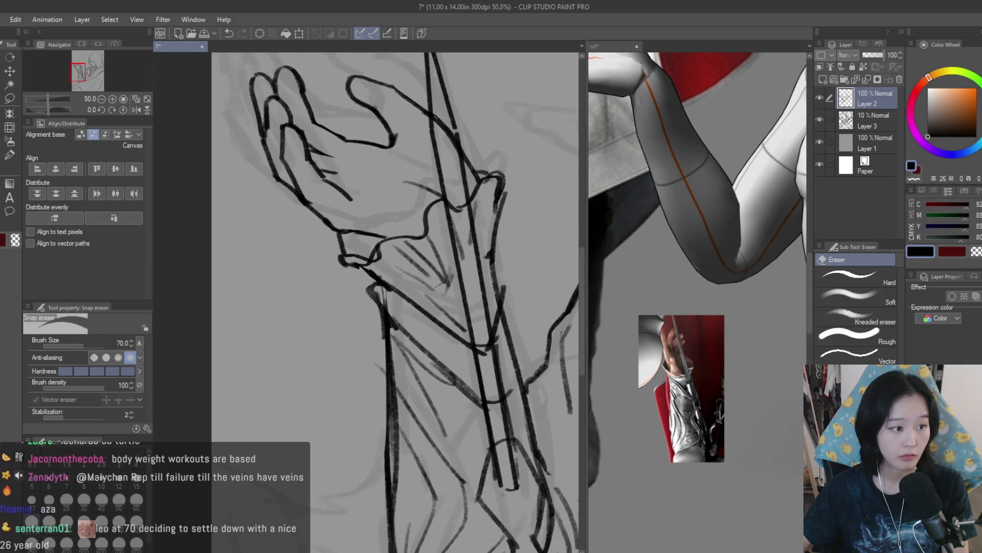
{"action": "key", "text": "ctrl+z"}
{"action": "key", "text": "ctrl+z"}
{"action": "key", "text": "ctrl+z"}
{"action": "key", "text": "b"}
{"action": "left_click_drag", "start_coordinate": [433, 234], "coordinate": [447, 310]}
{"action": "left_click_drag", "start_coordinate": [407, 254], "coordinate": [436, 295]}
{"action": "scroll", "coordinate": [440, 276], "scroll_direction": "down", "scroll_amount": 1}
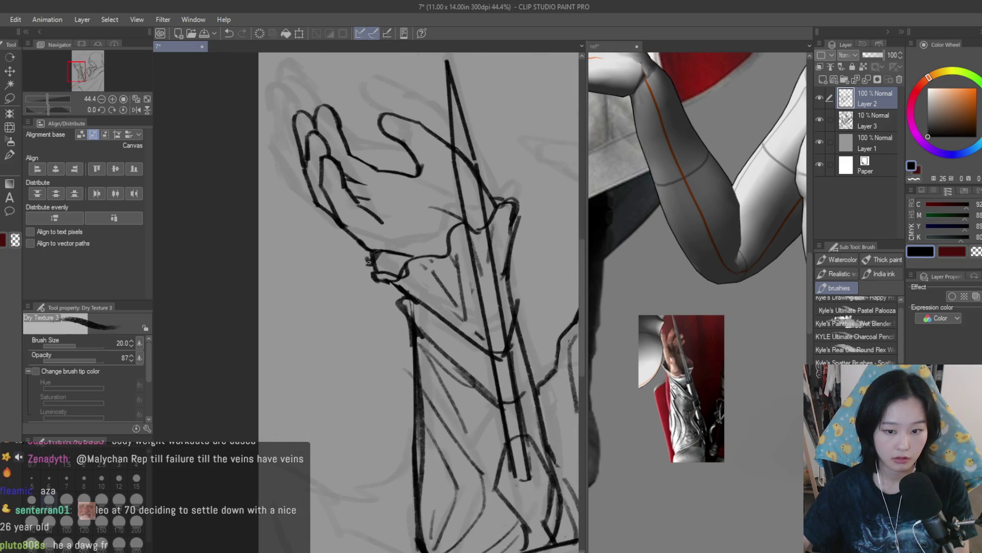
{"action": "scroll", "coordinate": [385, 323], "scroll_direction": "down", "scroll_amount": 5}
Step: Erase the stray and excess lines along the blade with a smaller eraser
{"action": "key", "text": "h"}
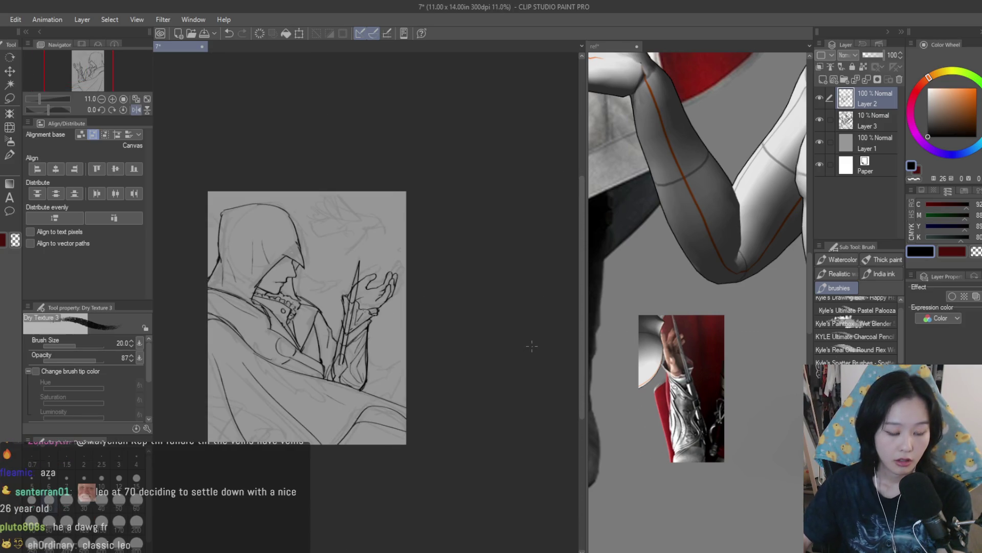
{"action": "scroll", "coordinate": [404, 349], "scroll_direction": "up", "scroll_amount": 2}
{"action": "key", "text": "e"}
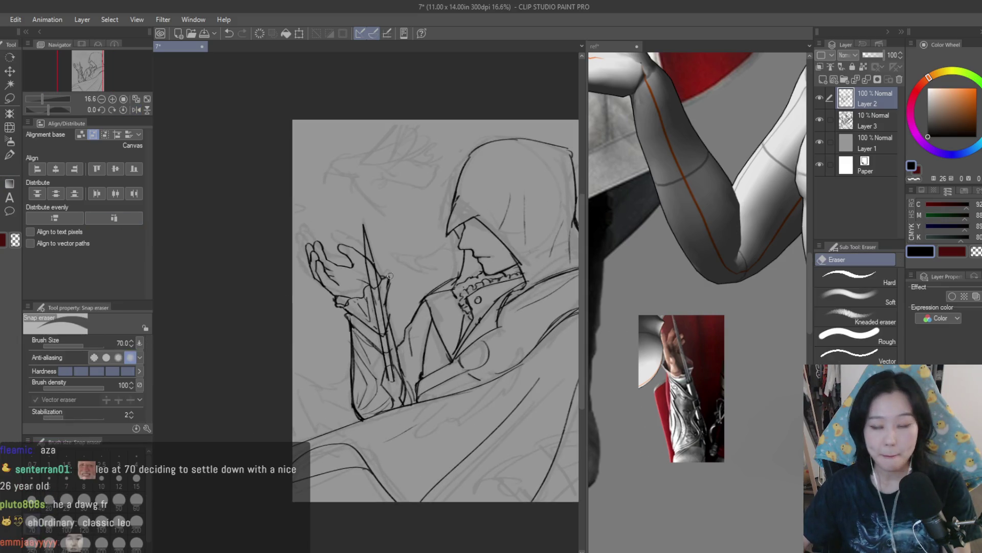
{"action": "scroll", "coordinate": [410, 210], "scroll_direction": "up", "scroll_amount": 3}
{"action": "scroll", "coordinate": [390, 266], "scroll_direction": "up", "scroll_amount": 2}
{"action": "left_click_drag", "start_coordinate": [387, 253], "coordinate": [411, 367]}
{"action": "scroll", "coordinate": [412, 368], "scroll_direction": "down", "scroll_amount": 3}
{"action": "scroll", "coordinate": [420, 399], "scroll_direction": "up", "scroll_amount": 1}
{"action": "key", "text": "bracketleft"}
{"action": "key", "text": "bracketleft"}
{"action": "mouse_move", "coordinate": [431, 431]}
{"action": "left_mouse_down"}
{"action": "mouse_move", "coordinate": [409, 286]}
{"action": "mouse_move", "coordinate": [445, 494]}
{"action": "left_mouse_up"}
{"action": "left_click_drag", "start_coordinate": [404, 284], "coordinate": [449, 491]}
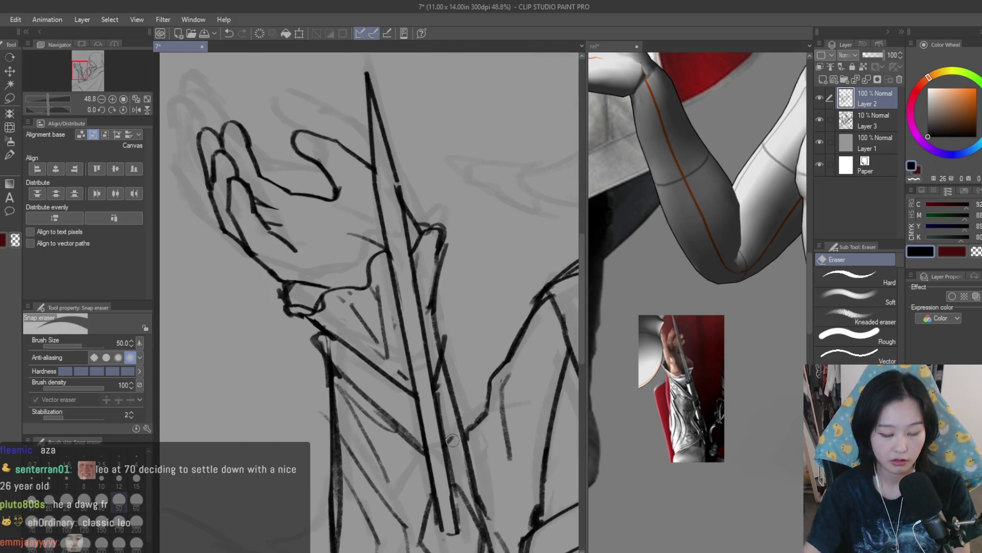
{"action": "scroll", "coordinate": [460, 472], "scroll_direction": "down", "scroll_amount": 6}
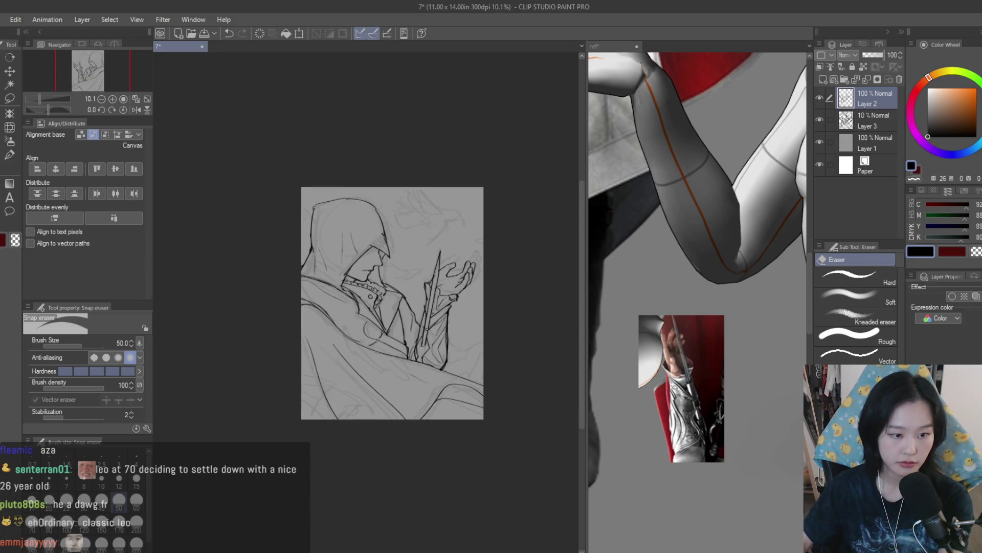
{"action": "key", "text": "h"}
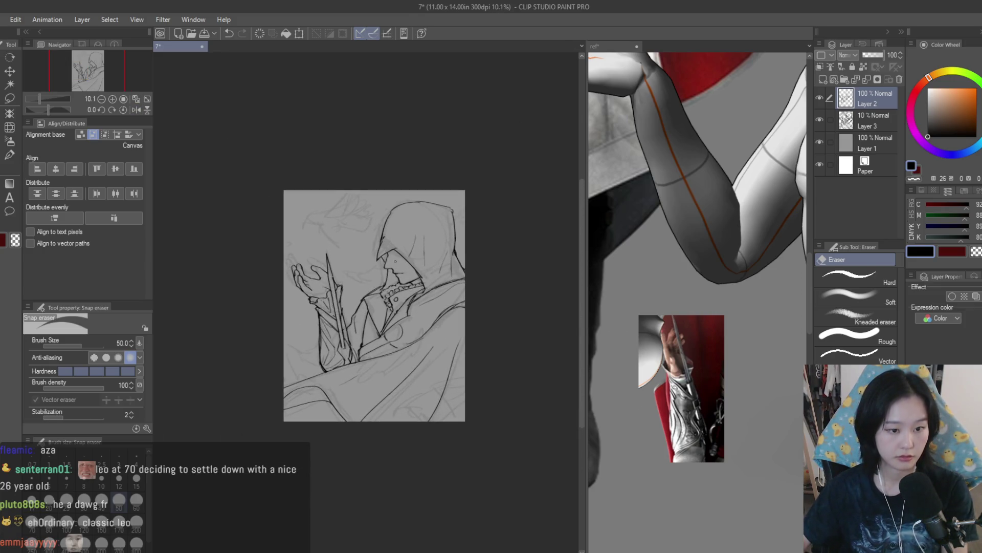
Step: Delete the faint 10% Layer 3 sketch and add a new empty raster layer
{"action": "scroll", "coordinate": [367, 287], "scroll_direction": "up", "scroll_amount": 1}
{"action": "left_click", "coordinate": [822, 120]}
{"action": "left_click", "coordinate": [823, 118]}
{"action": "left_click", "coordinate": [876, 120]}
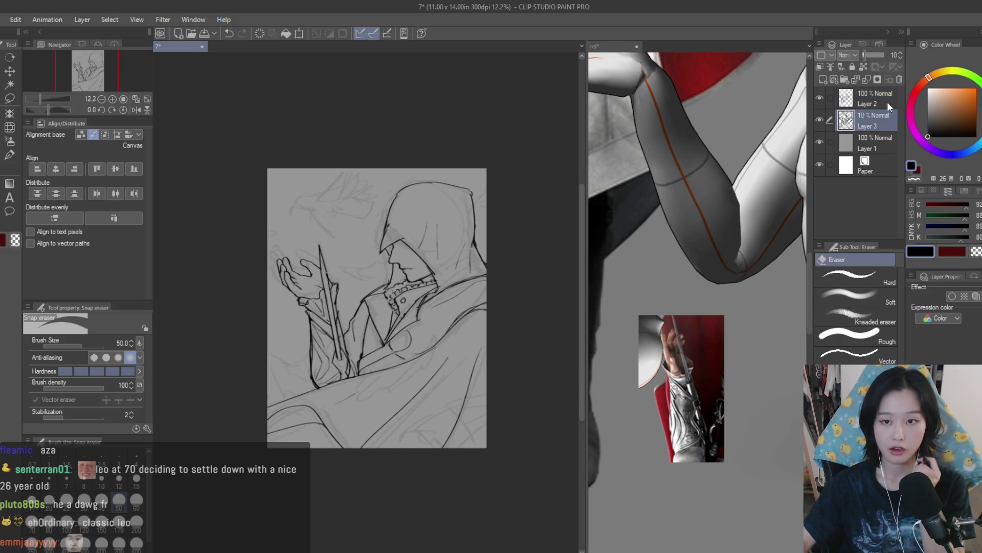
{"action": "left_click", "coordinate": [899, 79]}
{"action": "left_click", "coordinate": [822, 80]}
{"action": "key", "text": "ctrl+z"}
{"action": "key", "text": "ctrl+z"}
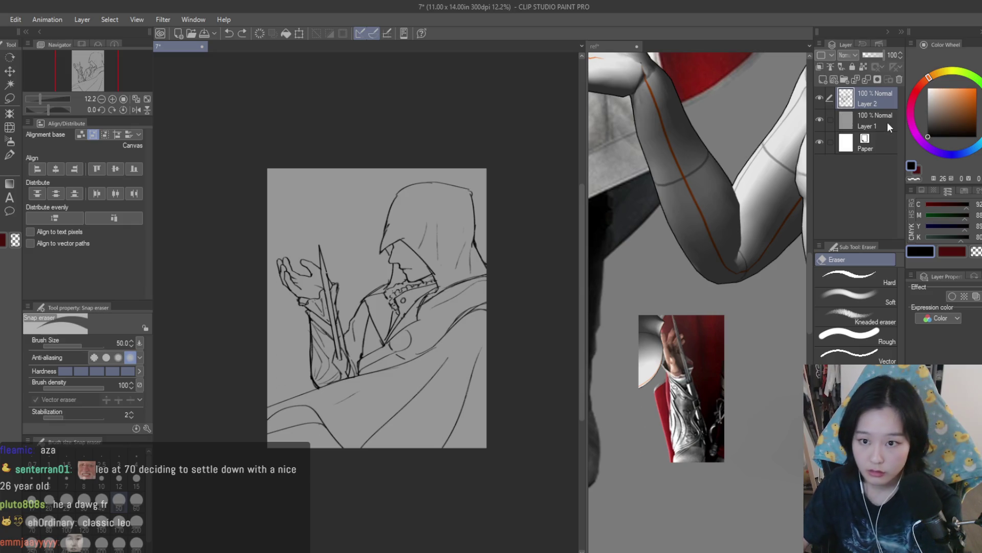
{"action": "key", "text": "ctrl+y"}
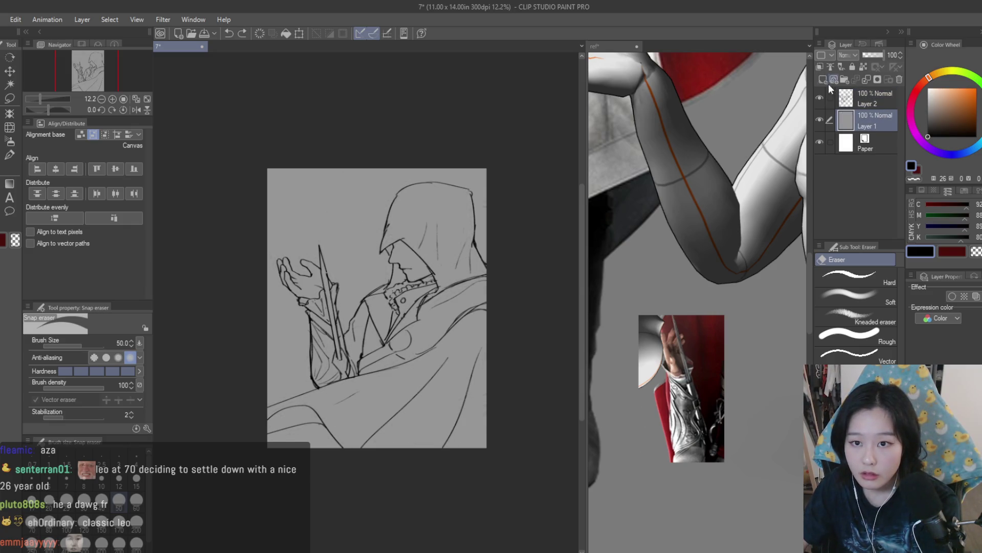
{"action": "key", "text": "ctrl+y"}
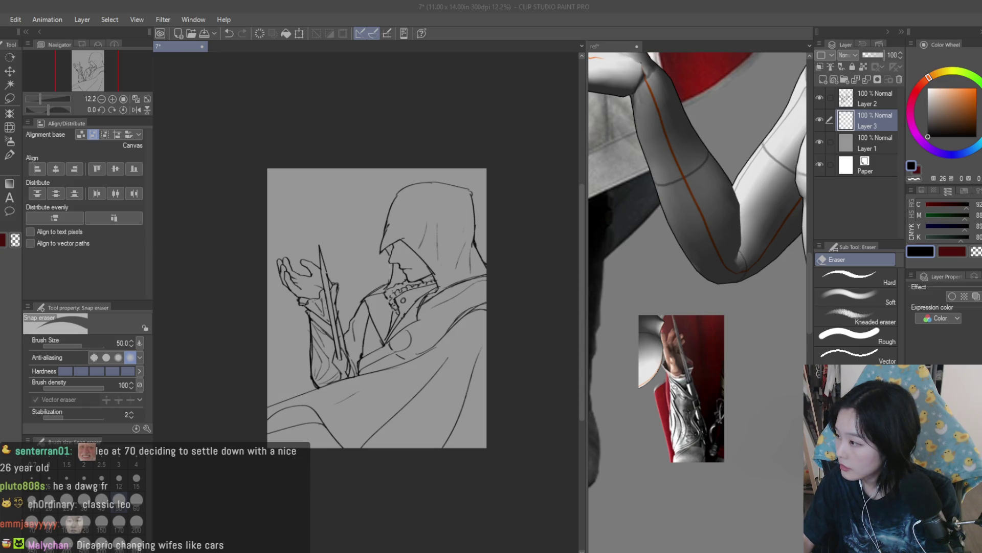
{"action": "scroll", "coordinate": [328, 187], "scroll_direction": "up", "scroll_amount": 1}
Step: Sketch the dove's head, beak, belly and zigzag tail beside the hood with the brush
{"action": "key", "text": "b"}
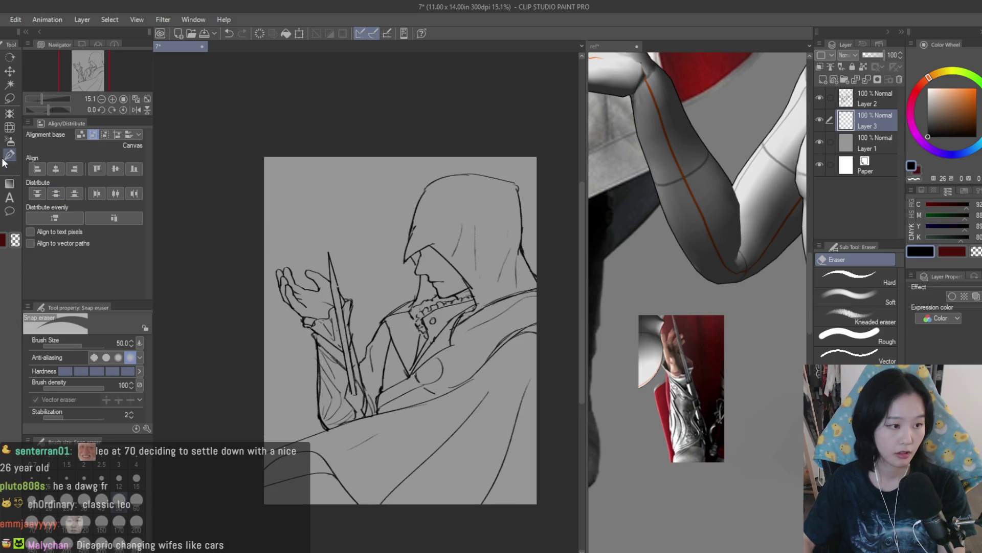
{"action": "scroll", "coordinate": [328, 187], "scroll_direction": "up", "scroll_amount": 2}
{"action": "scroll", "coordinate": [338, 181], "scroll_direction": "up", "scroll_amount": 1}
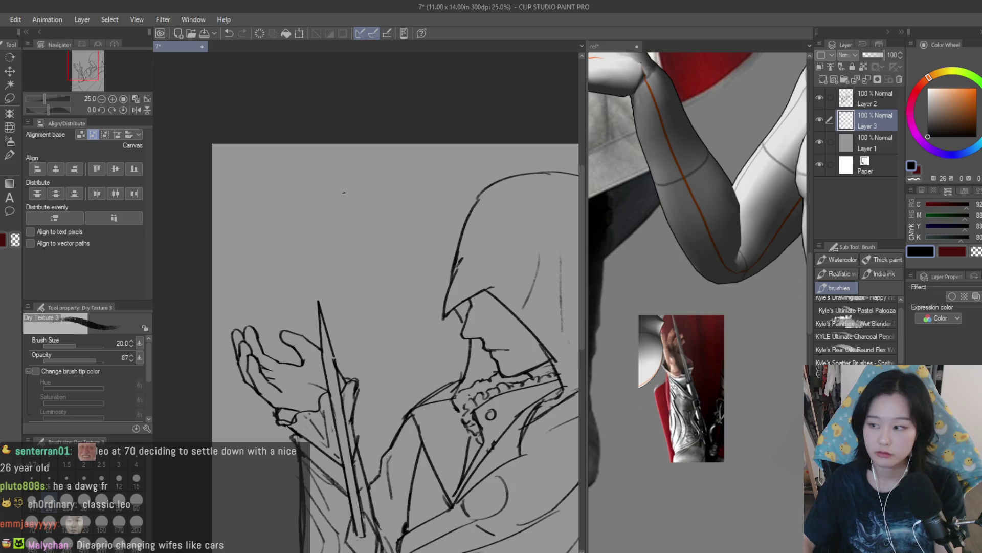
{"action": "scroll", "coordinate": [344, 193], "scroll_direction": "down", "scroll_amount": 1}
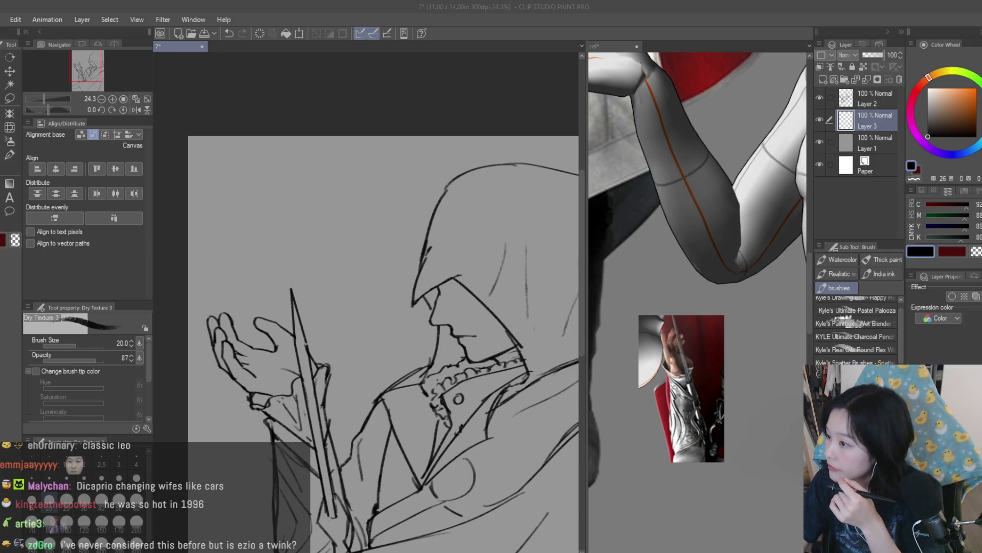
{"action": "scroll", "coordinate": [298, 171], "scroll_direction": "up", "scroll_amount": 1}
{"action": "scroll", "coordinate": [299, 172], "scroll_direction": "up", "scroll_amount": 1}
{"action": "left_click_drag", "start_coordinate": [318, 158], "coordinate": [249, 187]}
{"action": "key", "text": "ctrl+z"}
{"action": "key", "text": "ctrl+z"}
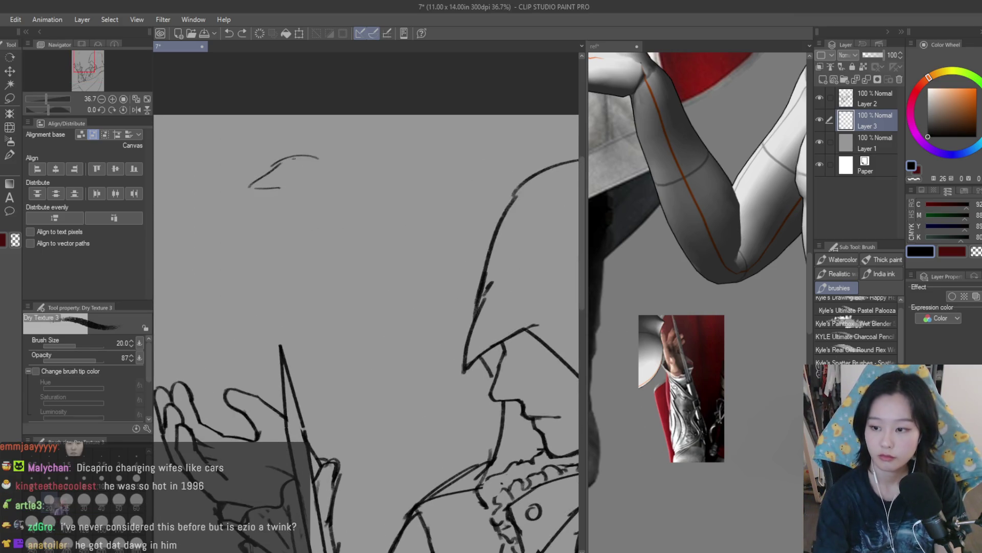
{"action": "mouse_move", "coordinate": [306, 151]}
{"action": "left_mouse_down"}
{"action": "mouse_move", "coordinate": [269, 173]}
{"action": "mouse_move", "coordinate": [394, 280]}
{"action": "left_mouse_up"}
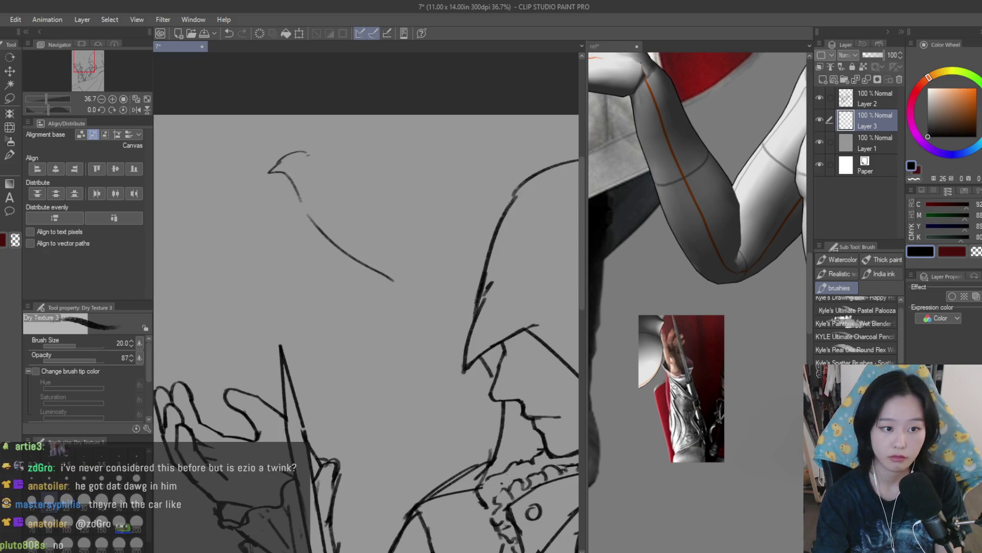
{"action": "mouse_move", "coordinate": [308, 152]}
{"action": "left_mouse_down"}
{"action": "mouse_move", "coordinate": [319, 177]}
{"action": "mouse_move", "coordinate": [389, 204]}
{"action": "left_mouse_up"}
{"action": "key", "text": "ctrl+z"}
{"action": "mouse_move", "coordinate": [318, 178]}
{"action": "left_mouse_down"}
{"action": "mouse_move", "coordinate": [421, 215]}
{"action": "mouse_move", "coordinate": [439, 258]}
{"action": "mouse_move", "coordinate": [401, 341]}
{"action": "left_mouse_up"}
{"action": "key", "text": "ctrl+z"}
{"action": "left_click_drag", "start_coordinate": [394, 277], "coordinate": [409, 304]}
{"action": "mouse_move", "coordinate": [414, 305]}
{"action": "left_mouse_down"}
{"action": "mouse_move", "coordinate": [438, 310]}
{"action": "mouse_move", "coordinate": [434, 257]}
{"action": "mouse_move", "coordinate": [467, 291]}
{"action": "left_mouse_up"}
{"action": "mouse_move", "coordinate": [438, 275]}
{"action": "left_mouse_down"}
{"action": "mouse_move", "coordinate": [459, 295]}
{"action": "mouse_move", "coordinate": [446, 281]}
{"action": "left_mouse_up"}
Step: Draw the dove's scalloped raised wing and lower wing reaching left
{"action": "left_click_drag", "start_coordinate": [383, 189], "coordinate": [357, 116]}
{"action": "key", "text": "ctrl+z"}
{"action": "left_click_drag", "start_coordinate": [463, 116], "coordinate": [458, 228]}
{"action": "key", "text": "ctrl+z"}
{"action": "mouse_move", "coordinate": [469, 115]}
{"action": "left_mouse_down"}
{"action": "mouse_move", "coordinate": [475, 159]}
{"action": "mouse_move", "coordinate": [446, 198]}
{"action": "left_mouse_up"}
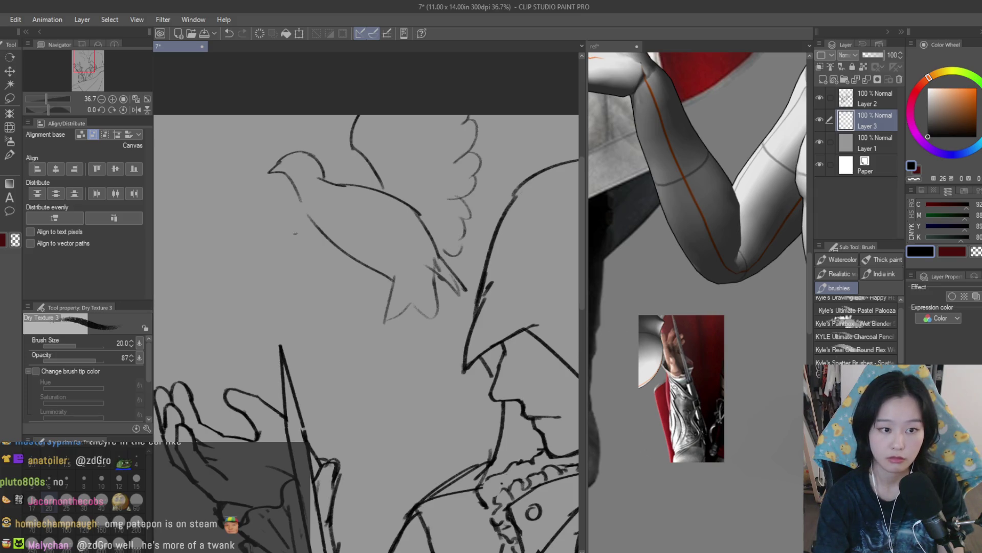
{"action": "mouse_move", "coordinate": [319, 217]}
{"action": "left_mouse_down"}
{"action": "mouse_move", "coordinate": [188, 251]}
{"action": "mouse_move", "coordinate": [305, 291]}
{"action": "mouse_move", "coordinate": [355, 279]}
{"action": "left_mouse_up"}
{"action": "scroll", "coordinate": [371, 229], "scroll_direction": "down", "scroll_amount": 5}
{"action": "scroll", "coordinate": [365, 231], "scroll_direction": "up", "scroll_amount": 3}
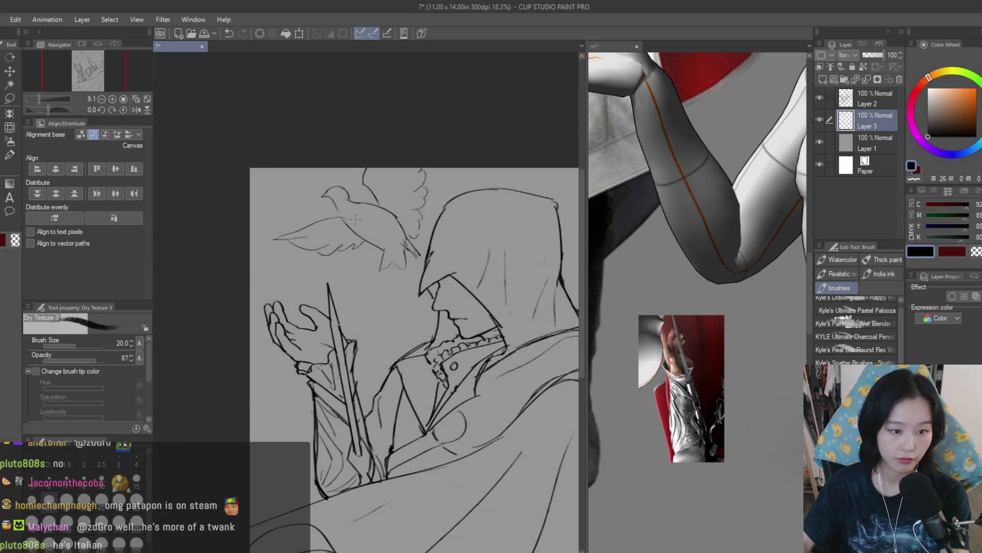
Step: Shrink the dove to about 82% with Ctrl+T and commit
{"action": "key", "text": "ctrl+t"}
{"action": "mouse_move", "coordinate": [424, 159]}
{"action": "left_mouse_down"}
{"action": "mouse_move", "coordinate": [388, 188]}
{"action": "mouse_move", "coordinate": [397, 194]}
{"action": "left_mouse_up"}
{"action": "key", "text": "Return"}
{"action": "scroll", "coordinate": [450, 206], "scroll_direction": "down", "scroll_amount": 2}
{"action": "key", "text": "h"}
{"action": "key", "text": "h"}
{"action": "scroll", "coordinate": [339, 189], "scroll_direction": "up", "scroll_amount": 8}
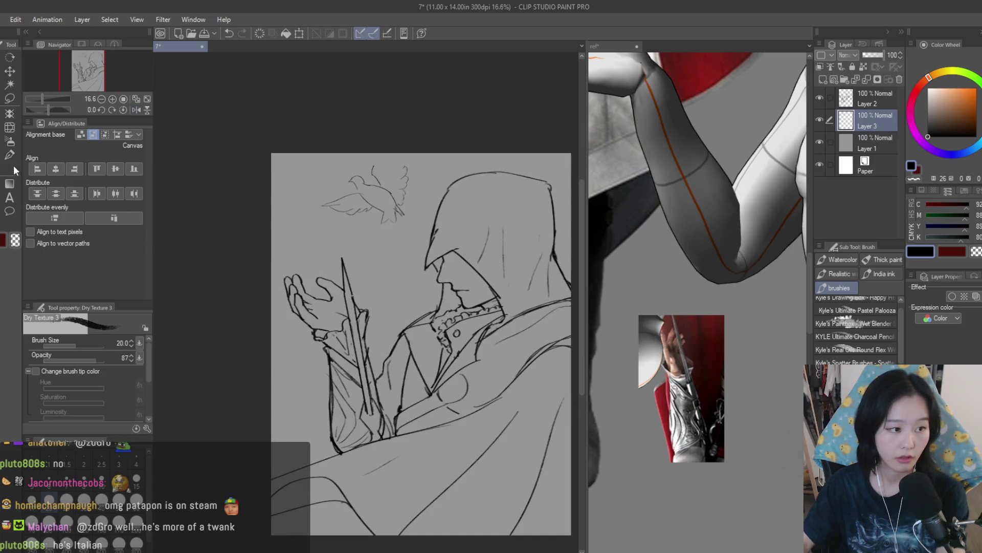
Step: Ink the dove: darken head, chest, belly outlines and add wing and feather strokes
{"action": "mouse_move", "coordinate": [361, 187]}
{"action": "left_mouse_down"}
{"action": "mouse_move", "coordinate": [375, 112]}
{"action": "mouse_move", "coordinate": [472, 156]}
{"action": "mouse_move", "coordinate": [418, 193]}
{"action": "left_mouse_up"}
{"action": "left_click_drag", "start_coordinate": [481, 209], "coordinate": [438, 233]}
{"action": "scroll", "coordinate": [317, 212], "scroll_direction": "up", "scroll_amount": 3}
{"action": "mouse_move", "coordinate": [379, 236]}
{"action": "left_mouse_down"}
{"action": "mouse_move", "coordinate": [344, 212]}
{"action": "mouse_move", "coordinate": [259, 216]}
{"action": "mouse_move", "coordinate": [355, 324]}
{"action": "left_mouse_up"}
{"action": "left_click_drag", "start_coordinate": [358, 232], "coordinate": [440, 256]}
{"action": "left_click_drag", "start_coordinate": [382, 336], "coordinate": [451, 374]}
{"action": "mouse_move", "coordinate": [432, 320]}
{"action": "left_mouse_down"}
{"action": "mouse_move", "coordinate": [453, 328]}
{"action": "mouse_move", "coordinate": [463, 352]}
{"action": "left_mouse_up"}
{"action": "left_click_drag", "start_coordinate": [404, 350], "coordinate": [430, 372]}
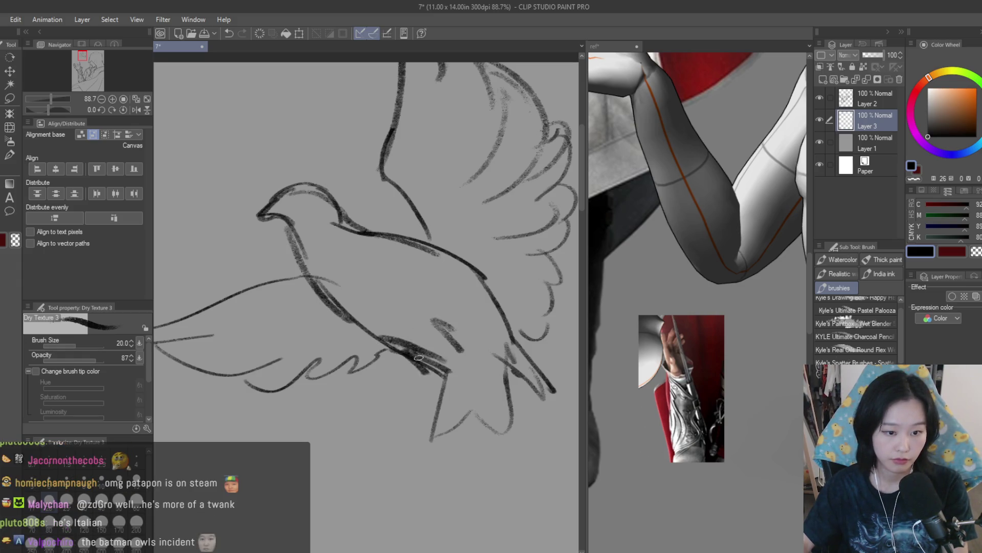
Step: Move the dove layer above Layer 2 in the Layer panel
{"action": "scroll", "coordinate": [419, 358], "scroll_direction": "down", "scroll_amount": 10}
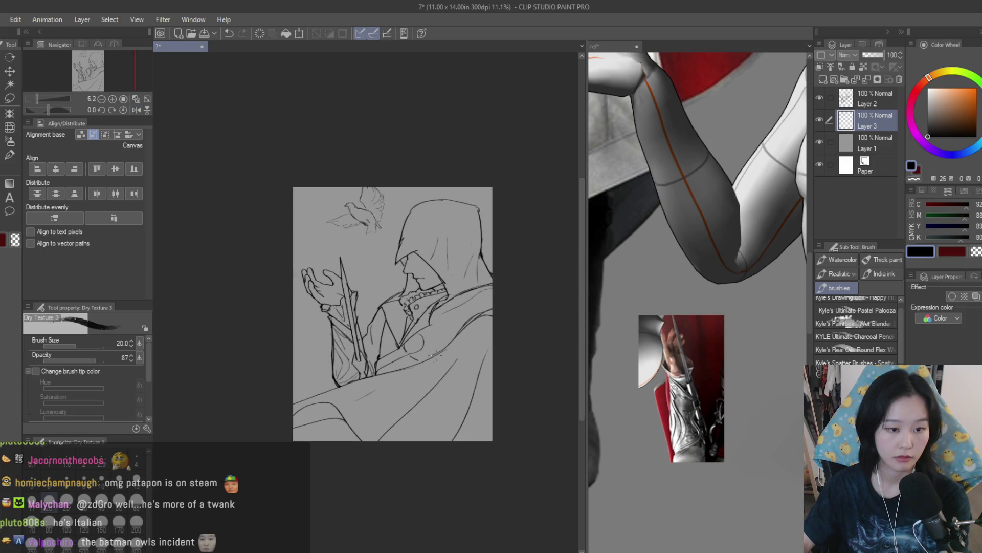
{"action": "scroll", "coordinate": [329, 151], "scroll_direction": "up", "scroll_amount": 5}
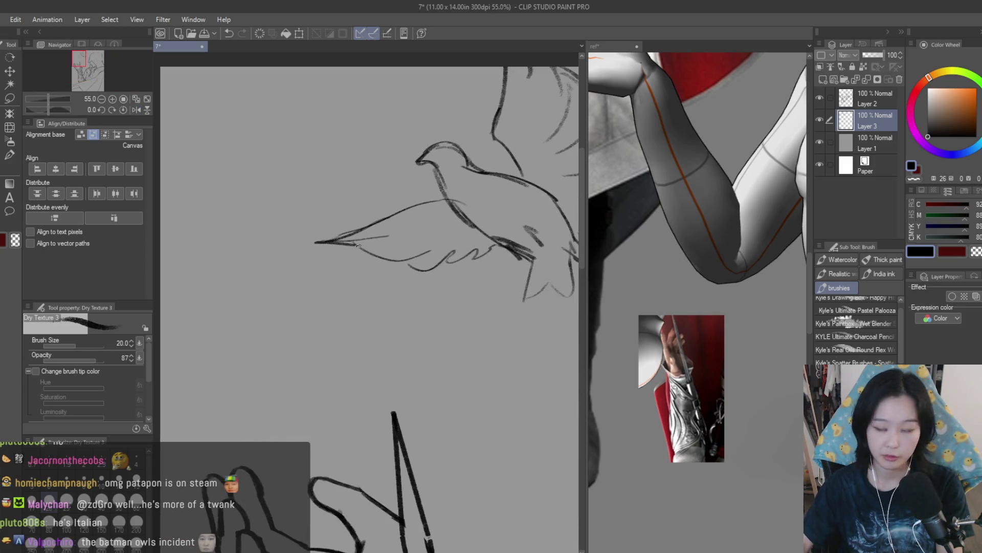
{"action": "scroll", "coordinate": [330, 151], "scroll_direction": "down", "scroll_amount": 1}
{"action": "scroll", "coordinate": [500, 261], "scroll_direction": "down", "scroll_amount": 3}
{"action": "scroll", "coordinate": [501, 261], "scroll_direction": "up", "scroll_amount": 1}
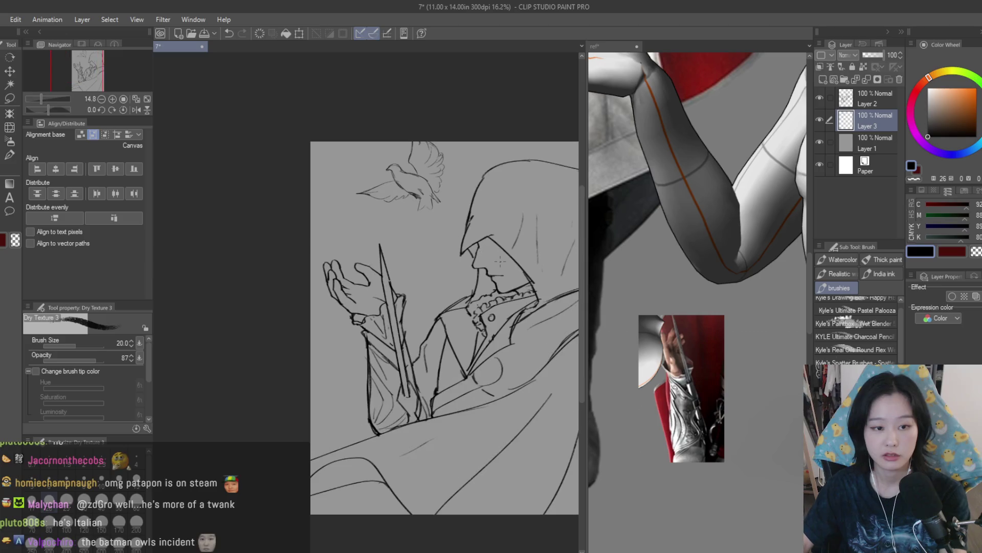
{"action": "scroll", "coordinate": [504, 299], "scroll_direction": "down", "scroll_amount": 1}
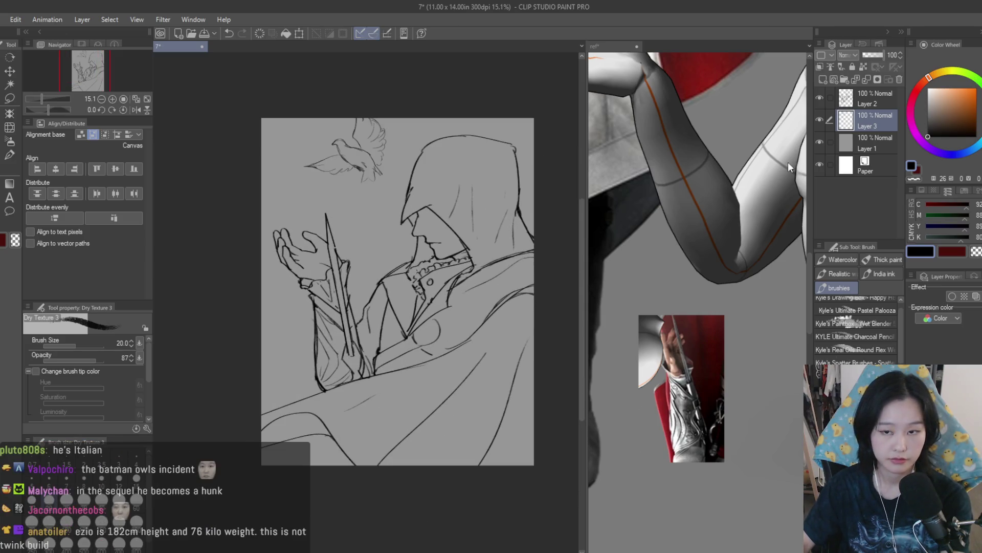
{"action": "scroll", "coordinate": [494, 320], "scroll_direction": "down", "scroll_amount": 1}
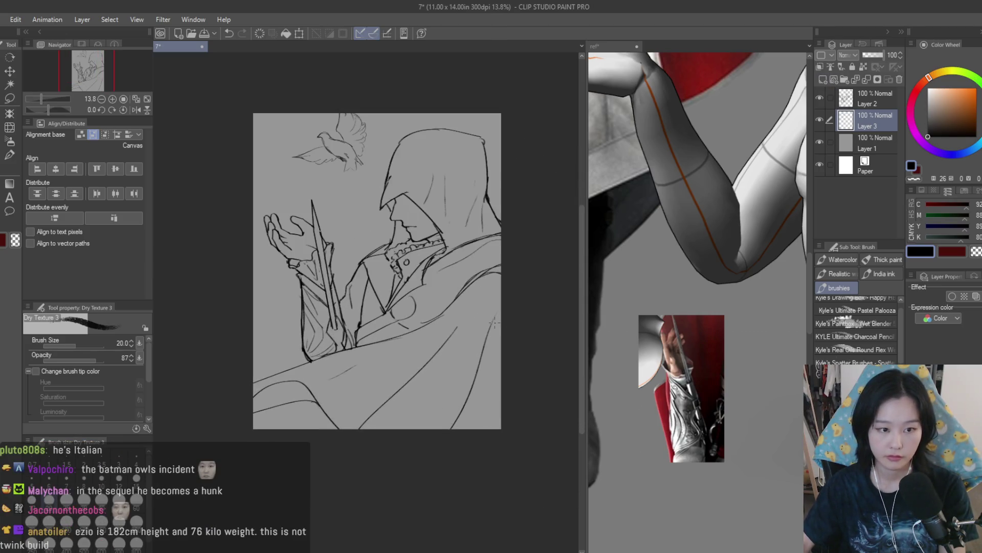
{"action": "left_click_drag", "start_coordinate": [879, 100], "coordinate": [880, 99]}
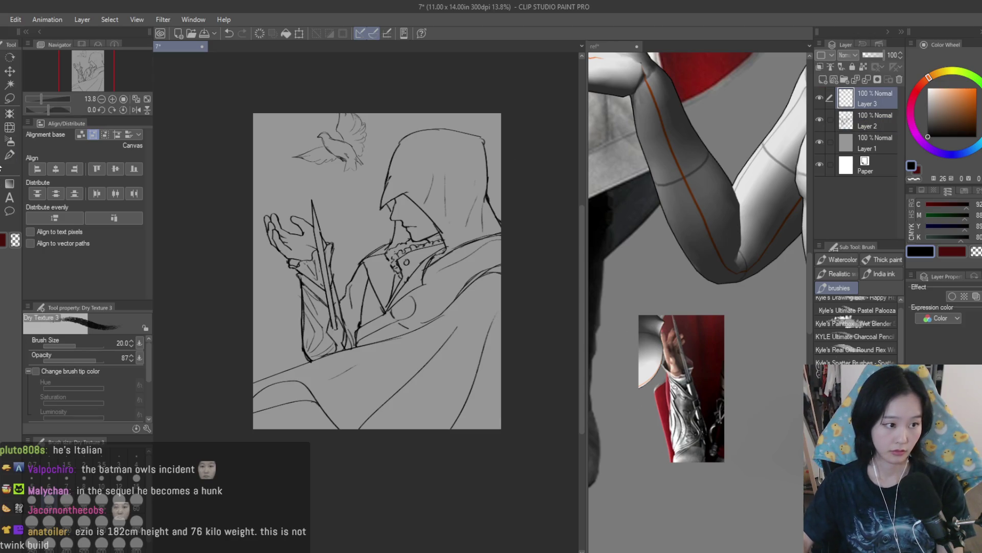
Step: Ink cloak fold lines near the collar and lower-left cloak, undoing the stray long stroke
{"action": "scroll", "coordinate": [499, 423], "scroll_direction": "up", "scroll_amount": 3}
{"action": "key", "text": "h"}
{"action": "scroll", "coordinate": [485, 371], "scroll_direction": "down", "scroll_amount": 1}
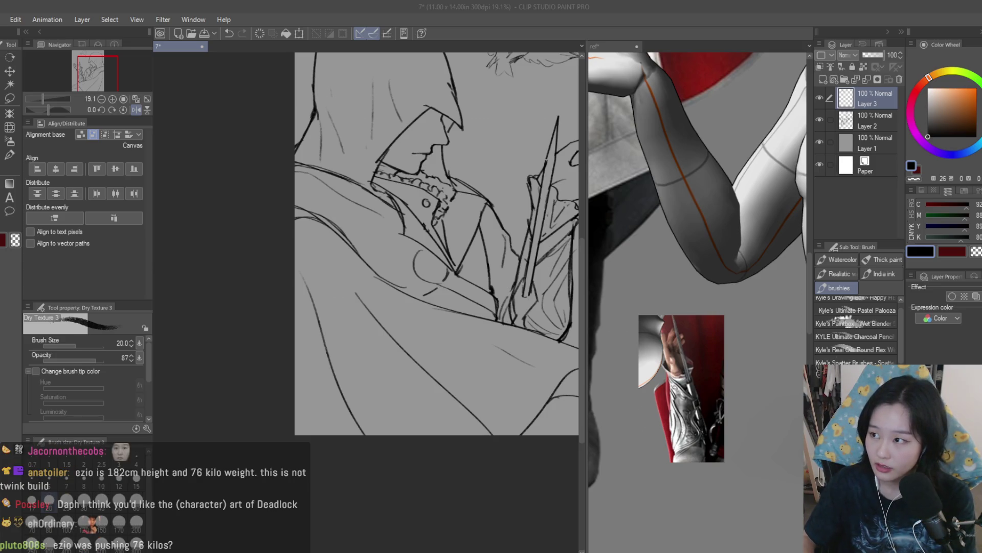
{"action": "scroll", "coordinate": [438, 243], "scroll_direction": "down", "scroll_amount": 1}
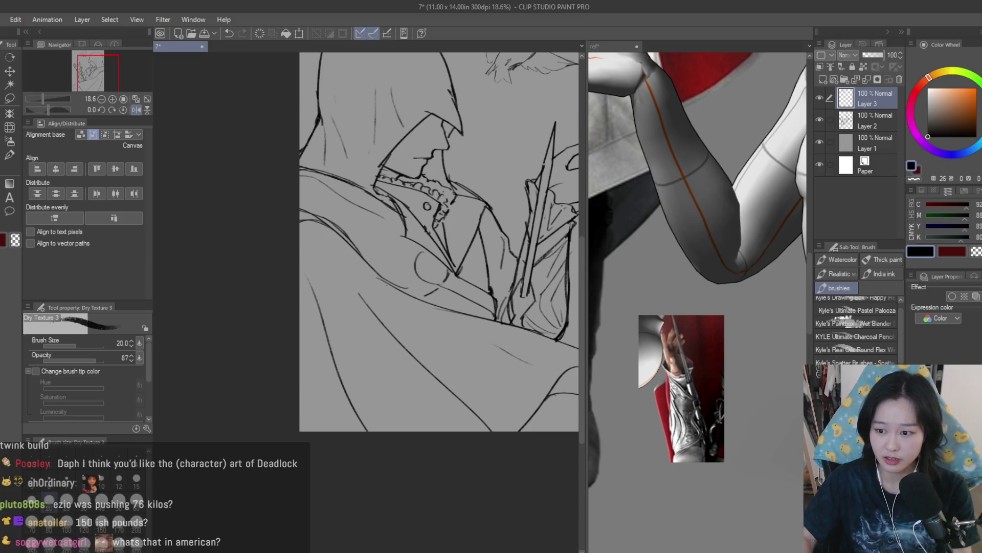
{"action": "scroll", "coordinate": [427, 368], "scroll_direction": "down", "scroll_amount": 2}
{"action": "scroll", "coordinate": [427, 368], "scroll_direction": "up", "scroll_amount": 3}
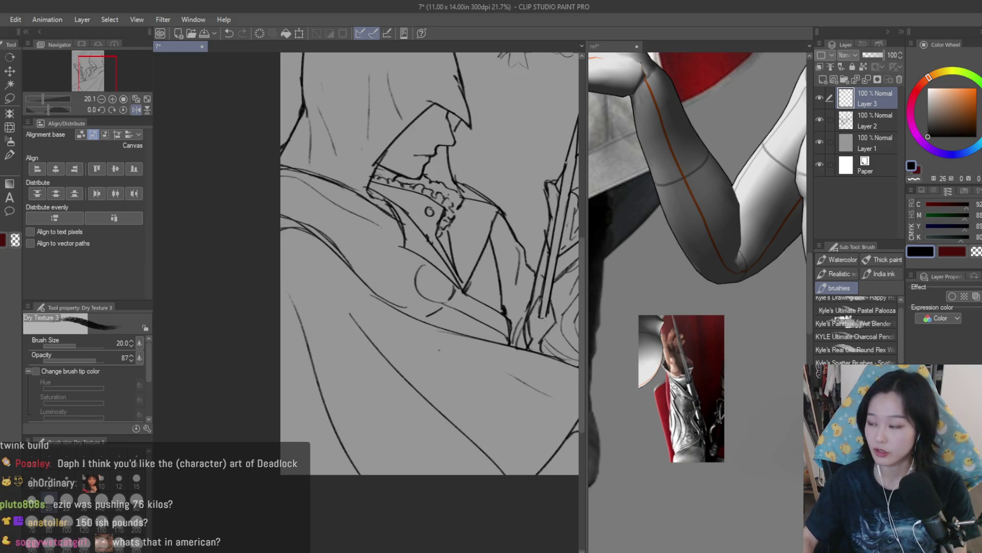
{"action": "key", "text": "ctrl+z"}
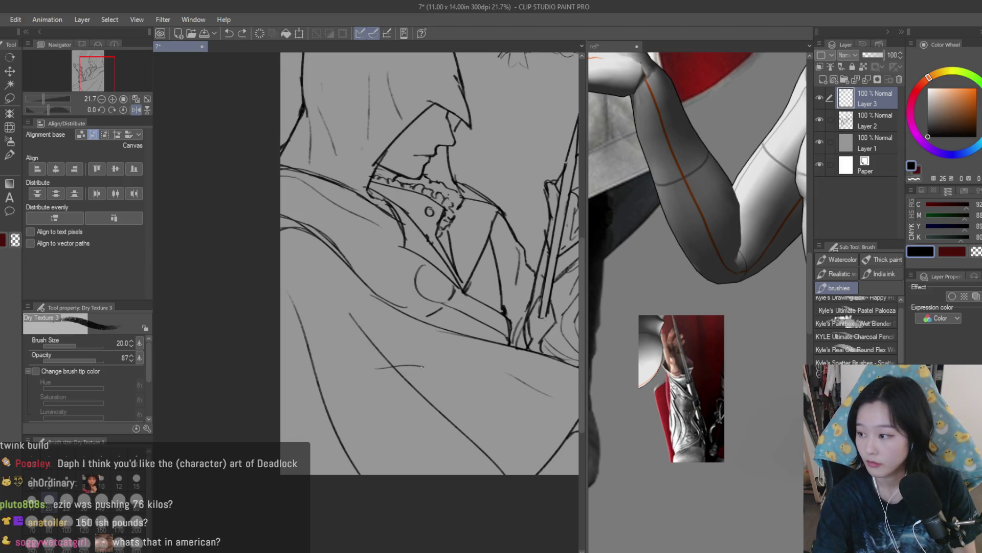
{"action": "mouse_move", "coordinate": [416, 382]}
{"action": "left_mouse_down"}
{"action": "mouse_move", "coordinate": [431, 391]}
{"action": "mouse_move", "coordinate": [356, 461]}
{"action": "left_mouse_up"}
{"action": "key", "text": "ctrl+z"}
{"action": "left_click_drag", "start_coordinate": [427, 383], "coordinate": [350, 445]}
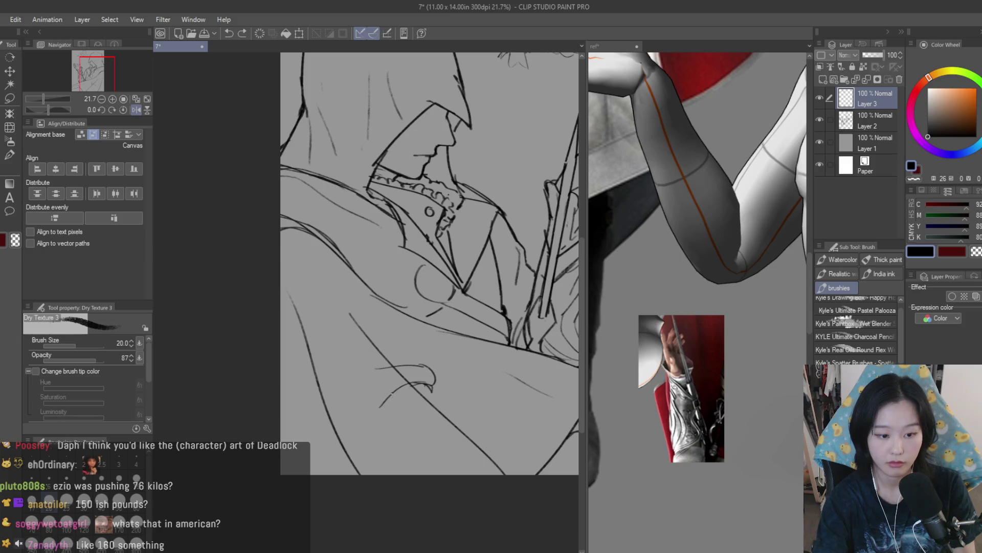
{"action": "key", "text": "ctrl+z"}
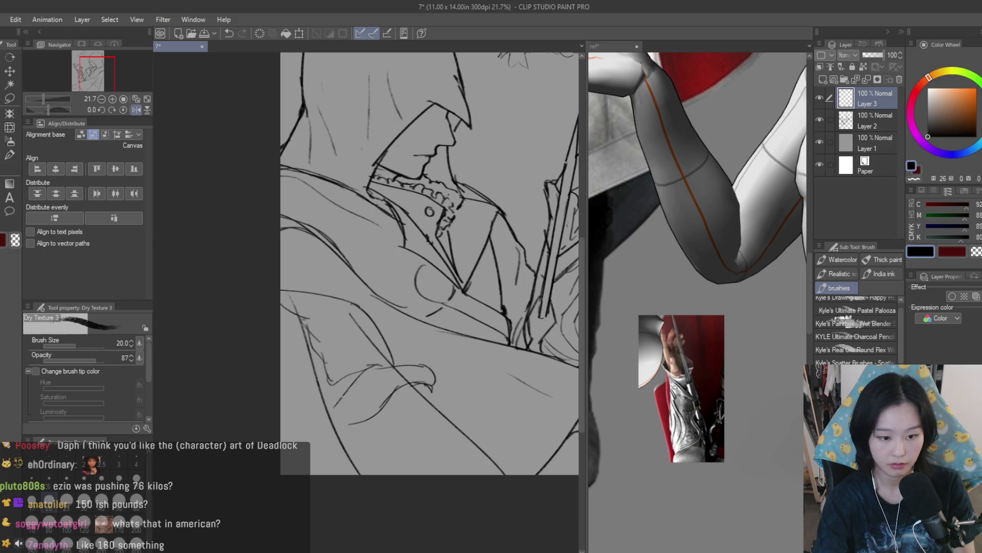
{"action": "left_click_drag", "start_coordinate": [350, 423], "coordinate": [332, 459]}
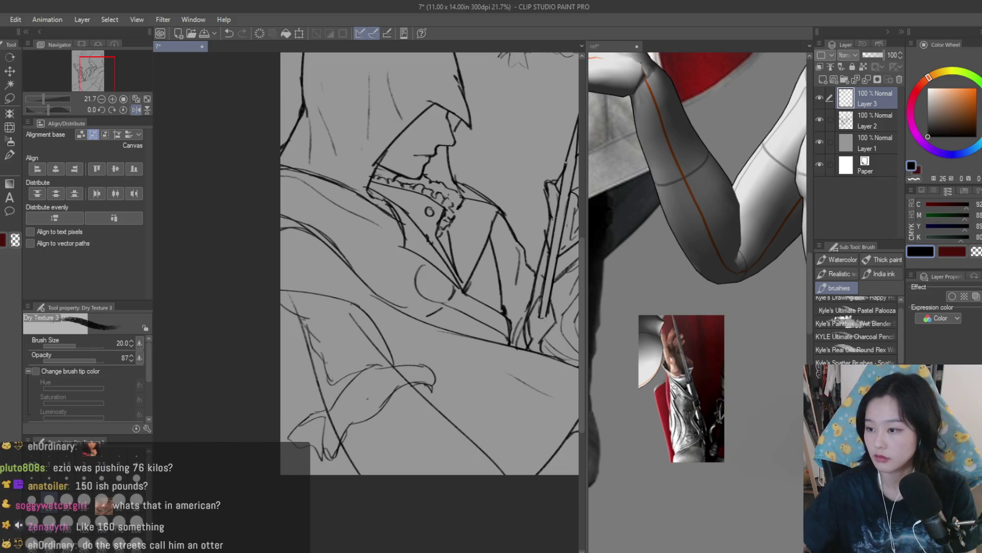
Step: Lasso the arms, raised hand and blade, scale them up, and clear the selection
{"action": "scroll", "coordinate": [80, 79], "scroll_direction": "down", "scroll_amount": 5}
{"action": "left_click", "coordinate": [9, 98]}
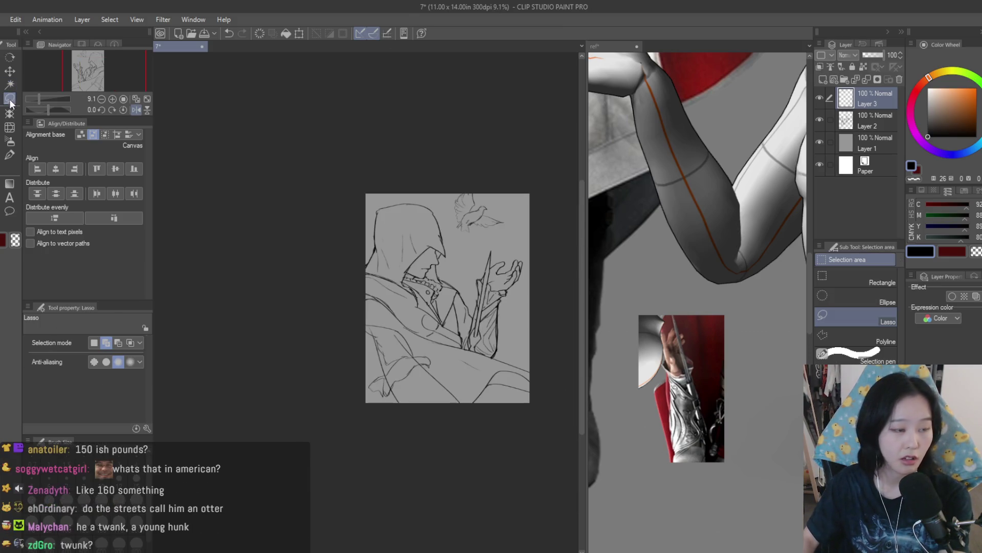
{"action": "scroll", "coordinate": [495, 346], "scroll_direction": "up", "scroll_amount": 1}
{"action": "mouse_move", "coordinate": [505, 295]}
{"action": "left_mouse_down"}
{"action": "mouse_move", "coordinate": [472, 432]}
{"action": "mouse_move", "coordinate": [455, 432]}
{"action": "left_mouse_up"}
{"action": "key", "text": "ctrl+t"}
{"action": "scroll", "coordinate": [458, 439], "scroll_direction": "down", "scroll_amount": 1}
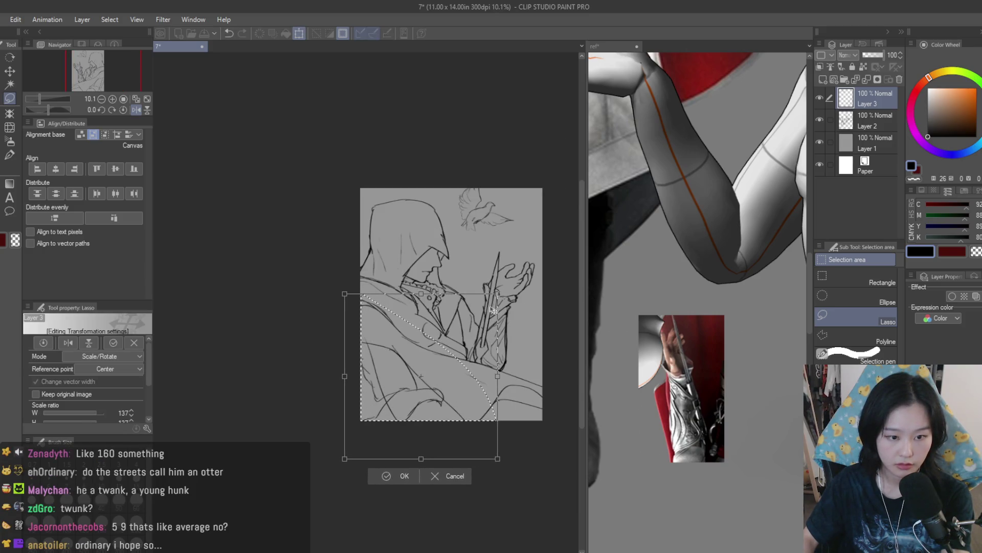
{"action": "mouse_move", "coordinate": [494, 310]}
{"action": "left_mouse_down"}
{"action": "mouse_move", "coordinate": [520, 286]}
{"action": "mouse_move", "coordinate": [537, 434]}
{"action": "mouse_move", "coordinate": [463, 426]}
{"action": "mouse_move", "coordinate": [504, 389]}
{"action": "left_mouse_up"}
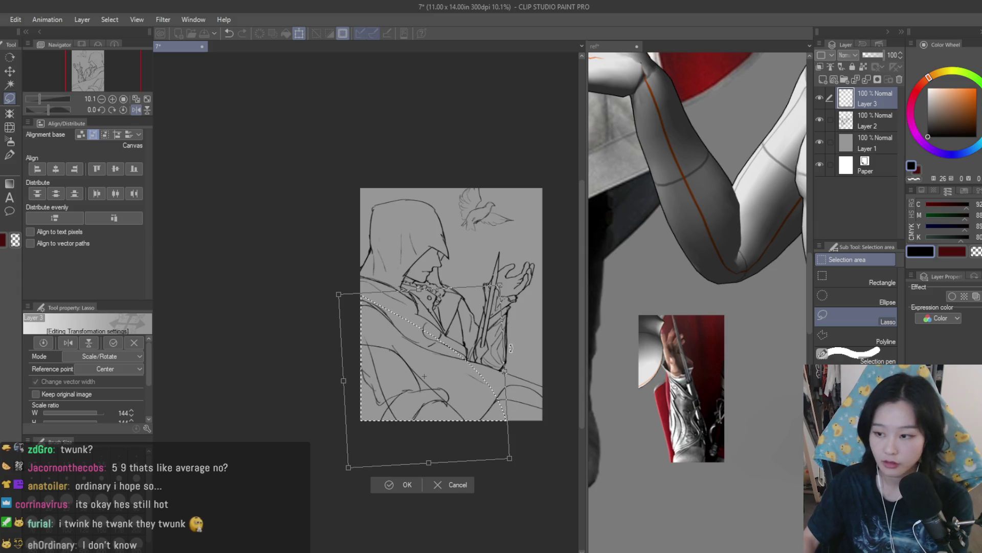
{"action": "key", "text": "Return"}
{"action": "key", "text": "h"}
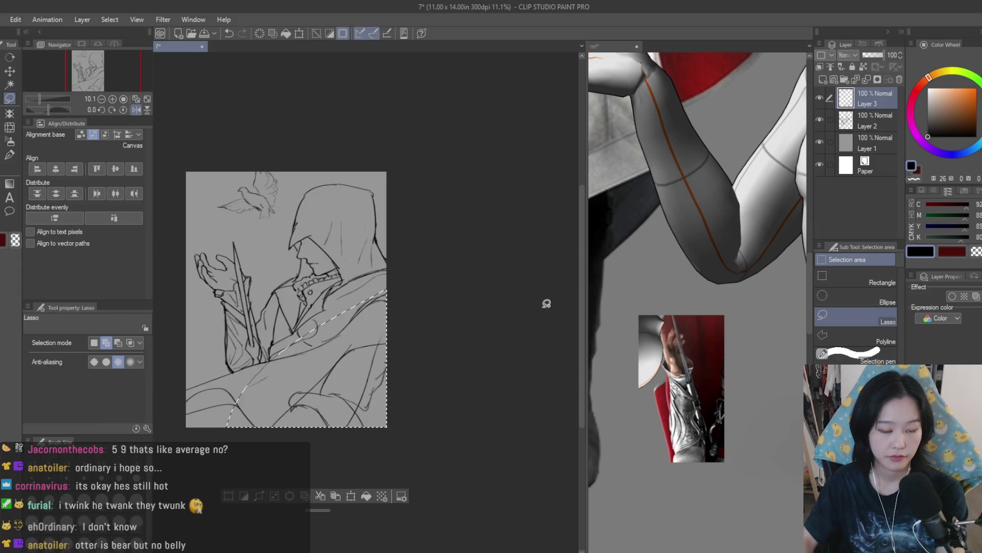
{"action": "key", "text": "h"}
{"action": "key", "text": "ctrl+d"}
{"action": "left_click", "coordinate": [12, 157]}
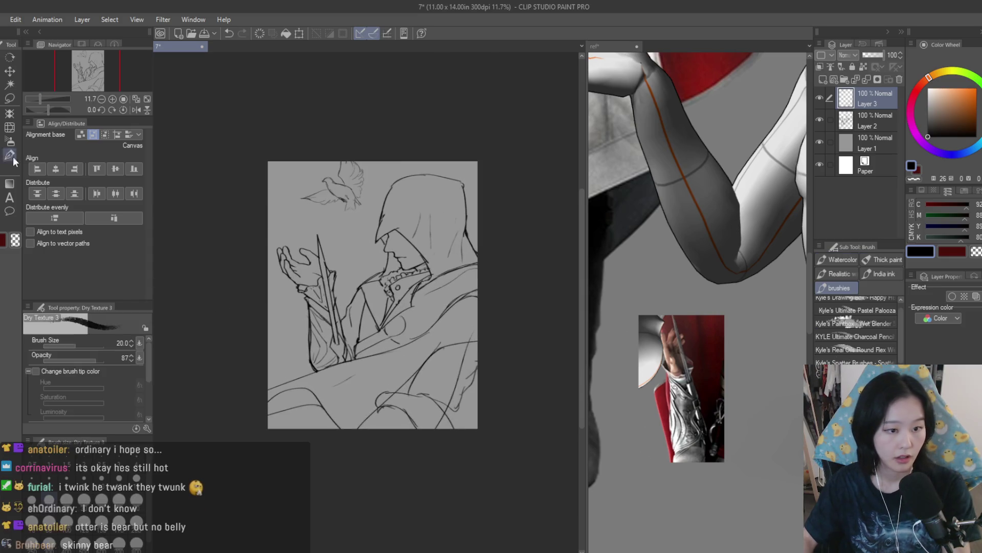
Step: Hide the figure sketch layer and sketch the new dove's head, beak and body
{"action": "scroll", "coordinate": [255, 266], "scroll_direction": "up", "scroll_amount": 1}
{"action": "scroll", "coordinate": [289, 245], "scroll_direction": "up", "scroll_amount": 5}
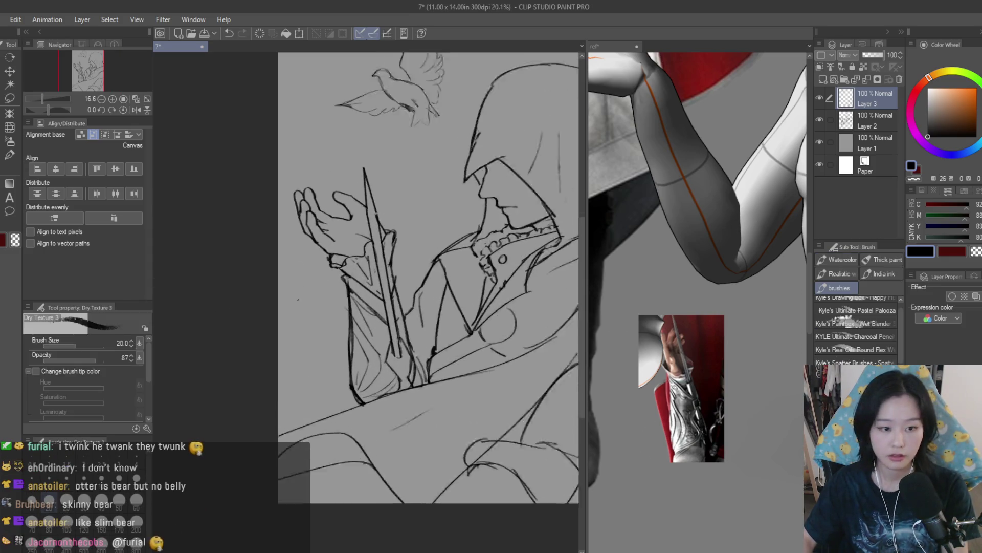
{"action": "scroll", "coordinate": [294, 289], "scroll_direction": "up", "scroll_amount": 3}
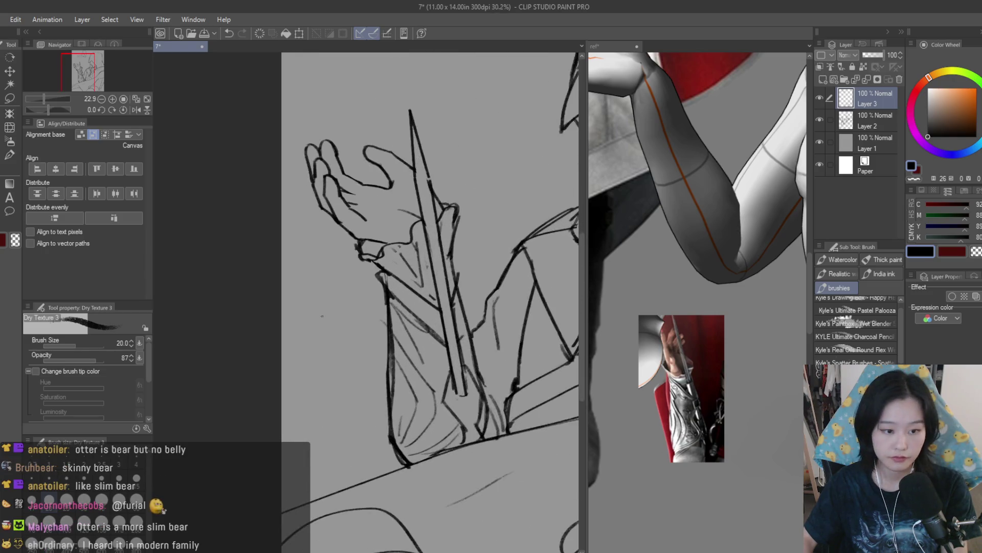
{"action": "left_click_drag", "start_coordinate": [340, 302], "coordinate": [306, 303]}
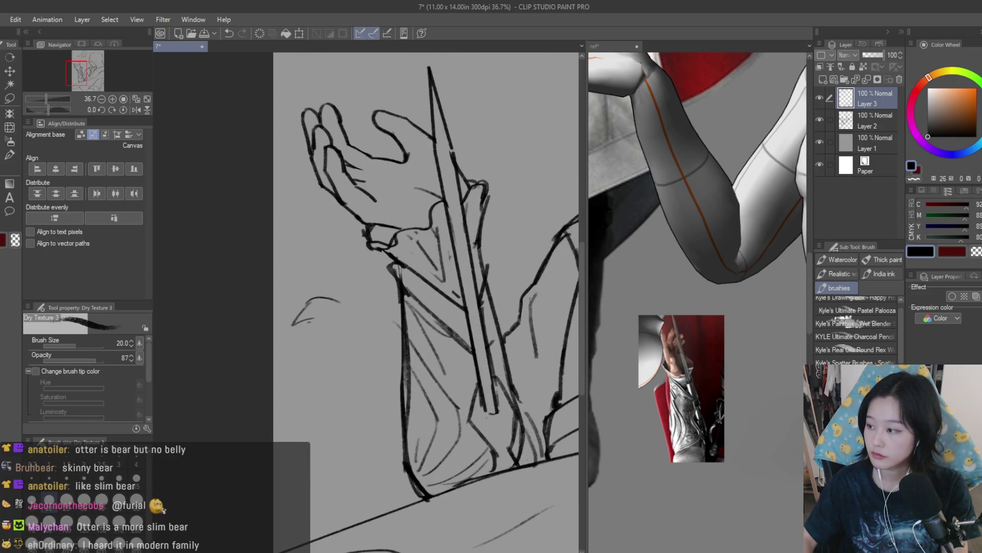
{"action": "left_click_drag", "start_coordinate": [324, 335], "coordinate": [403, 393]}
{"action": "left_click", "coordinate": [819, 119]}
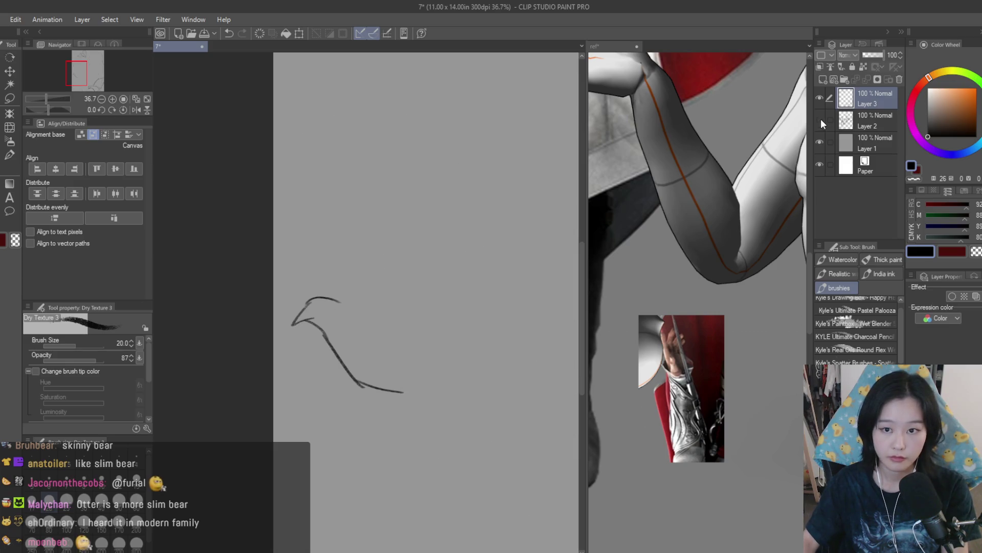
{"action": "mouse_move", "coordinate": [330, 298]}
{"action": "left_mouse_down"}
{"action": "mouse_move", "coordinate": [383, 318]}
{"action": "mouse_move", "coordinate": [344, 295]}
{"action": "mouse_move", "coordinate": [428, 243]}
{"action": "left_mouse_up"}
{"action": "key", "text": "ctrl+z"}
Step: Draw the dove's raised near wing and feathered far wing
{"action": "mouse_move", "coordinate": [367, 332]}
{"action": "left_mouse_down"}
{"action": "mouse_move", "coordinate": [408, 275]}
{"action": "mouse_move", "coordinate": [494, 213]}
{"action": "mouse_move", "coordinate": [473, 277]}
{"action": "left_mouse_up"}
{"action": "left_click_drag", "start_coordinate": [500, 234], "coordinate": [456, 302]}
{"action": "key", "text": "ctrl+z"}
{"action": "left_click_drag", "start_coordinate": [501, 258], "coordinate": [434, 315]}
{"action": "key", "text": "ctrl+z"}
{"action": "mouse_move", "coordinate": [496, 237]}
{"action": "left_mouse_down"}
{"action": "mouse_move", "coordinate": [512, 242]}
{"action": "mouse_move", "coordinate": [450, 307]}
{"action": "left_mouse_up"}
{"action": "left_click_drag", "start_coordinate": [499, 288], "coordinate": [423, 324]}
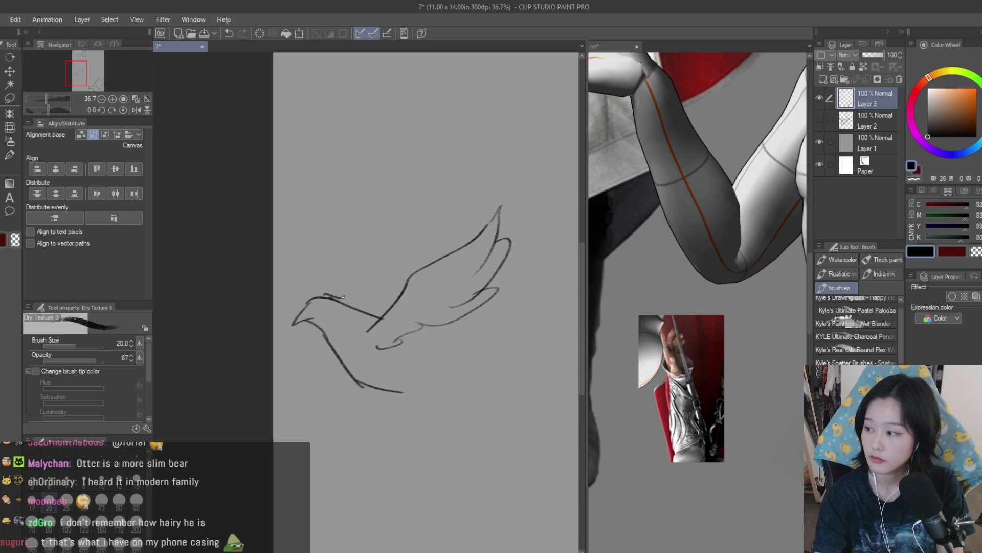
{"action": "mouse_move", "coordinate": [343, 275]}
{"action": "left_mouse_down"}
{"action": "mouse_move", "coordinate": [363, 188]}
{"action": "mouse_move", "coordinate": [425, 264]}
{"action": "left_mouse_up"}
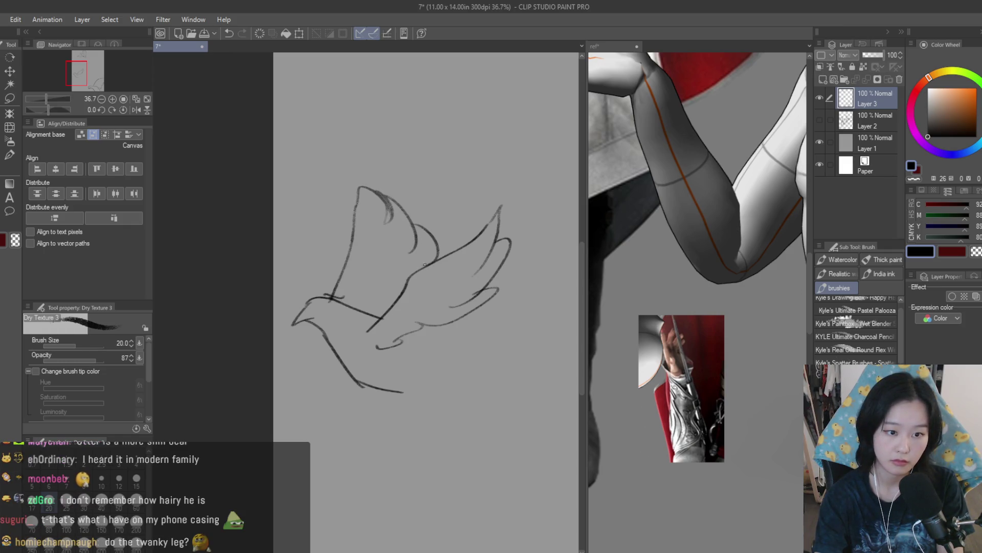
{"action": "mouse_move", "coordinate": [389, 205]}
{"action": "left_mouse_down"}
{"action": "mouse_move", "coordinate": [357, 172]}
{"action": "mouse_move", "coordinate": [397, 212]}
{"action": "left_mouse_up"}
{"action": "key", "text": "ctrl+z"}
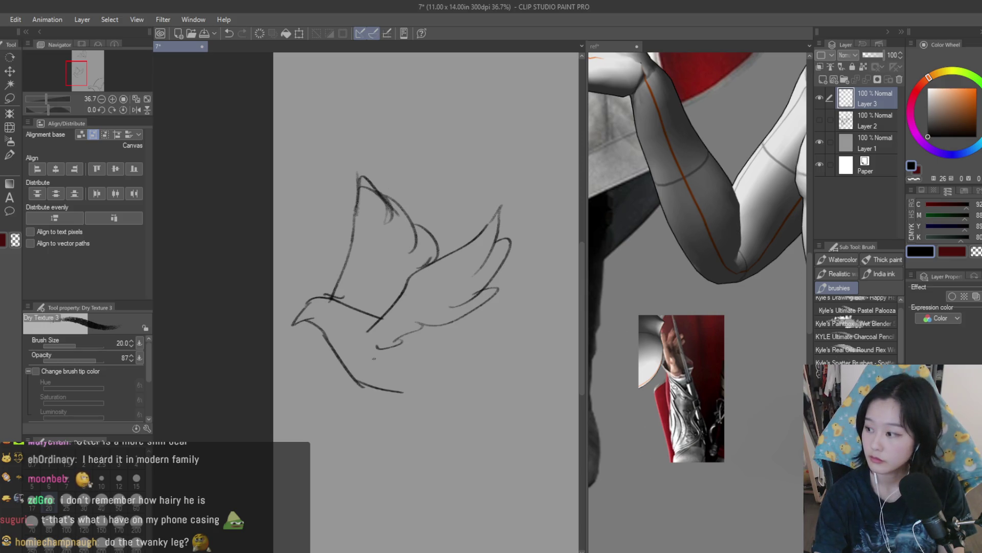
Step: Add the dove's belly line, fanned tail and tucked feet
{"action": "left_click_drag", "start_coordinate": [358, 381], "coordinate": [437, 389]}
{"action": "left_click_drag", "start_coordinate": [407, 337], "coordinate": [450, 375]}
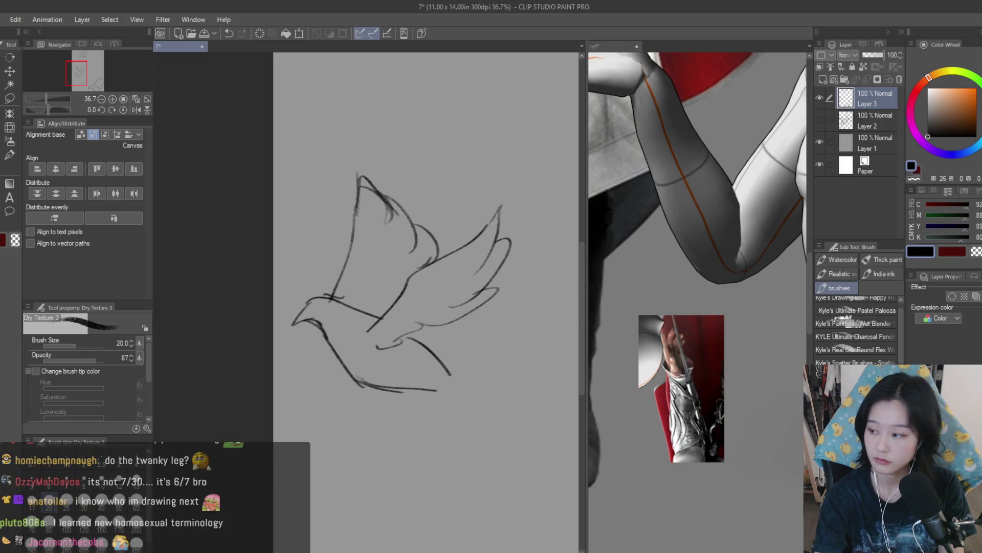
{"action": "mouse_move", "coordinate": [433, 368]}
{"action": "left_mouse_down"}
{"action": "mouse_move", "coordinate": [491, 401]}
{"action": "mouse_move", "coordinate": [462, 388]}
{"action": "left_mouse_up"}
{"action": "key", "text": "ctrl+z"}
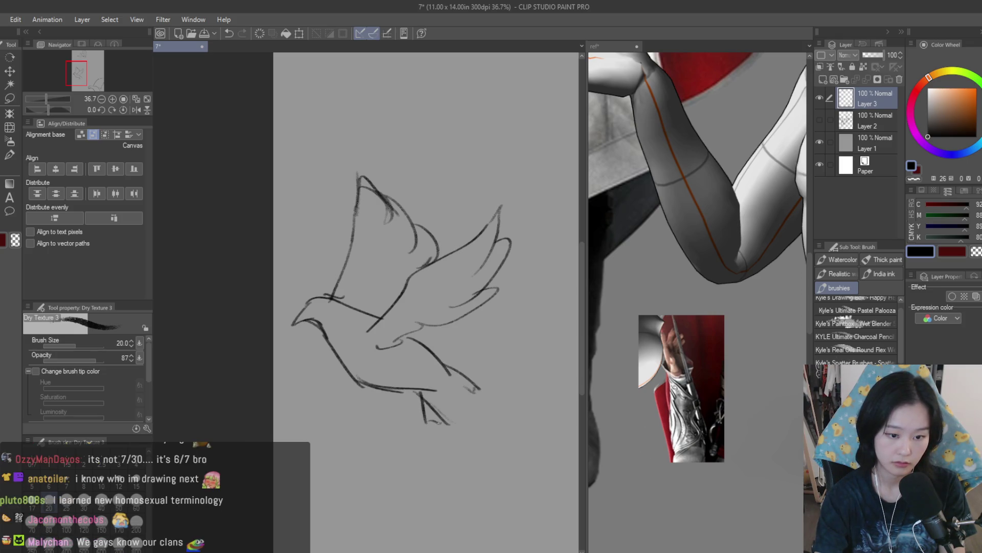
{"action": "left_click_drag", "start_coordinate": [384, 379], "coordinate": [398, 382]}
{"action": "left_click_drag", "start_coordinate": [411, 369], "coordinate": [421, 376]}
{"action": "scroll", "coordinate": [404, 349], "scroll_direction": "down", "scroll_amount": 5}
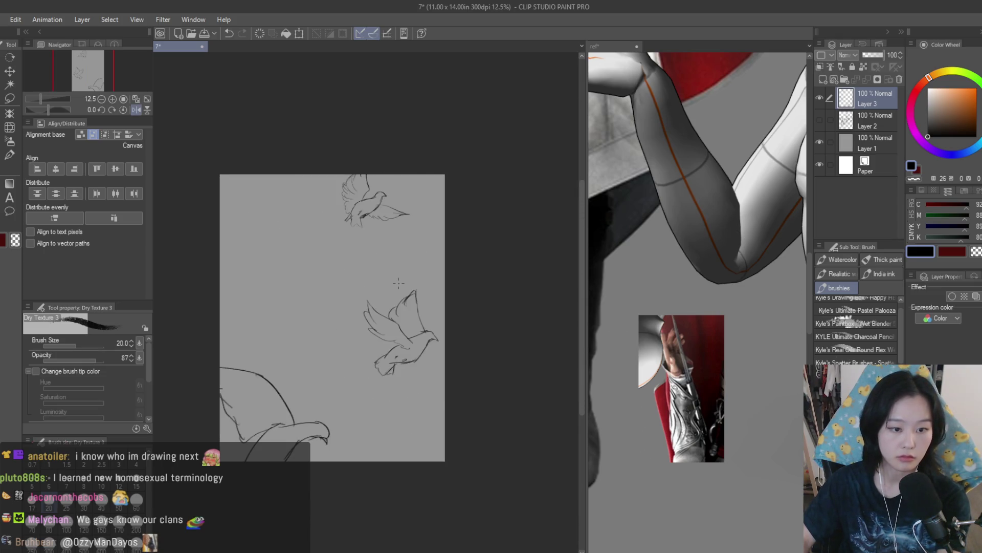
Step: Show Layer 2, lasso the dove on Layer 3, and shrink it to about 70%
{"action": "key", "text": "h"}
{"action": "key", "text": "m"}
{"action": "left_click", "coordinate": [819, 119]}
{"action": "key", "text": "ctrl+plus"}
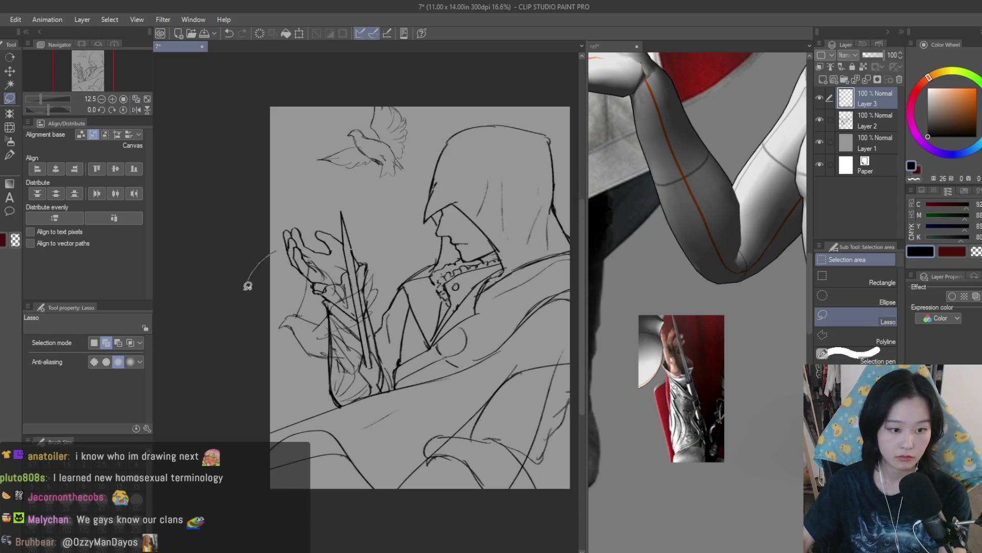
{"action": "left_click_drag", "start_coordinate": [247, 285], "coordinate": [332, 439]}
{"action": "left_click", "coordinate": [824, 120]}
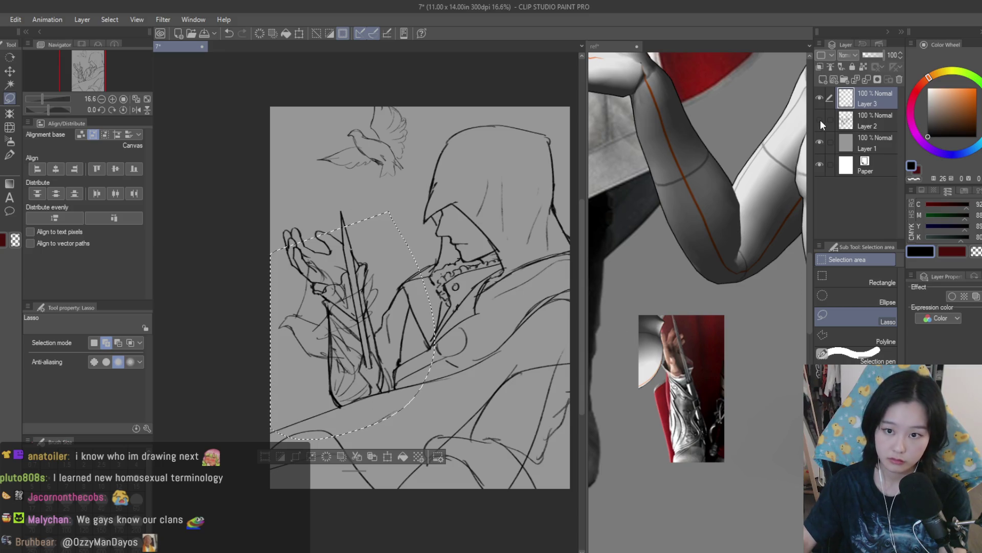
{"action": "left_click", "coordinate": [851, 98]}
{"action": "key", "text": "ctrl+t"}
{"action": "mouse_move", "coordinate": [434, 211]}
{"action": "left_mouse_down"}
{"action": "mouse_move", "coordinate": [326, 328]}
{"action": "mouse_move", "coordinate": [355, 324]}
{"action": "left_mouse_up"}
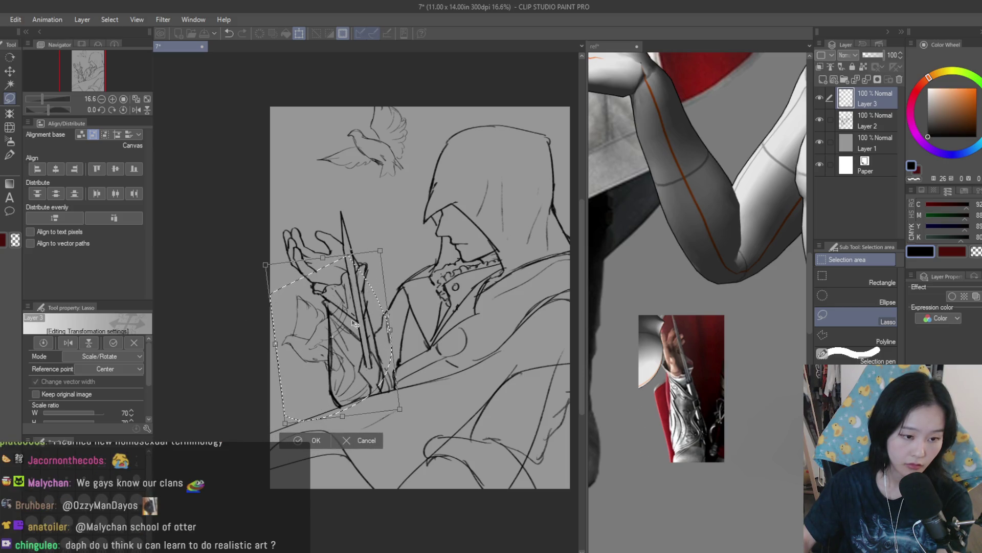
{"action": "key", "text": "Return"}
Step: Lasso the hands and small dove and copy-paste them onto a new Layer 3 Copy
{"action": "scroll", "coordinate": [429, 233], "scroll_direction": "down", "scroll_amount": 3}
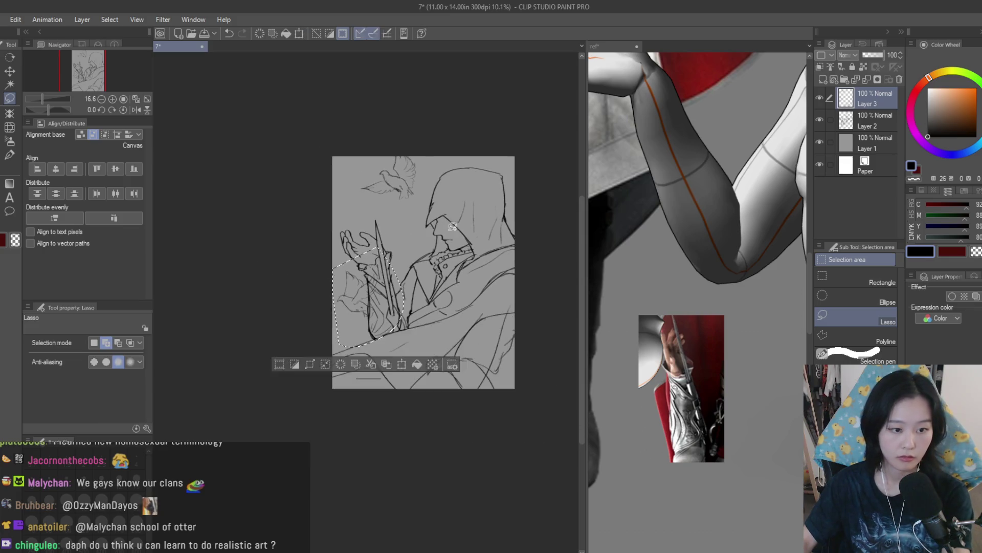
{"action": "key", "text": "h"}
{"action": "key", "text": "h"}
{"action": "scroll", "coordinate": [285, 223], "scroll_direction": "up", "scroll_amount": 2}
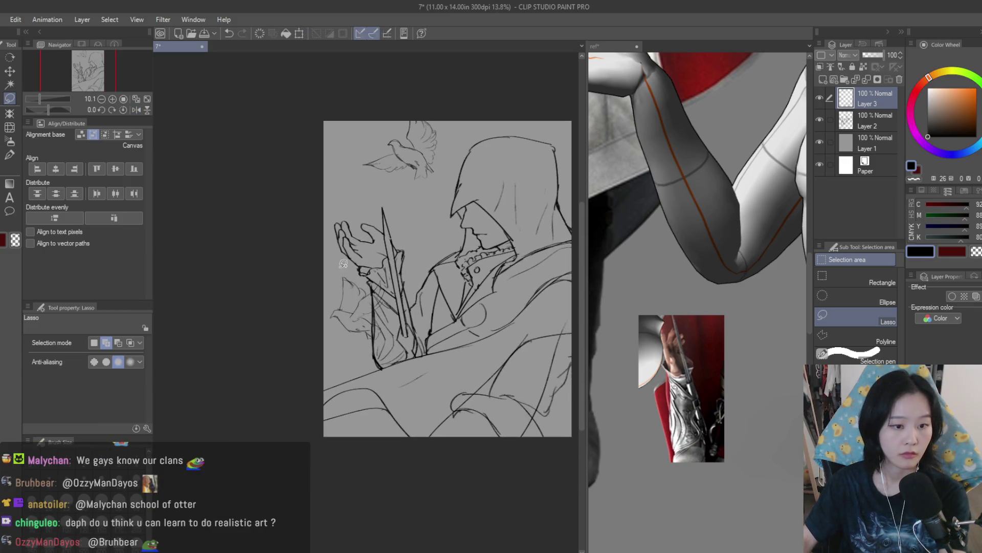
{"action": "left_click_drag", "start_coordinate": [378, 221], "coordinate": [292, 268]}
{"action": "key", "text": "k"}
{"action": "key", "text": "ctrl+c"}
{"action": "key", "text": "ctrl+v"}
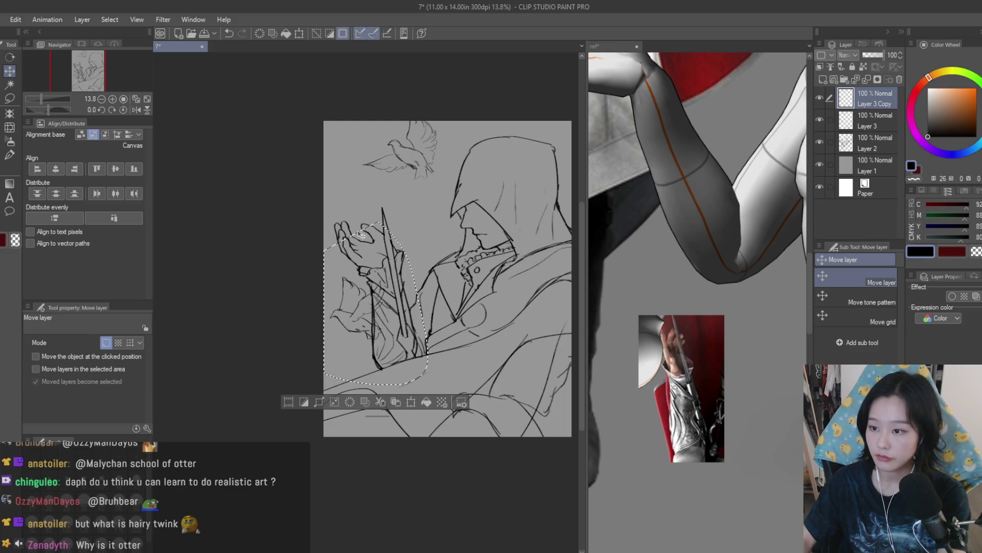
Step: Drag the copied dove on Layer 3 Copy up beside the top right of the hood
{"action": "left_click_drag", "start_coordinate": [358, 286], "coordinate": [461, 215]}
{"action": "scroll", "coordinate": [473, 218], "scroll_direction": "down", "scroll_amount": 1}
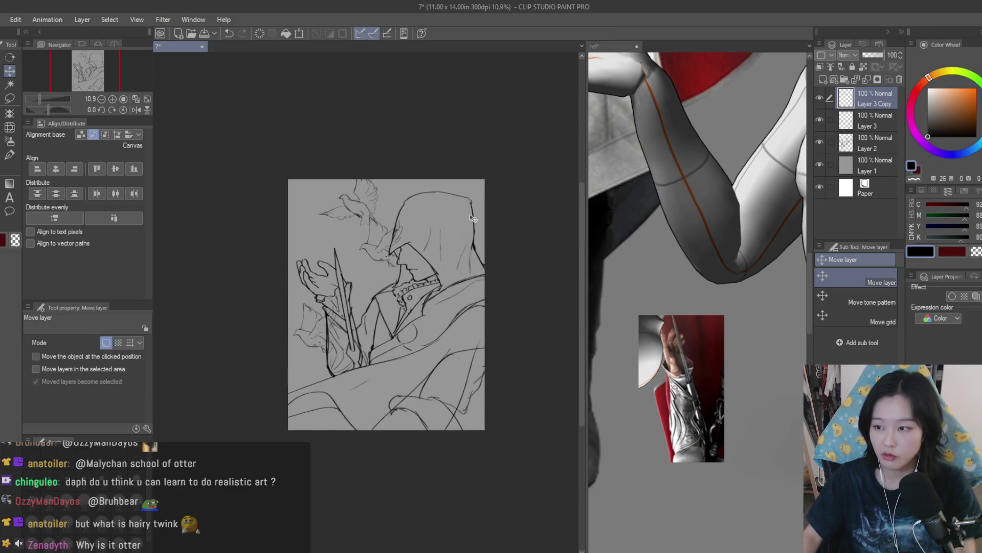
{"action": "left_click_drag", "start_coordinate": [400, 237], "coordinate": [471, 196]}
{"action": "scroll", "coordinate": [471, 196], "scroll_direction": "up", "scroll_amount": 2}
Step: Rotate the dove copy clockwise, enlarge it to 117%, and shift it slightly up and right
{"action": "key", "text": "ctrl+t"}
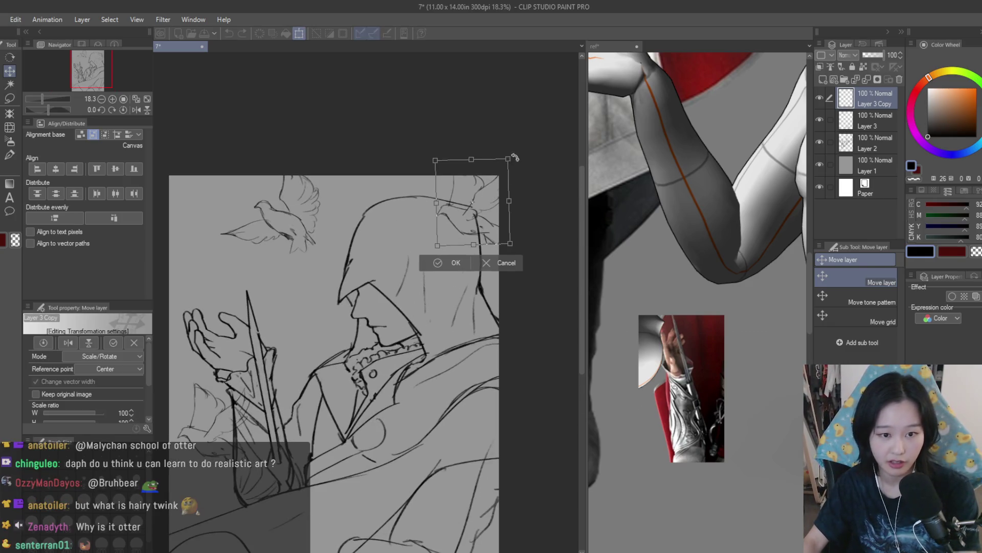
{"action": "mouse_move", "coordinate": [529, 145]}
{"action": "left_mouse_down"}
{"action": "mouse_move", "coordinate": [545, 209]}
{"action": "mouse_move", "coordinate": [507, 196]}
{"action": "mouse_move", "coordinate": [493, 210]}
{"action": "left_mouse_up"}
{"action": "scroll", "coordinate": [527, 207], "scroll_direction": "down", "scroll_amount": 1}
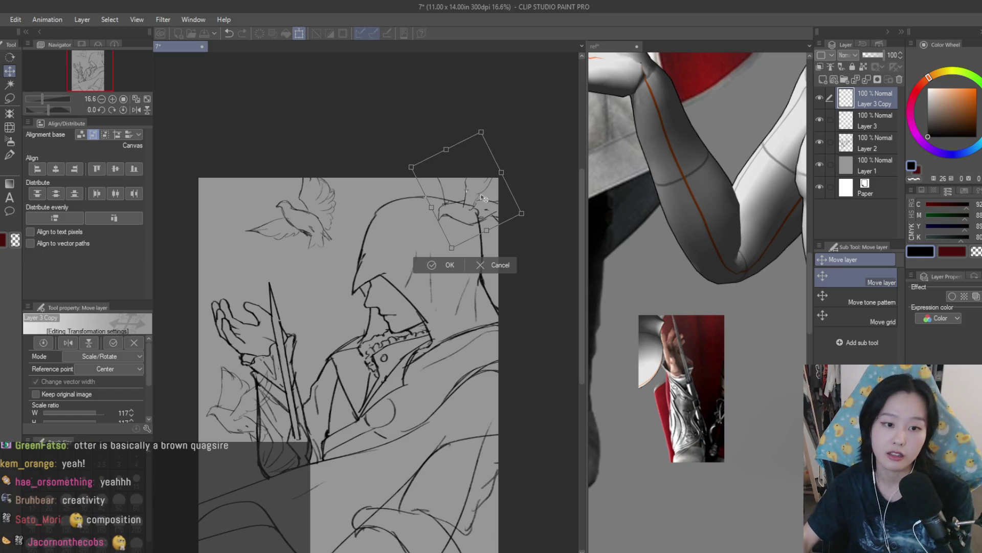
{"action": "left_click_drag", "start_coordinate": [500, 196], "coordinate": [508, 187]}
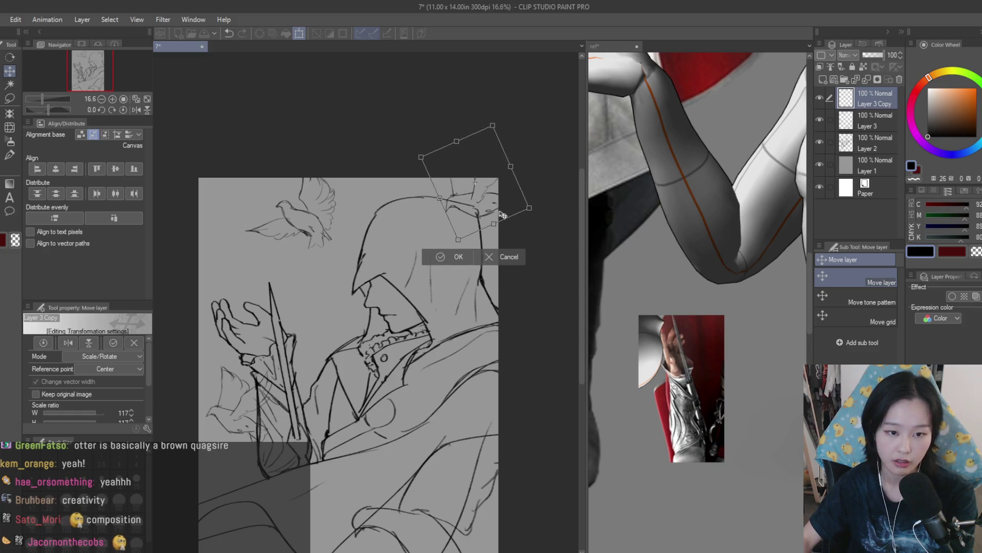
Step: Fine-tune the dove copy's tilt and size to about 118%, then commit the transform
{"action": "scroll", "coordinate": [489, 225], "scroll_direction": "down", "scroll_amount": 2}
{"action": "mouse_move", "coordinate": [532, 230]}
{"action": "left_mouse_down"}
{"action": "mouse_move", "coordinate": [527, 241]}
{"action": "mouse_move", "coordinate": [532, 227]}
{"action": "left_mouse_up"}
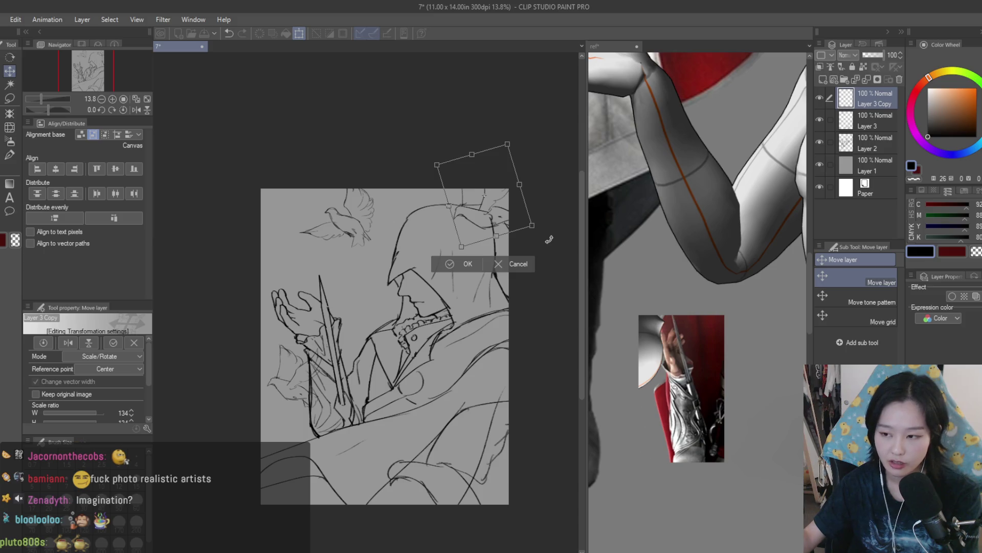
{"action": "scroll", "coordinate": [549, 239], "scroll_direction": "down", "scroll_amount": 1}
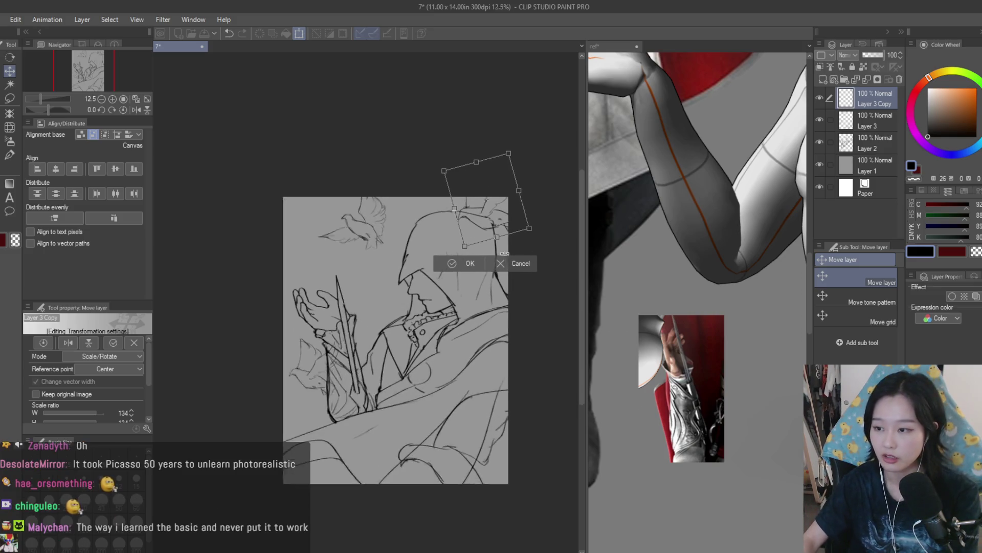
{"action": "scroll", "coordinate": [530, 240], "scroll_direction": "up", "scroll_amount": 1}
{"action": "left_click_drag", "start_coordinate": [541, 219], "coordinate": [538, 198]}
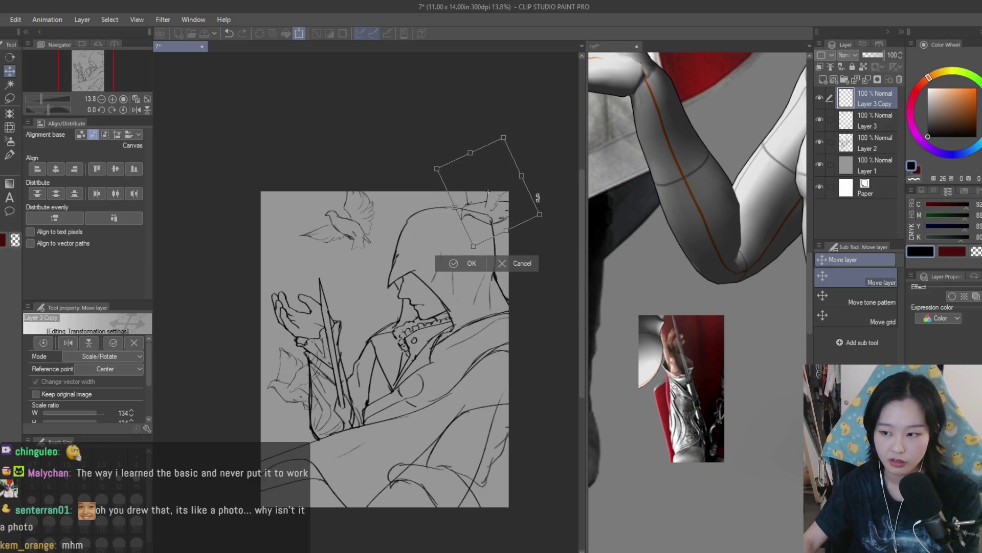
{"action": "scroll", "coordinate": [526, 211], "scroll_direction": "up", "scroll_amount": 1}
{"action": "scroll", "coordinate": [526, 211], "scroll_direction": "down", "scroll_amount": 1}
{"action": "mouse_move", "coordinate": [525, 211]}
{"action": "left_mouse_down"}
{"action": "mouse_move", "coordinate": [522, 221]}
{"action": "mouse_move", "coordinate": [503, 214]}
{"action": "mouse_move", "coordinate": [512, 227]}
{"action": "mouse_move", "coordinate": [496, 220]}
{"action": "mouse_move", "coordinate": [517, 232]}
{"action": "mouse_move", "coordinate": [504, 234]}
{"action": "mouse_move", "coordinate": [511, 255]}
{"action": "mouse_move", "coordinate": [504, 230]}
{"action": "mouse_move", "coordinate": [508, 246]}
{"action": "mouse_move", "coordinate": [500, 239]}
{"action": "mouse_move", "coordinate": [522, 228]}
{"action": "mouse_move", "coordinate": [530, 255]}
{"action": "mouse_move", "coordinate": [509, 253]}
{"action": "mouse_move", "coordinate": [490, 233]}
{"action": "mouse_move", "coordinate": [510, 231]}
{"action": "left_mouse_up"}
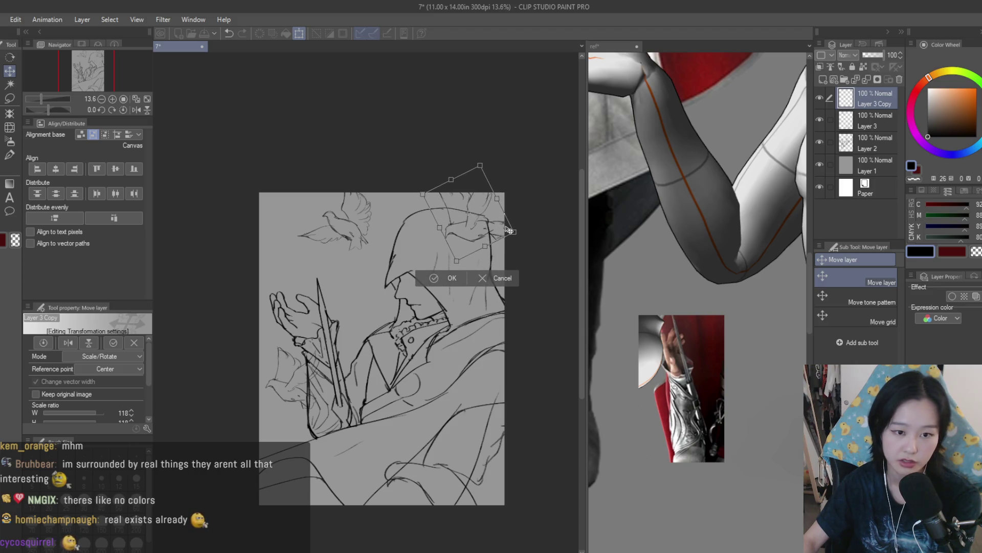
{"action": "key", "text": "Return"}
{"action": "key", "text": "ctrl+minus"}
Step: Flip the canvas view to check proportions, then lasso the left dove on Layer 3
{"action": "key", "text": "h"}
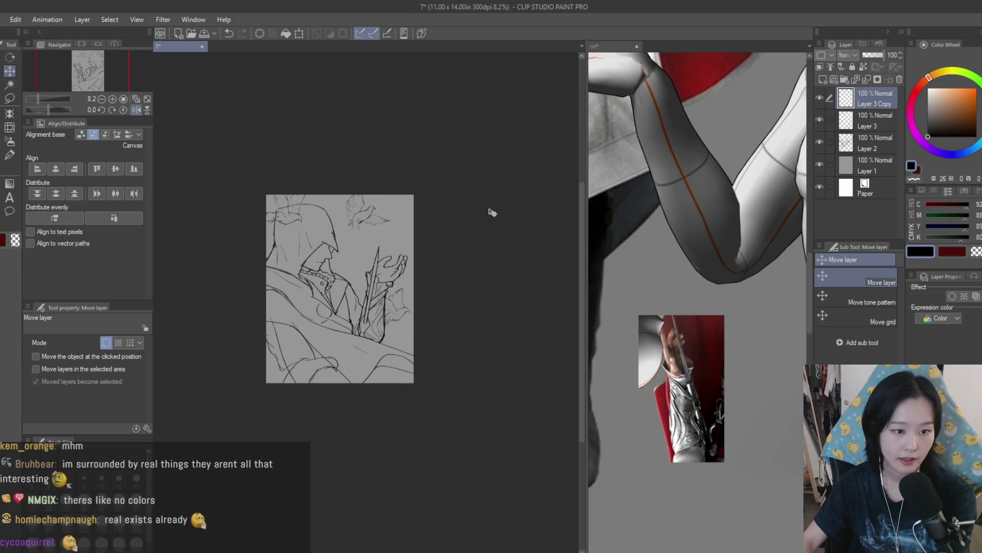
{"action": "key", "text": "h"}
{"action": "scroll", "coordinate": [492, 212], "scroll_direction": "up", "scroll_amount": 1}
{"action": "left_click", "coordinate": [9, 98]}
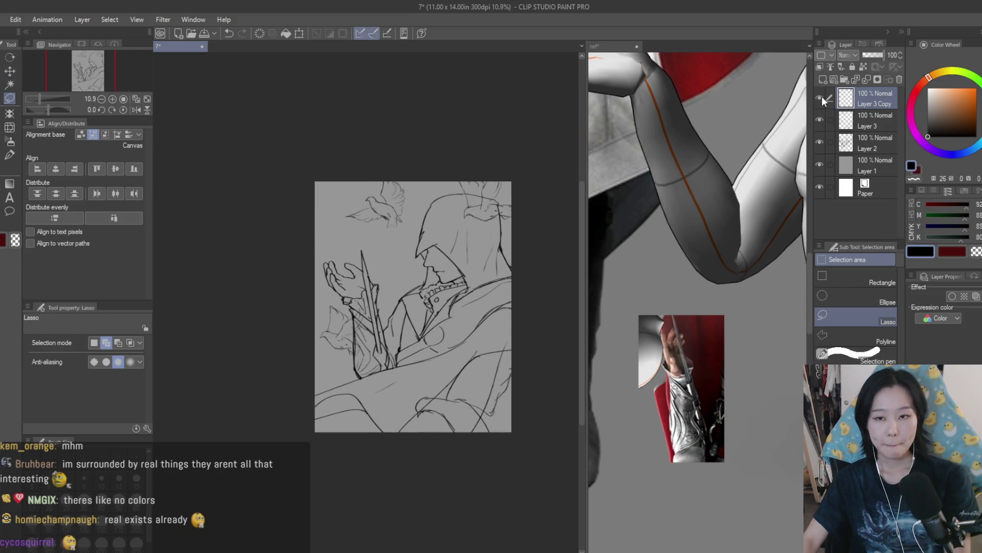
{"action": "scroll", "coordinate": [486, 156], "scroll_direction": "up", "scroll_amount": 1}
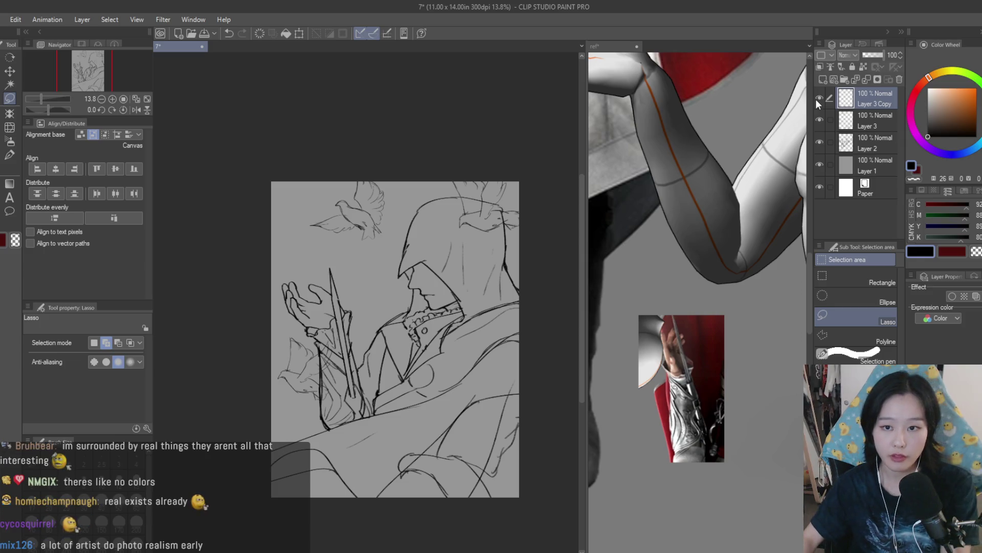
{"action": "key", "text": "k"}
{"action": "scroll", "coordinate": [69, 75], "scroll_direction": "up", "scroll_amount": 1}
{"action": "key", "text": "m"}
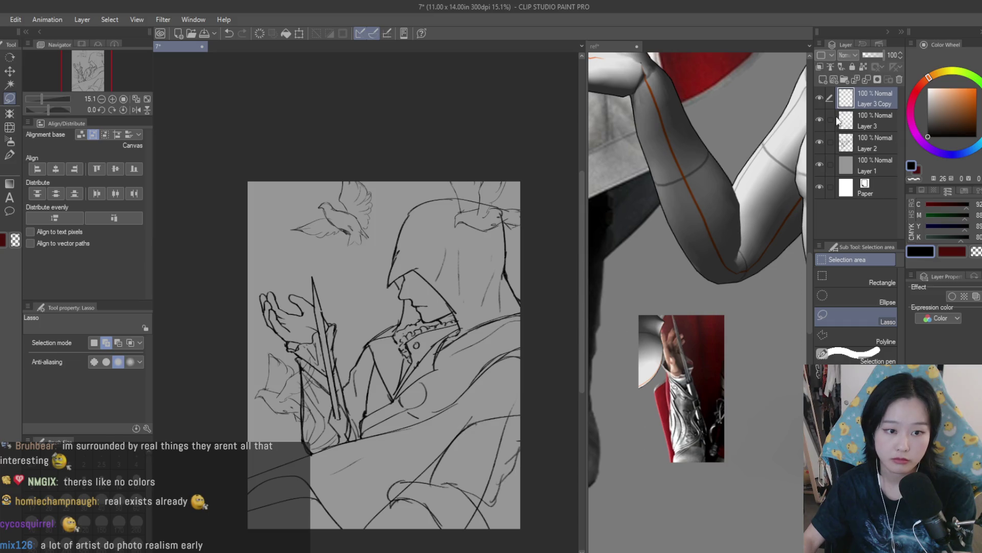
{"action": "left_click", "coordinate": [870, 121]}
{"action": "scroll", "coordinate": [302, 200], "scroll_direction": "up", "scroll_amount": 3}
{"action": "left_click_drag", "start_coordinate": [272, 165], "coordinate": [427, 165]}
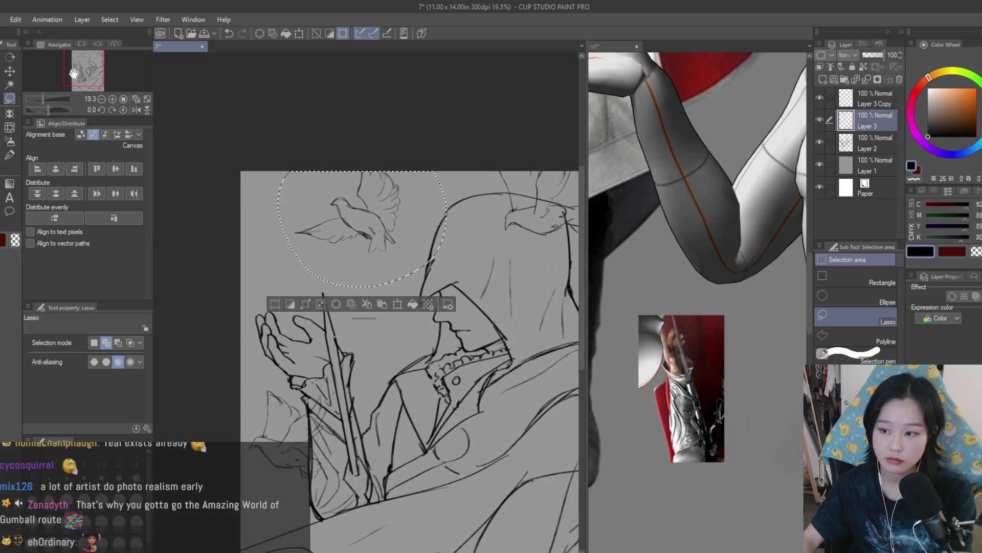
Step: Move the left dove slightly upward, deselect it, and add a new empty Layer 4 on top
{"action": "key", "text": "k"}
{"action": "scroll", "coordinate": [357, 219], "scroll_direction": "down", "scroll_amount": 1}
{"action": "scroll", "coordinate": [357, 219], "scroll_direction": "down", "scroll_amount": 2}
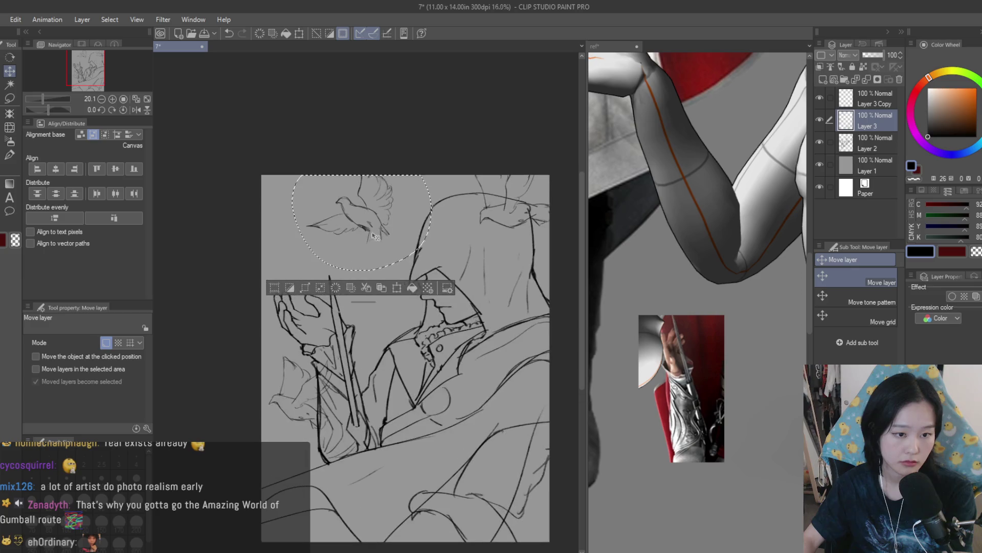
{"action": "left_click_drag", "start_coordinate": [371, 252], "coordinate": [371, 227]}
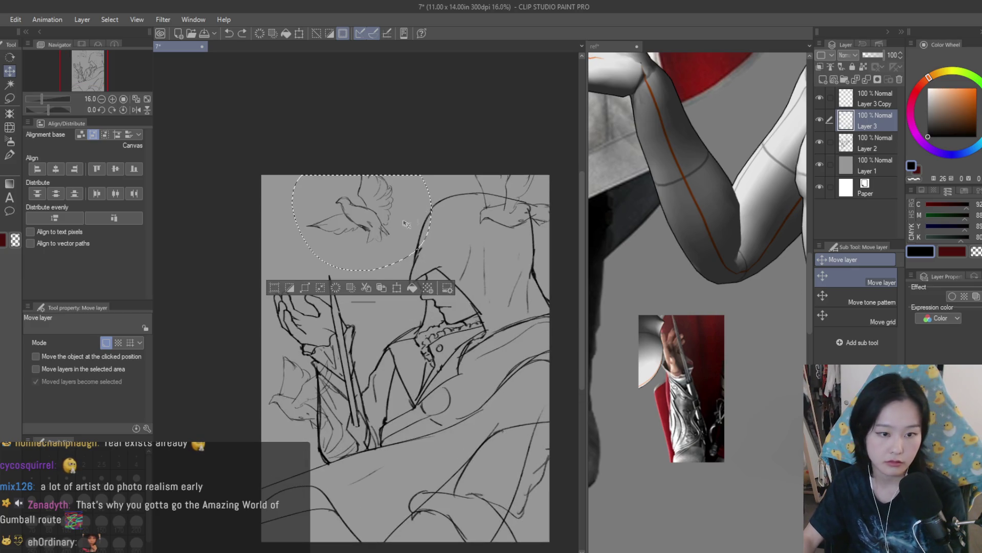
{"action": "scroll", "coordinate": [435, 207], "scroll_direction": "down", "scroll_amount": 2}
{"action": "key", "text": "ctrl+d"}
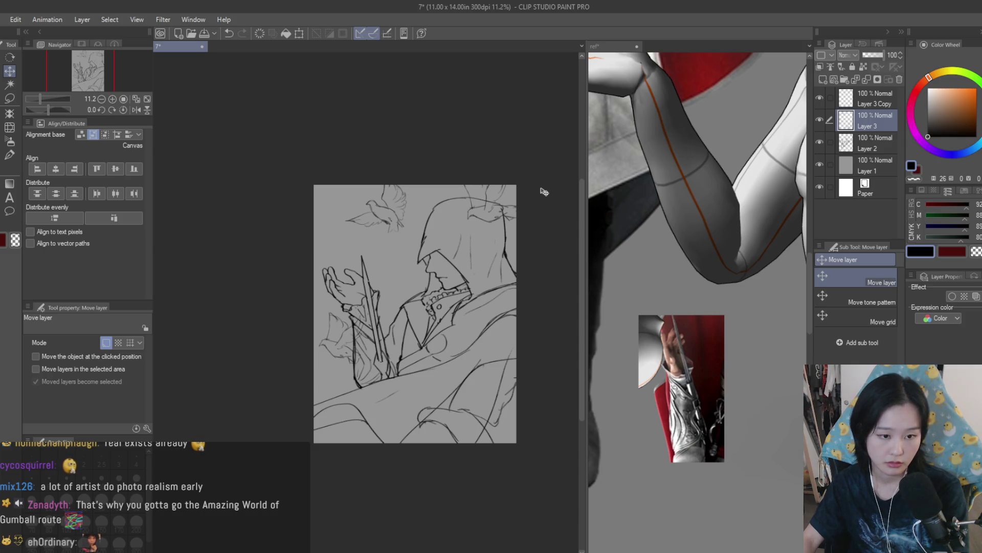
{"action": "scroll", "coordinate": [533, 219], "scroll_direction": "up", "scroll_amount": 2}
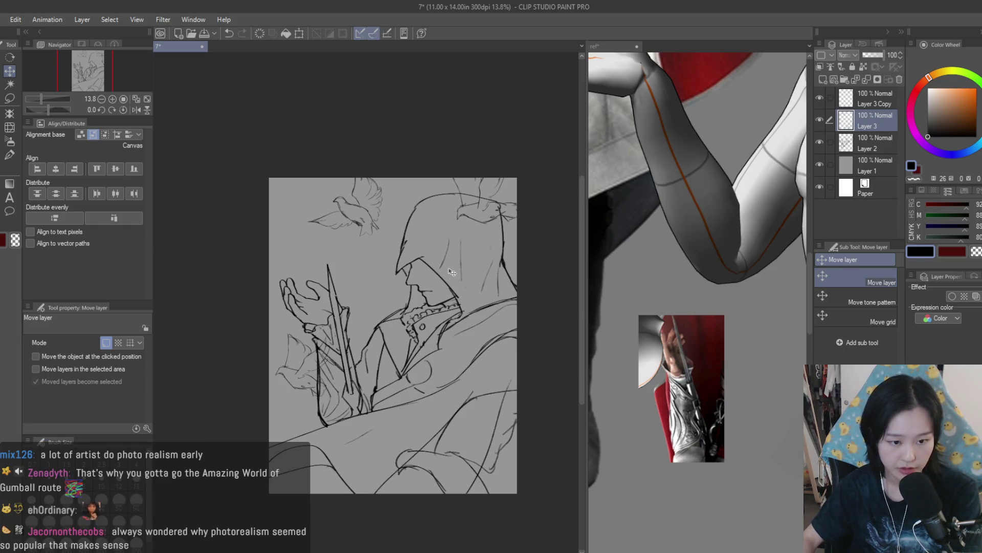
{"action": "key", "text": "ctrl+shift+n"}
Step: Draw a horizontal guide line across the dove and hood, then delete its layer
{"action": "key", "text": "p"}
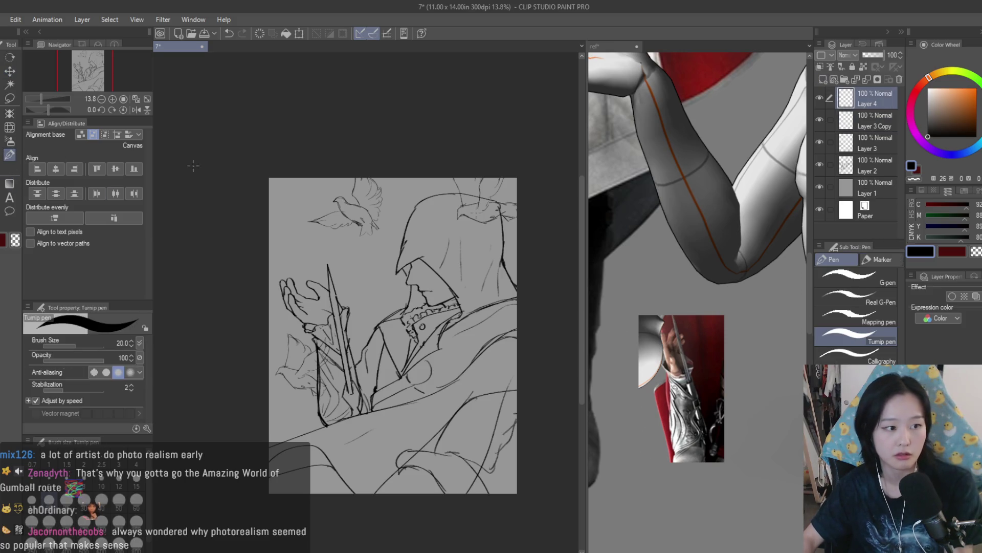
{"action": "scroll", "coordinate": [441, 226], "scroll_direction": "up", "scroll_amount": 2}
{"action": "mouse_move", "coordinate": [285, 221]}
{"action": "left_mouse_down"}
{"action": "mouse_move", "coordinate": [534, 220]}
{"action": "mouse_move", "coordinate": [521, 222]}
{"action": "left_mouse_up"}
{"action": "scroll", "coordinate": [521, 223], "scroll_direction": "down", "scroll_amount": 1}
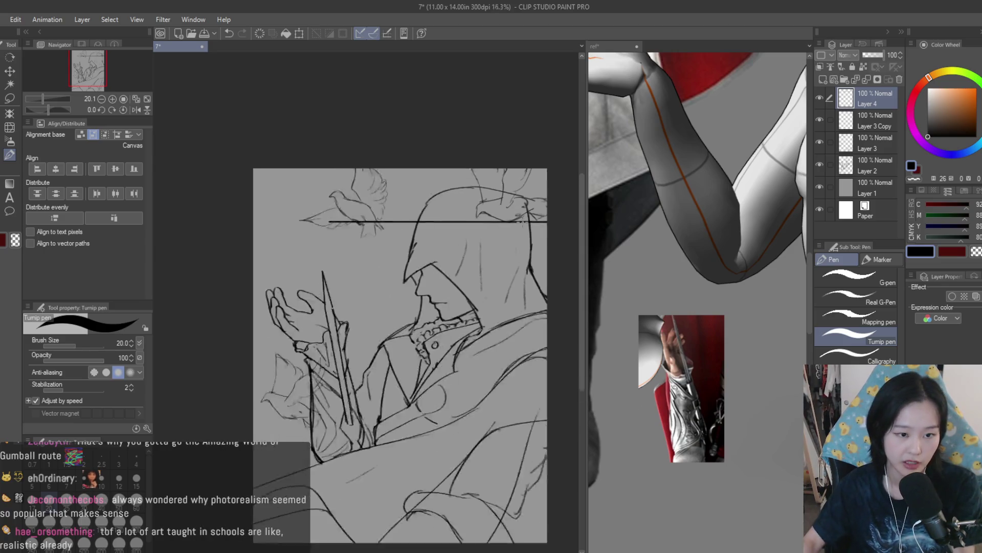
{"action": "left_click", "coordinate": [900, 79]}
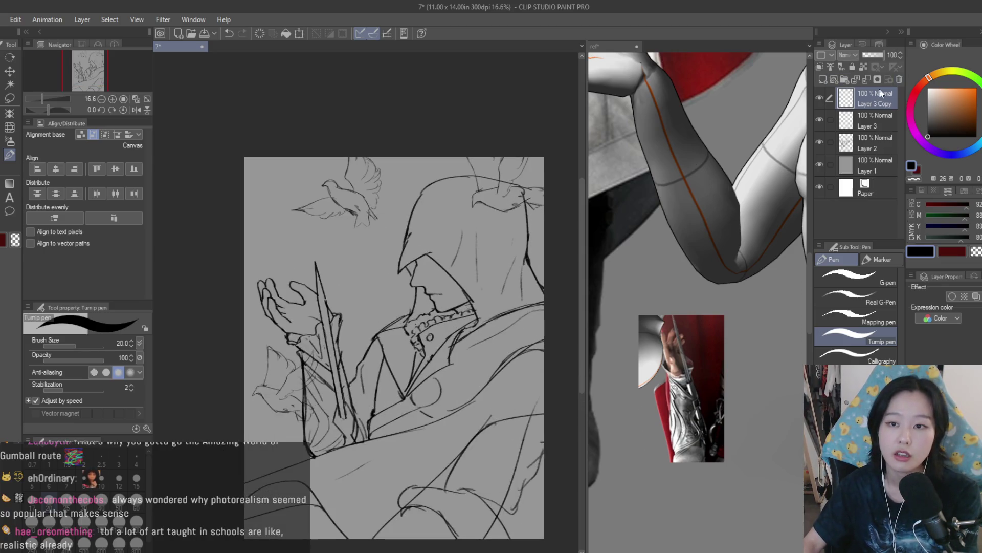
Step: Lasso the left dove on Layer 3, nudge it right and down, and tilt it counter-clockwise
{"action": "left_click", "coordinate": [831, 121]}
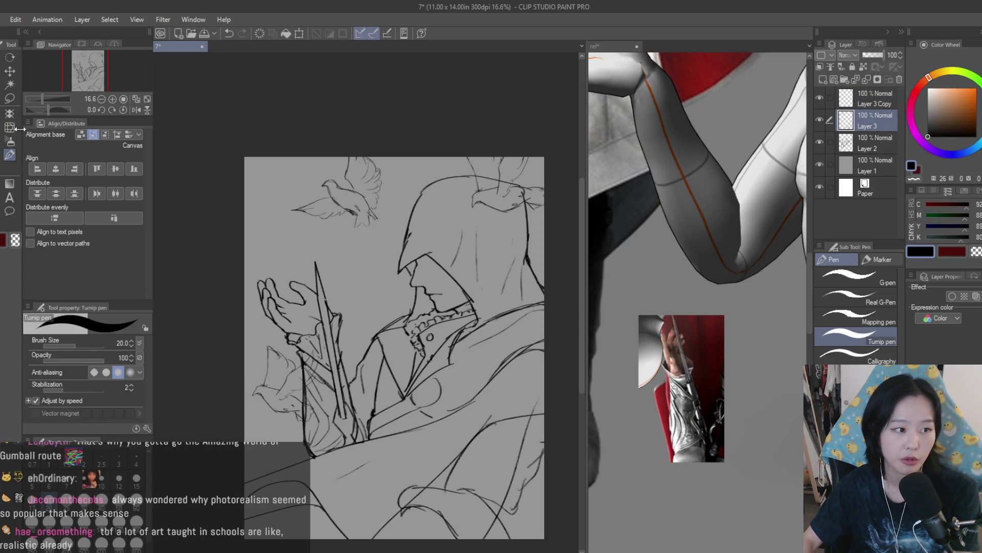
{"action": "key", "text": "m"}
{"action": "left_click_drag", "start_coordinate": [318, 136], "coordinate": [338, 103]}
{"action": "left_click", "coordinate": [9, 70]}
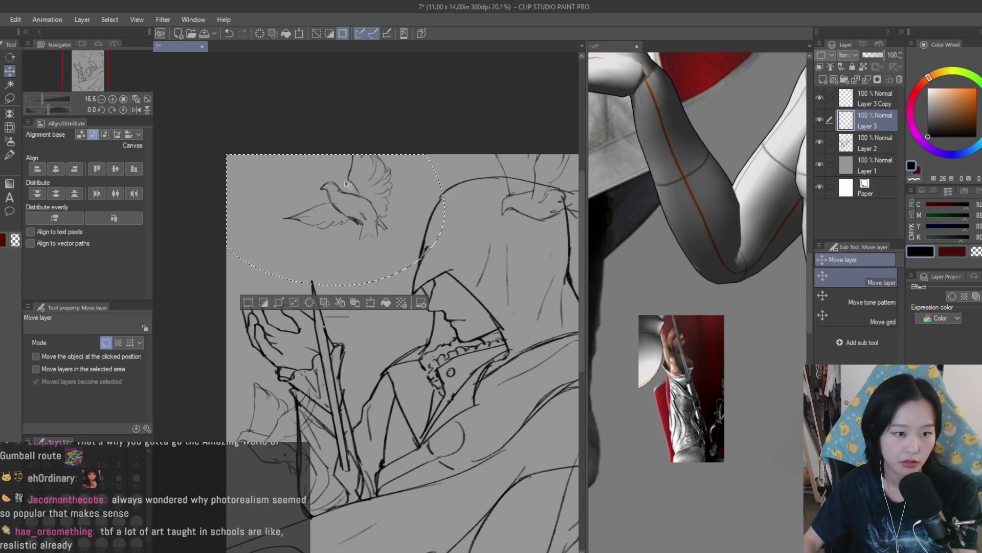
{"action": "key", "text": "h"}
{"action": "key", "text": "h"}
{"action": "scroll", "coordinate": [370, 210], "scroll_direction": "up", "scroll_amount": 2}
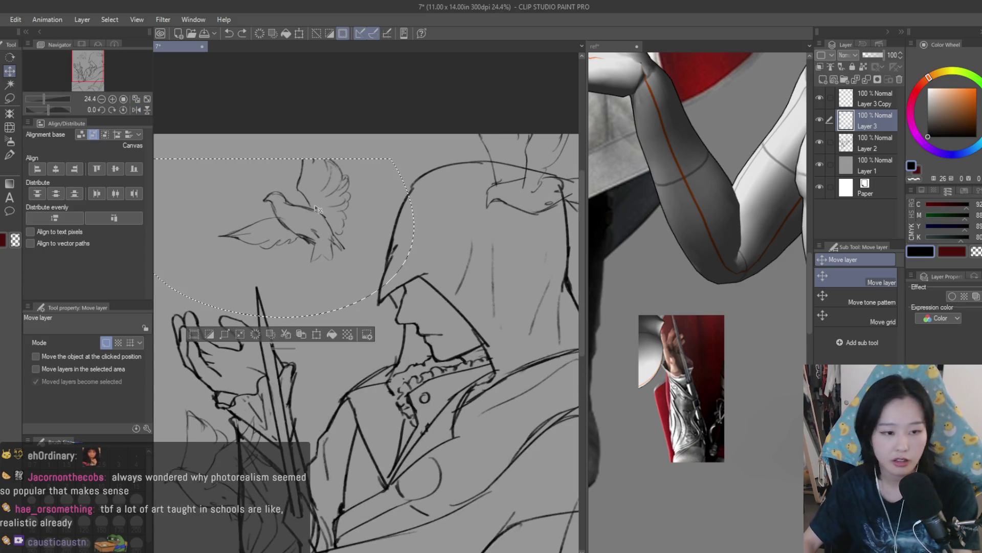
{"action": "left_click_drag", "start_coordinate": [333, 216], "coordinate": [338, 220]}
{"action": "key", "text": "ctrl+t"}
{"action": "left_click_drag", "start_coordinate": [428, 199], "coordinate": [401, 190]}
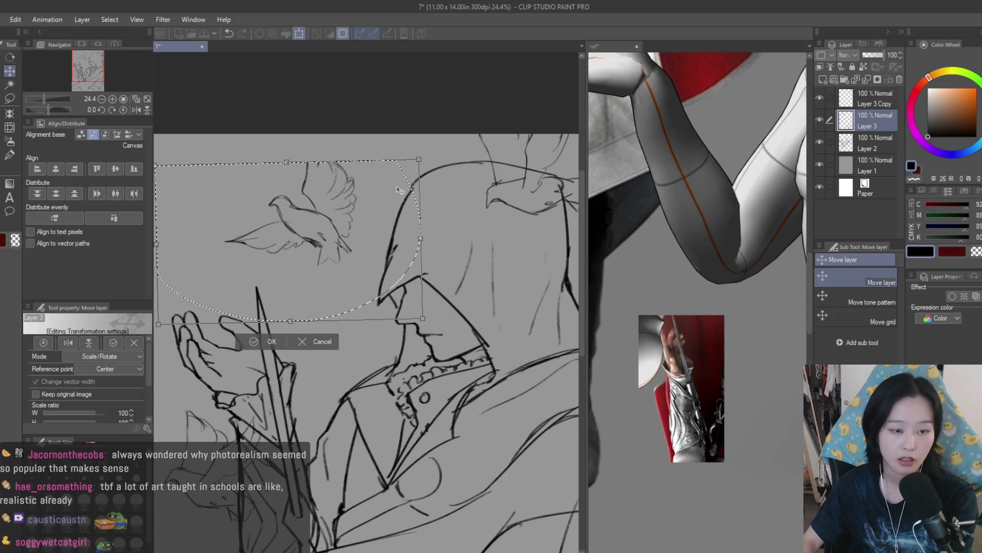
{"action": "key", "text": "Return"}
Step: Deselect and sketch extra wing strokes over the left dove with the Dry Texture 3 brush
{"action": "key", "text": "b"}
{"action": "key", "text": "ctrl+d"}
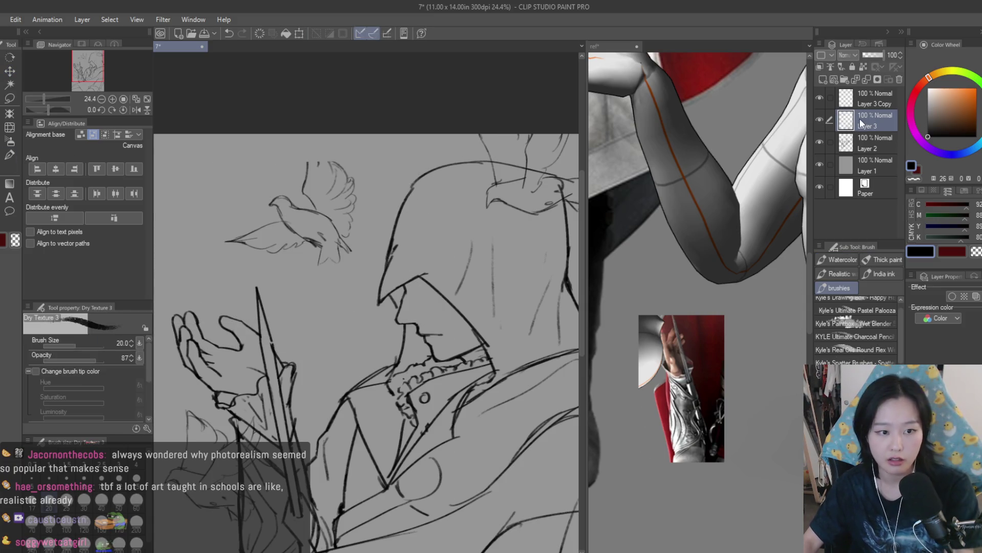
{"action": "scroll", "coordinate": [305, 169], "scroll_direction": "up", "scroll_amount": 3}
{"action": "mouse_move", "coordinate": [312, 128]}
{"action": "left_mouse_down"}
{"action": "mouse_move", "coordinate": [311, 171]}
{"action": "mouse_move", "coordinate": [332, 164]}
{"action": "left_mouse_up"}
{"action": "left_click_drag", "start_coordinate": [323, 130], "coordinate": [360, 156]}
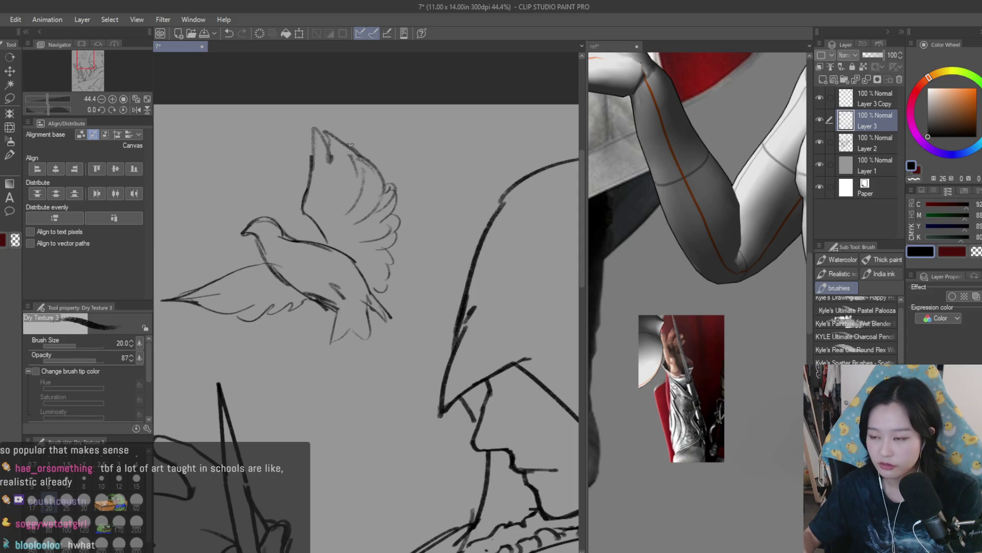
{"action": "scroll", "coordinate": [351, 145], "scroll_direction": "down", "scroll_amount": 2}
{"action": "scroll", "coordinate": [396, 177], "scroll_direction": "down", "scroll_amount": 2}
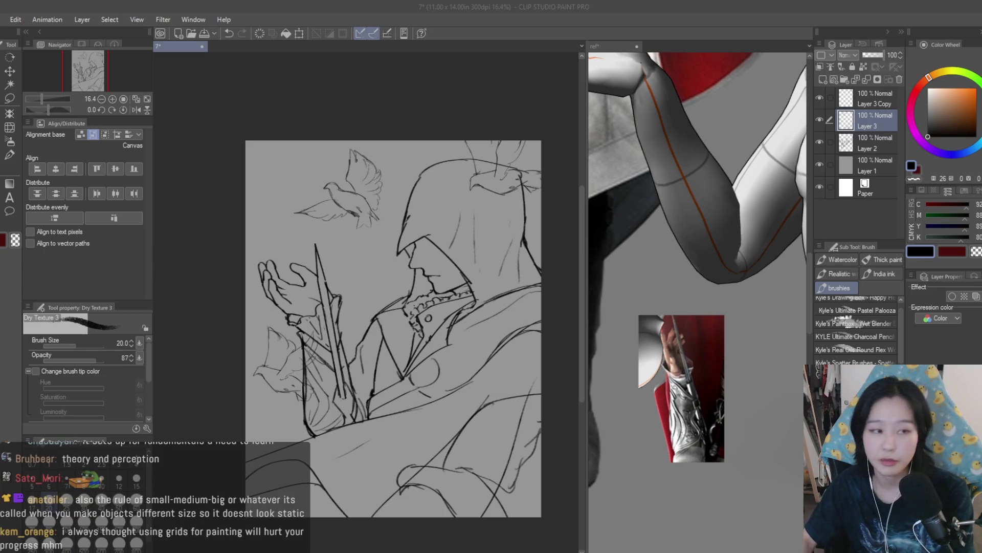
Step: Create a new illustration, paste the fruit basket photo, zoom in, and add a layer above it
{"action": "key", "text": "ctrl+n"}
{"action": "key", "text": "Return"}
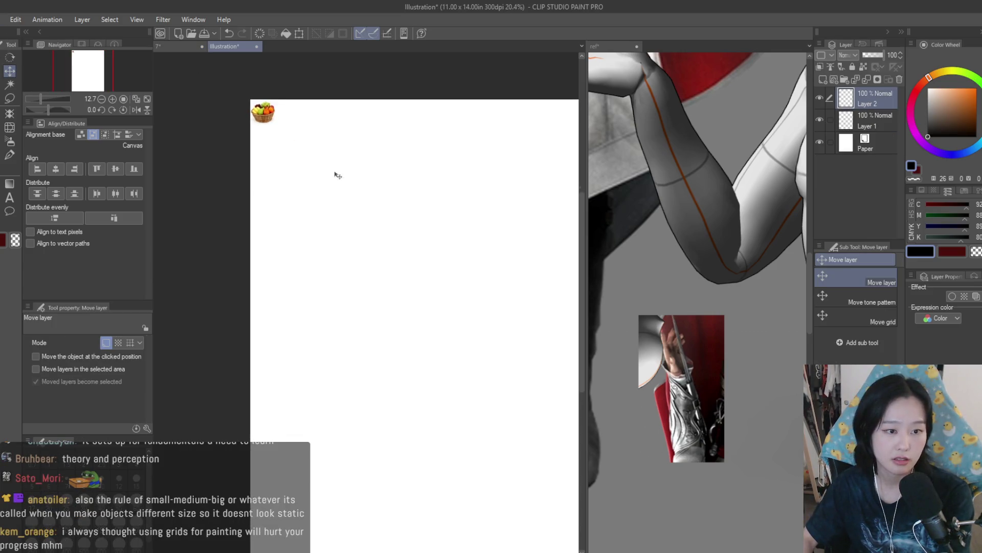
{"action": "key", "text": "ctrl+v"}
{"action": "key", "text": "Return"}
{"action": "key", "text": "ctrl+plus"}
{"action": "key", "text": "b"}
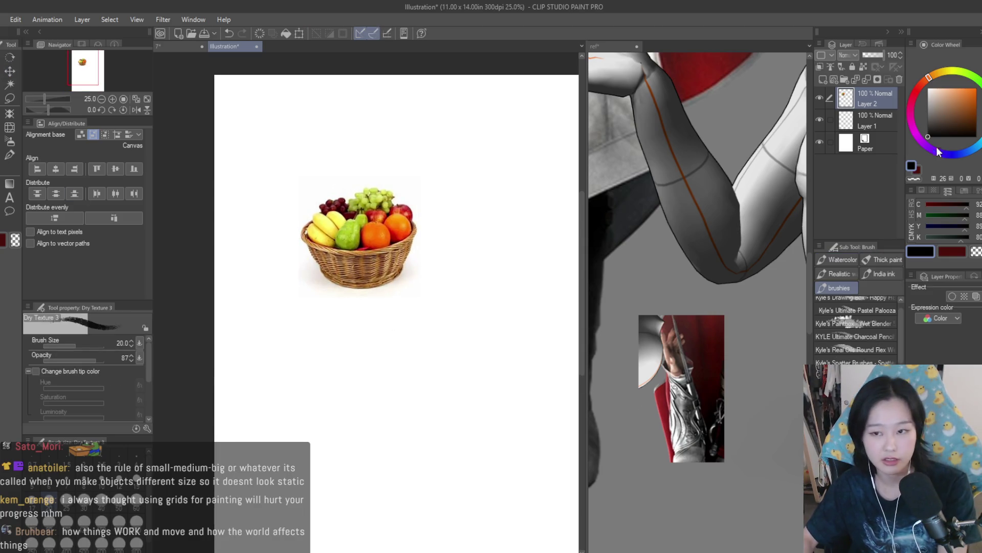
{"action": "left_click", "coordinate": [823, 80]}
Step: Draw vertical guide strokes at the basket's right edge, along its bottom, and between the fruits
{"action": "scroll", "coordinate": [358, 284], "scroll_direction": "down", "scroll_amount": 1}
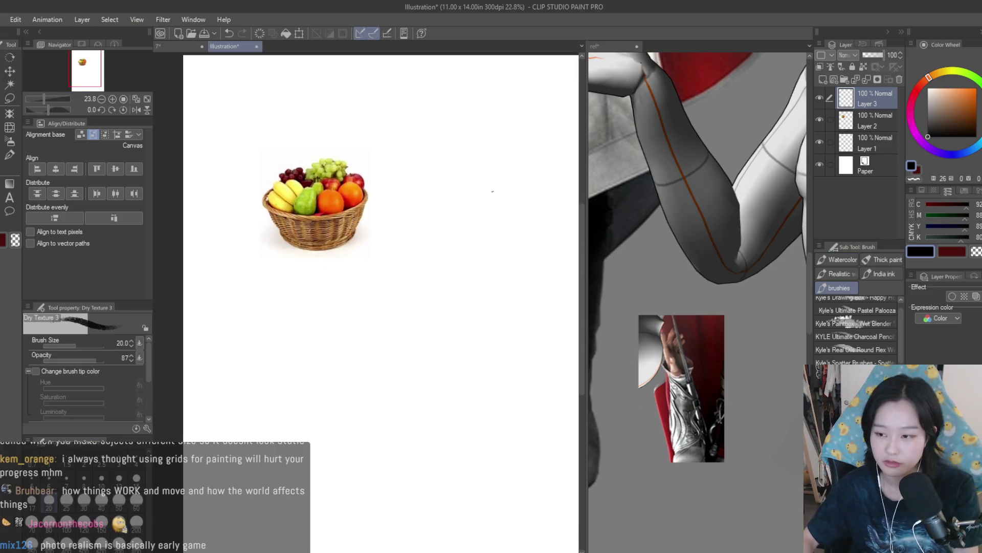
{"action": "scroll", "coordinate": [358, 283], "scroll_direction": "down", "scroll_amount": 1}
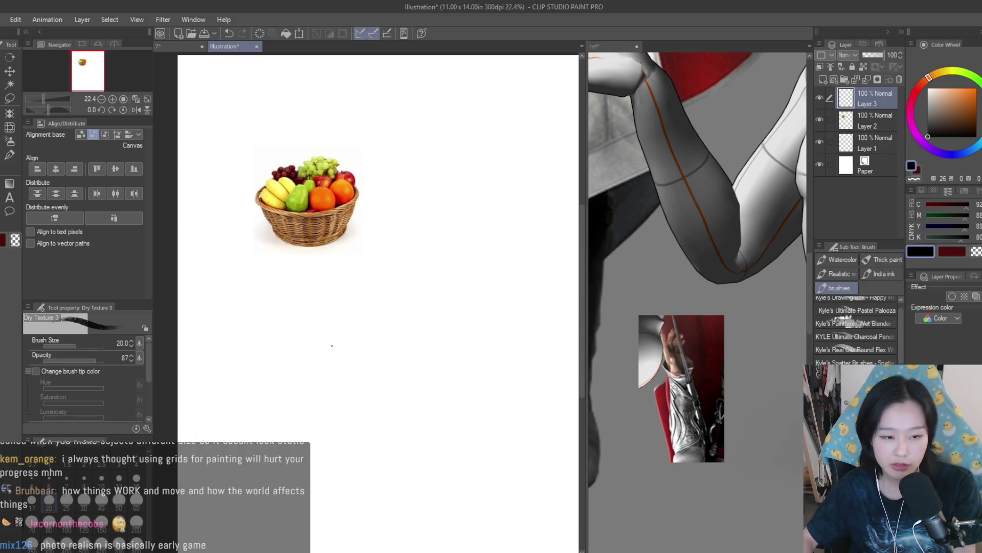
{"action": "scroll", "coordinate": [256, 199], "scroll_direction": "up", "scroll_amount": 4}
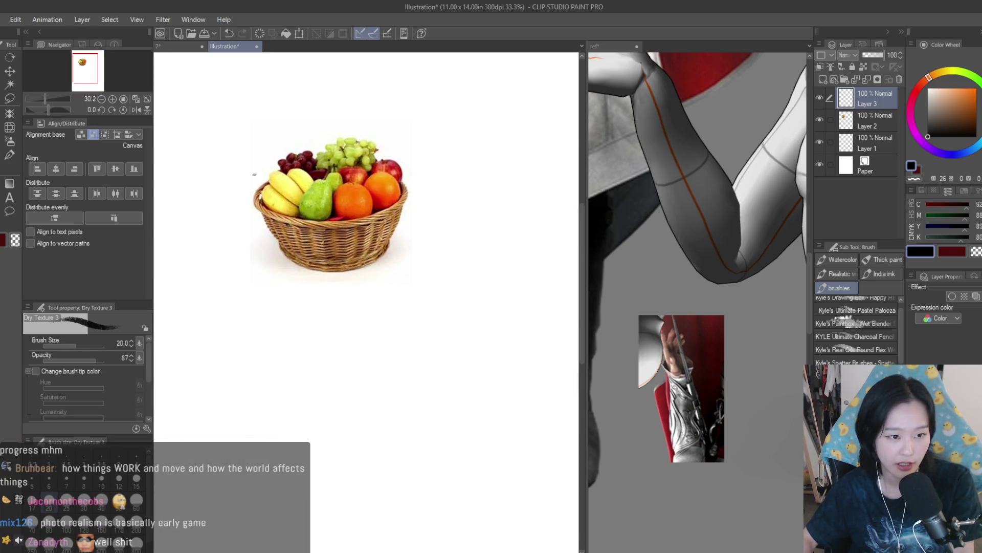
{"action": "left_click_drag", "start_coordinate": [410, 171], "coordinate": [412, 225]}
{"action": "scroll", "coordinate": [294, 125], "scroll_direction": "up", "scroll_amount": 3}
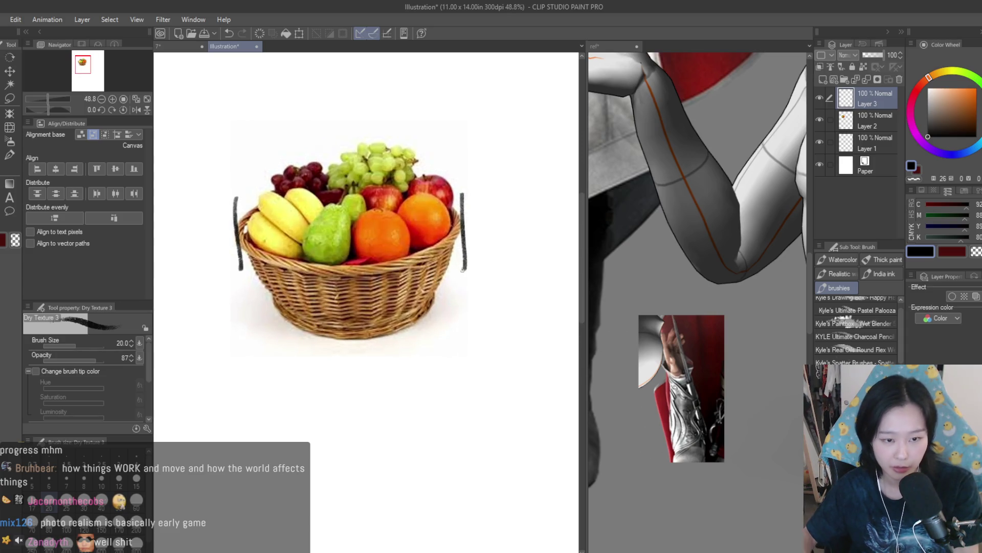
{"action": "left_click_drag", "start_coordinate": [302, 341], "coordinate": [418, 338]}
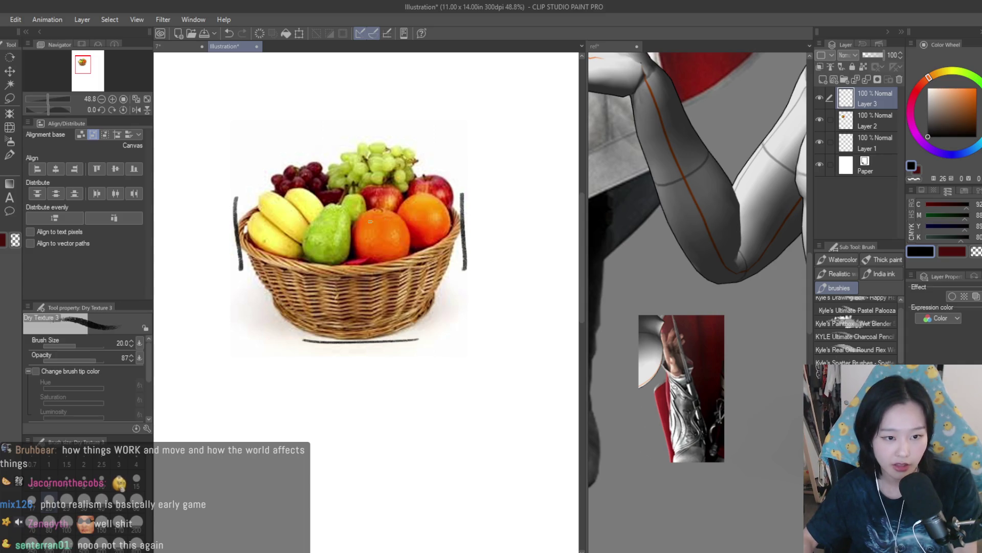
{"action": "left_click_drag", "start_coordinate": [354, 199], "coordinate": [354, 262]}
{"action": "left_click_drag", "start_coordinate": [449, 197], "coordinate": [451, 242]}
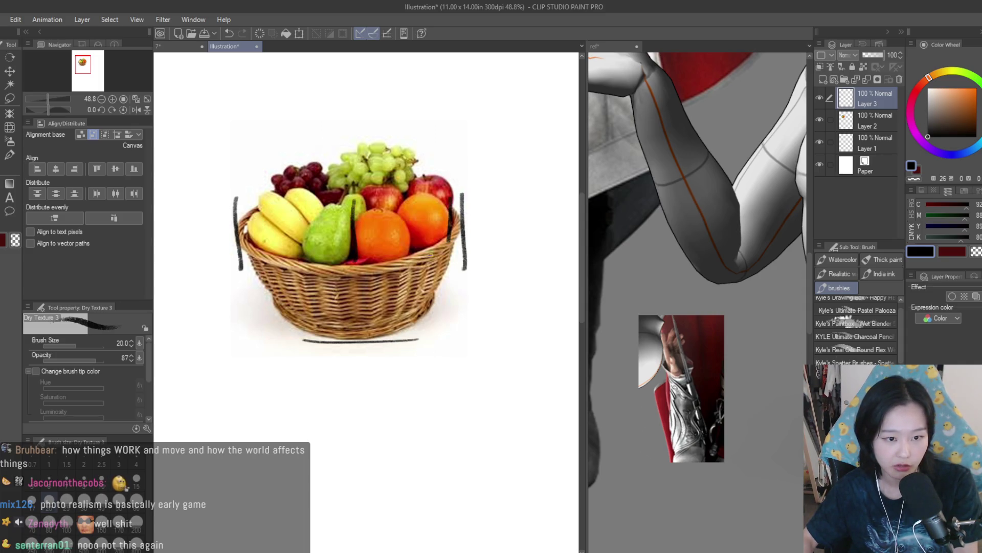
{"action": "left_click_drag", "start_coordinate": [408, 208], "coordinate": [407, 251]}
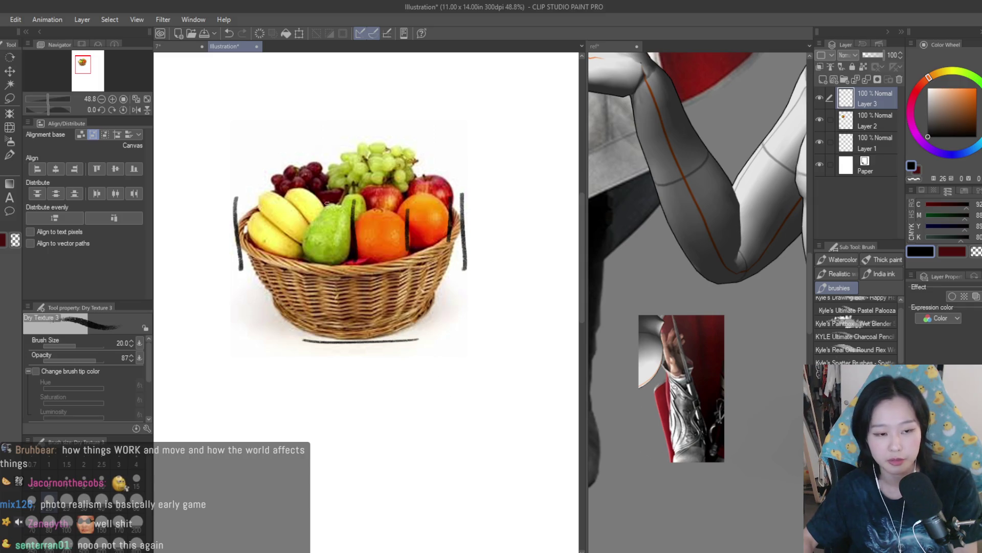
{"action": "left_click_drag", "start_coordinate": [305, 212], "coordinate": [305, 258]}
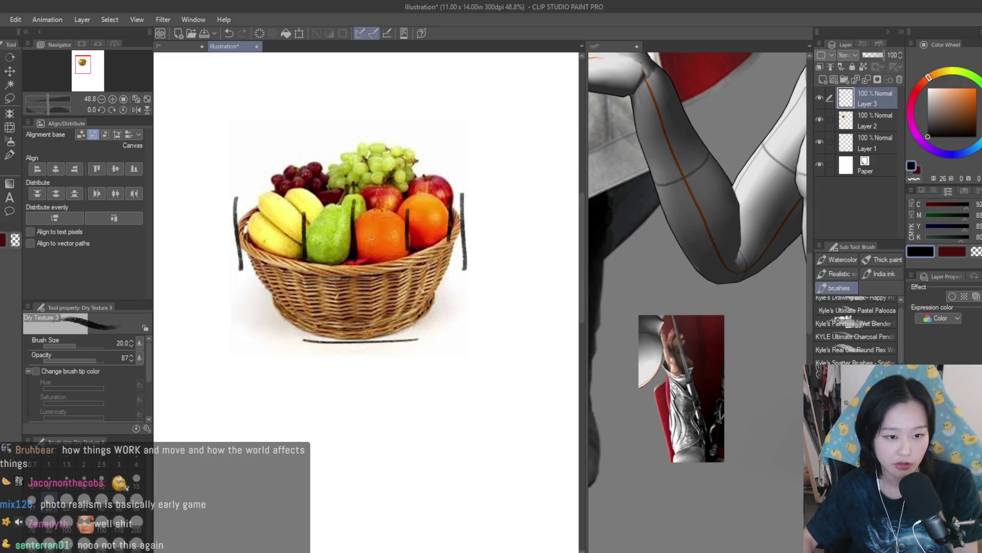
Step: Undo a loop outline and a stray stroke, then draw the basket sketch's left edge below the photo
{"action": "mouse_move", "coordinate": [351, 213]}
{"action": "left_mouse_down"}
{"action": "mouse_move", "coordinate": [353, 240]}
{"action": "mouse_move", "coordinate": [404, 215]}
{"action": "mouse_move", "coordinate": [446, 225]}
{"action": "left_mouse_up"}
{"action": "key", "text": "ctrl+z"}
{"action": "key", "text": "ctrl+z"}
{"action": "key", "text": "ctrl+z"}
{"action": "left_click_drag", "start_coordinate": [249, 198], "coordinate": [248, 250]}
{"action": "key", "text": "ctrl+z"}
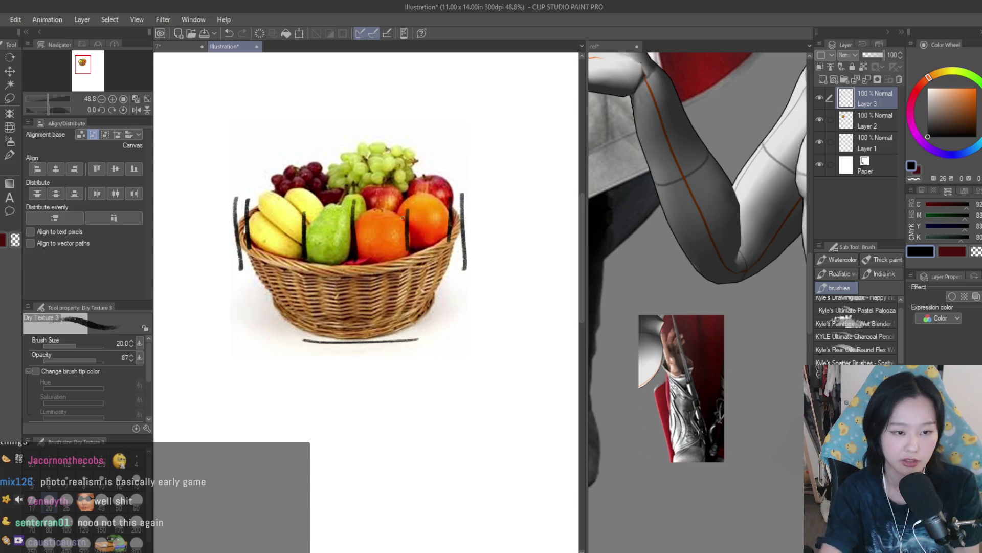
{"action": "scroll", "coordinate": [348, 240], "scroll_direction": "down", "scroll_amount": 2}
{"action": "left_click_drag", "start_coordinate": [319, 348], "coordinate": [318, 407]}
Step: Draw the right edge, bottom line, and left vertical lines of the basket sketch
{"action": "left_click_drag", "start_coordinate": [483, 353], "coordinate": [483, 421]}
{"action": "left_click_drag", "start_coordinate": [341, 442], "coordinate": [461, 440]}
{"action": "scroll", "coordinate": [413, 414], "scroll_direction": "up", "scroll_amount": 1}
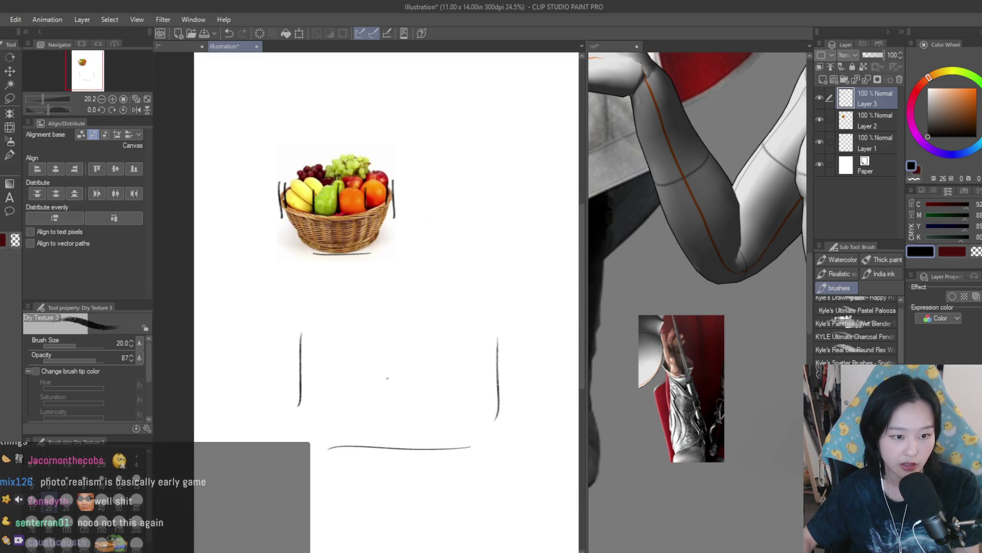
{"action": "left_click_drag", "start_coordinate": [315, 340], "coordinate": [317, 389]}
{"action": "left_click_drag", "start_coordinate": [359, 340], "coordinate": [358, 385]}
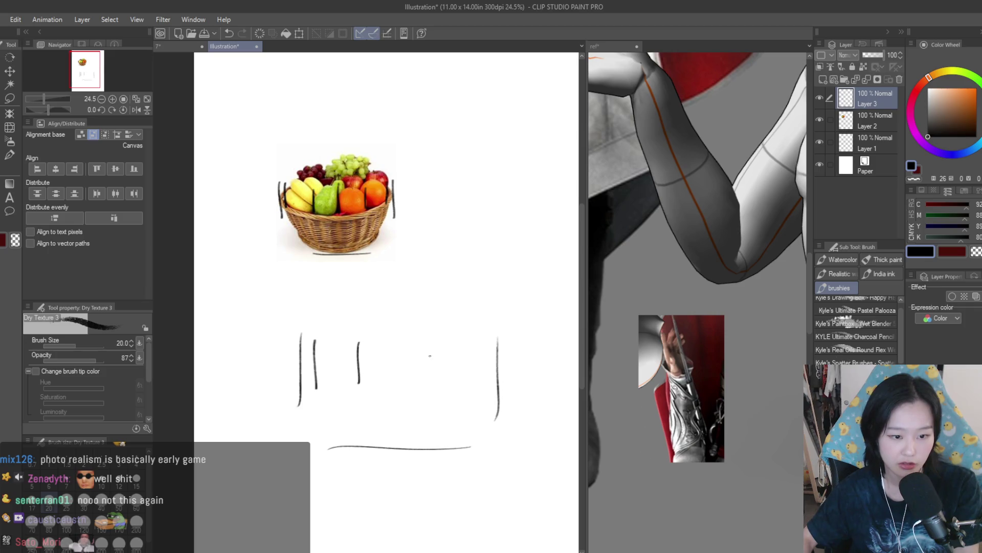
Step: Redraw the inner divider lines of the basket sketch, undoing misplaced strokes along the way
{"action": "key", "text": "ctrl+z"}
{"action": "left_click_drag", "start_coordinate": [372, 341], "coordinate": [373, 380]}
{"action": "left_click_drag", "start_coordinate": [438, 341], "coordinate": [439, 391]}
{"action": "key", "text": "ctrl+z"}
{"action": "key", "text": "ctrl+z"}
{"action": "left_click_drag", "start_coordinate": [372, 343], "coordinate": [372, 388]}
{"action": "left_click_drag", "start_coordinate": [427, 349], "coordinate": [427, 394]}
{"action": "left_click_drag", "start_coordinate": [469, 352], "coordinate": [469, 395]}
{"action": "key", "text": "ctrl+z"}
{"action": "key", "text": "ctrl+z"}
{"action": "left_click_drag", "start_coordinate": [425, 347], "coordinate": [427, 389]}
{"action": "key", "text": "ctrl+z"}
{"action": "mouse_move", "coordinate": [476, 342]}
{"action": "left_mouse_down"}
{"action": "mouse_move", "coordinate": [476, 391]}
{"action": "mouse_move", "coordinate": [483, 386]}
{"action": "left_mouse_up"}
{"action": "key", "text": "ctrl+z"}
{"action": "key", "text": "ctrl+z"}
{"action": "key", "text": "ctrl+z"}
{"action": "key", "text": "ctrl+z"}
{"action": "left_click_drag", "start_coordinate": [486, 340], "coordinate": [486, 388]}
{"action": "key", "text": "ctrl+z"}
{"action": "left_click_drag", "start_coordinate": [450, 351], "coordinate": [452, 395]}
{"action": "key", "text": "ctrl+z"}
{"action": "left_click_drag", "start_coordinate": [414, 350], "coordinate": [415, 393]}
{"action": "key", "text": "ctrl+z"}
{"action": "left_click_drag", "start_coordinate": [361, 344], "coordinate": [361, 391]}
{"action": "left_click_drag", "start_coordinate": [409, 347], "coordinate": [408, 394]}
{"action": "key", "text": "ctrl+z"}
Step: Sketch a round fruit outline, then bracket the orange, grapes and right orange on the photo
{"action": "mouse_move", "coordinate": [479, 355]}
{"action": "left_mouse_down"}
{"action": "mouse_move", "coordinate": [449, 381]}
{"action": "mouse_move", "coordinate": [481, 356]}
{"action": "mouse_move", "coordinate": [339, 352]}
{"action": "left_mouse_up"}
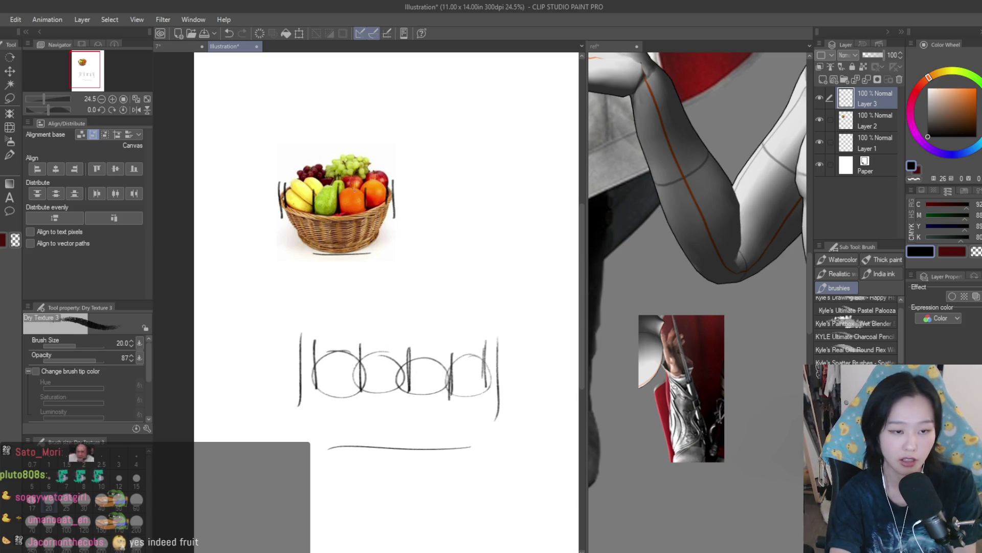
{"action": "scroll", "coordinate": [372, 196], "scroll_direction": "up", "scroll_amount": 2}
{"action": "left_click_drag", "start_coordinate": [330, 198], "coordinate": [389, 194]}
{"action": "scroll", "coordinate": [346, 170], "scroll_direction": "up", "scroll_amount": 1}
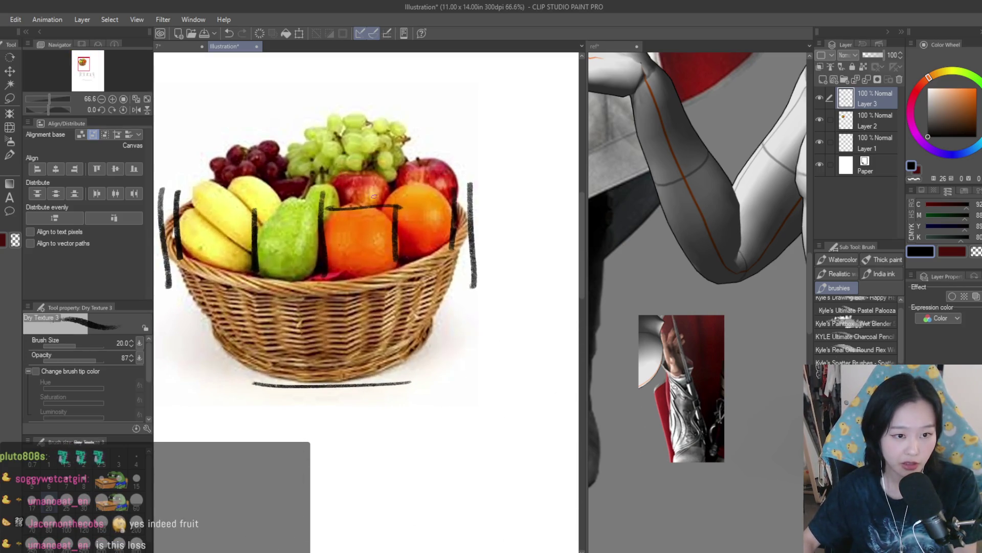
{"action": "scroll", "coordinate": [376, 119], "scroll_direction": "up", "scroll_amount": 1}
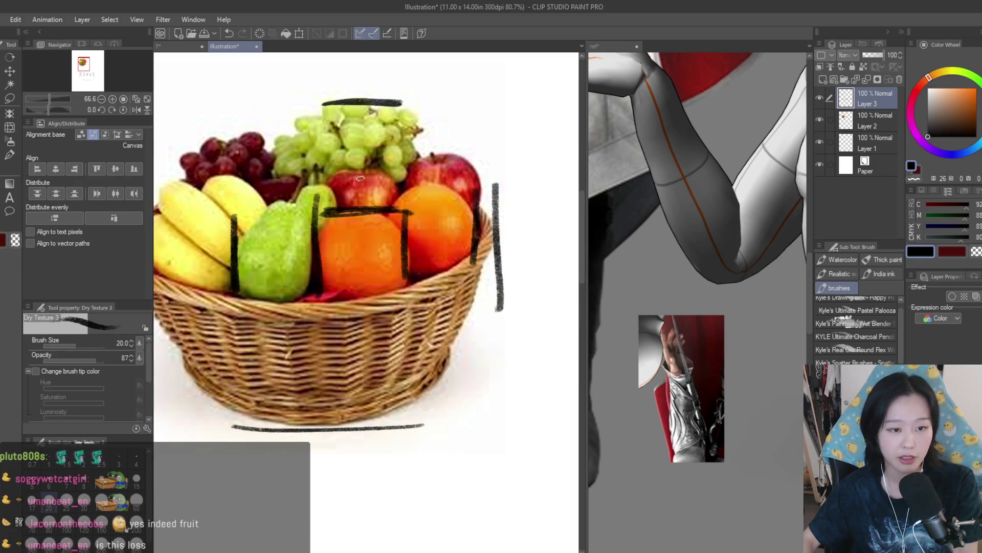
{"action": "scroll", "coordinate": [376, 119], "scroll_direction": "down", "scroll_amount": 3}
{"action": "scroll", "coordinate": [428, 281], "scroll_direction": "down", "scroll_amount": 1}
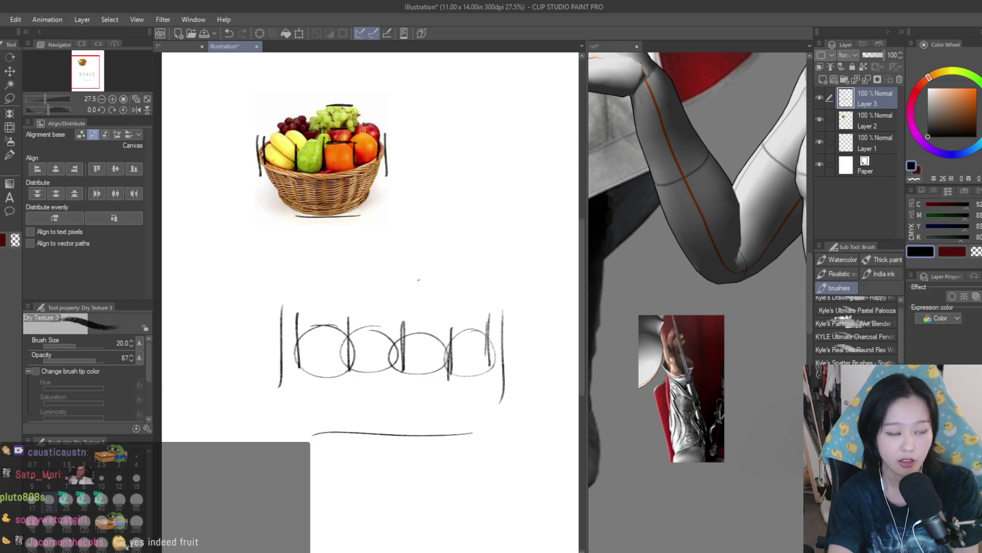
{"action": "scroll", "coordinate": [338, 110], "scroll_direction": "up", "scroll_amount": 4}
{"action": "mouse_move", "coordinate": [399, 101]}
{"action": "left_mouse_down"}
{"action": "mouse_move", "coordinate": [415, 163]}
{"action": "mouse_move", "coordinate": [430, 166]}
{"action": "left_mouse_up"}
{"action": "mouse_move", "coordinate": [423, 229]}
{"action": "left_mouse_down"}
{"action": "mouse_move", "coordinate": [436, 301]}
{"action": "mouse_move", "coordinate": [479, 299]}
{"action": "left_mouse_up"}
{"action": "left_click_drag", "start_coordinate": [474, 287], "coordinate": [474, 313]}
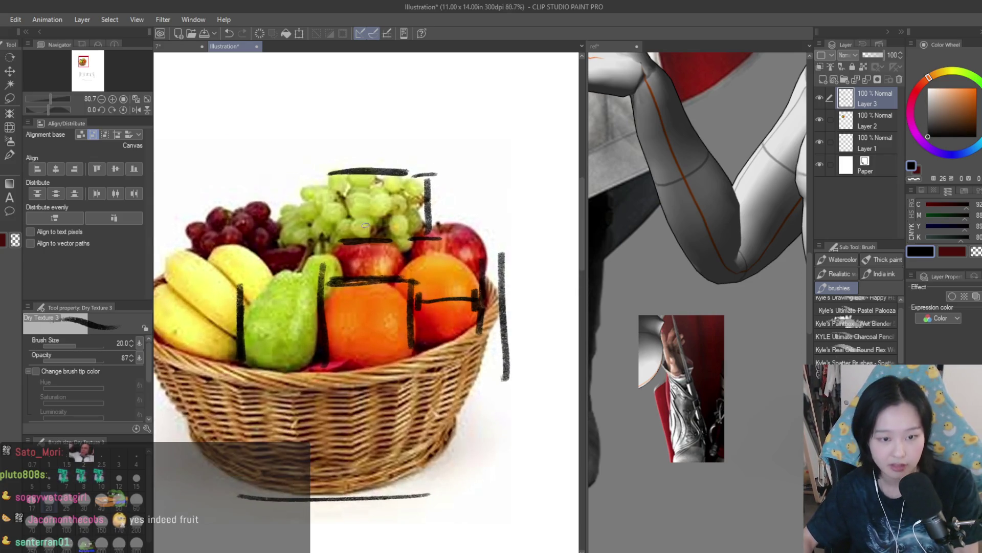
Step: Add a vertical measuring mark above the basket sketch, undo a stray tick, and close the fruit study
{"action": "scroll", "coordinate": [476, 317], "scroll_direction": "down", "scroll_amount": 4}
{"action": "scroll", "coordinate": [499, 377], "scroll_direction": "up", "scroll_amount": 1}
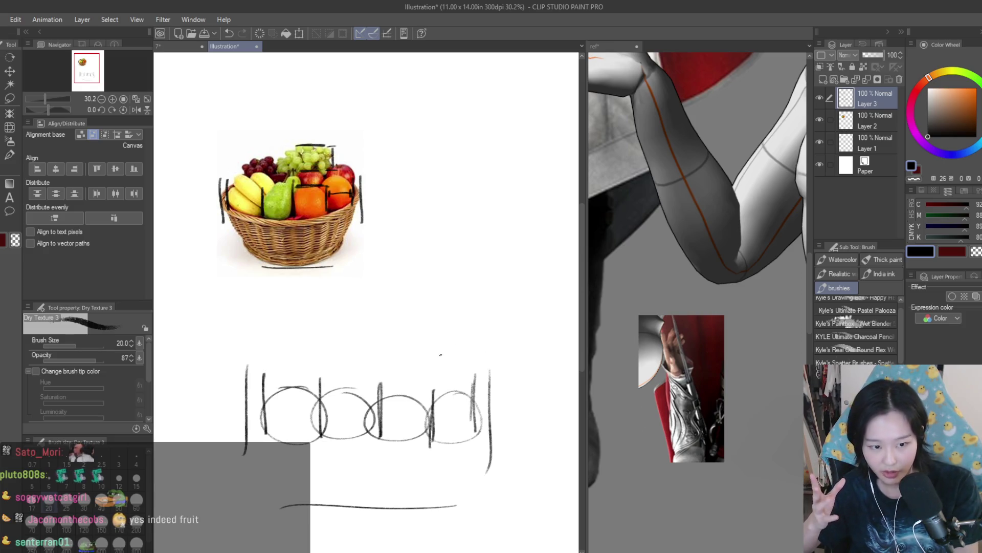
{"action": "left_click_drag", "start_coordinate": [420, 328], "coordinate": [438, 327]}
{"action": "left_click_drag", "start_coordinate": [432, 330], "coordinate": [435, 374]}
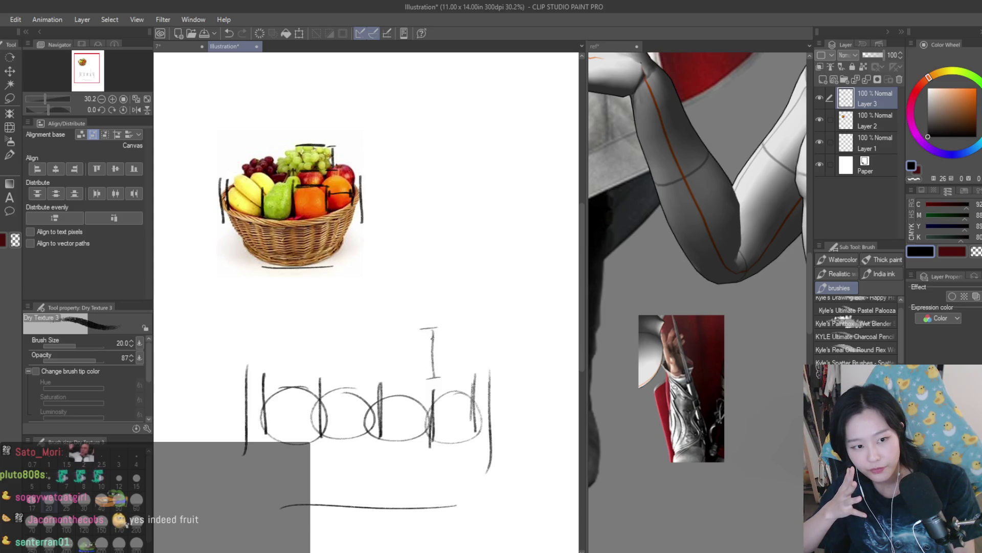
{"action": "mouse_move", "coordinate": [469, 355]}
{"action": "left_mouse_down"}
{"action": "mouse_move", "coordinate": [433, 356]}
{"action": "mouse_move", "coordinate": [413, 376]}
{"action": "left_mouse_up"}
{"action": "key", "text": "ctrl+z"}
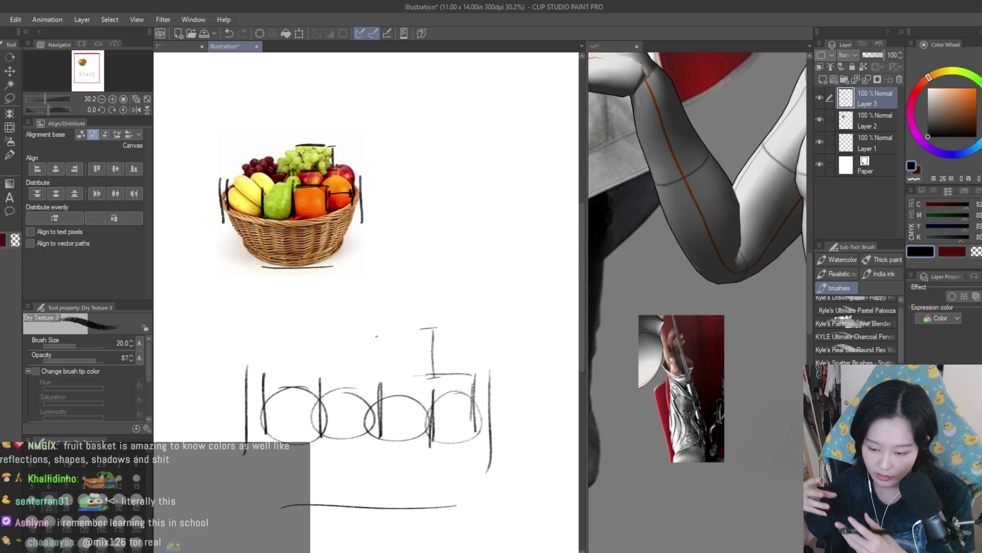
{"action": "left_click", "coordinate": [256, 47]}
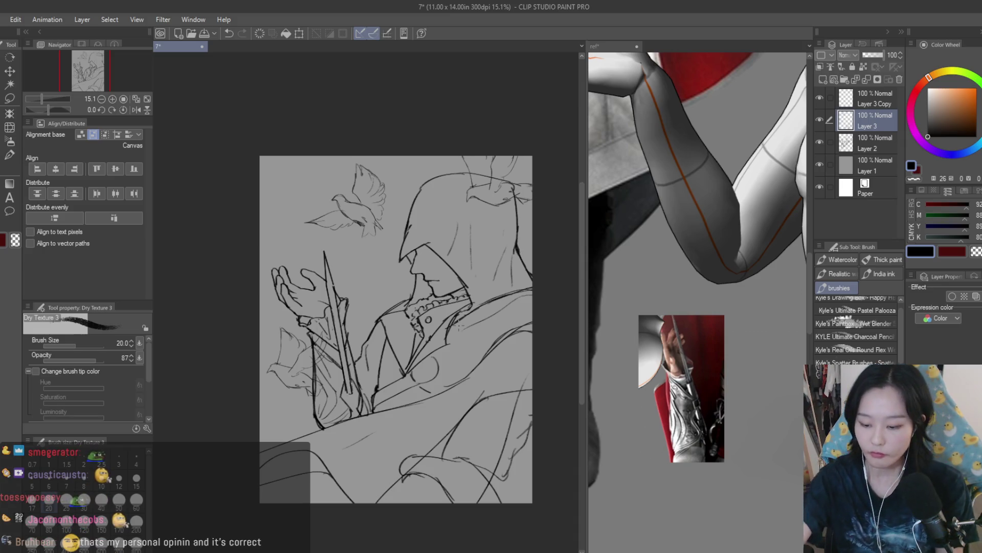
Step: Loop a freehand lasso selection around the dove sketch
{"action": "scroll", "coordinate": [381, 134], "scroll_direction": "down", "scroll_amount": 1}
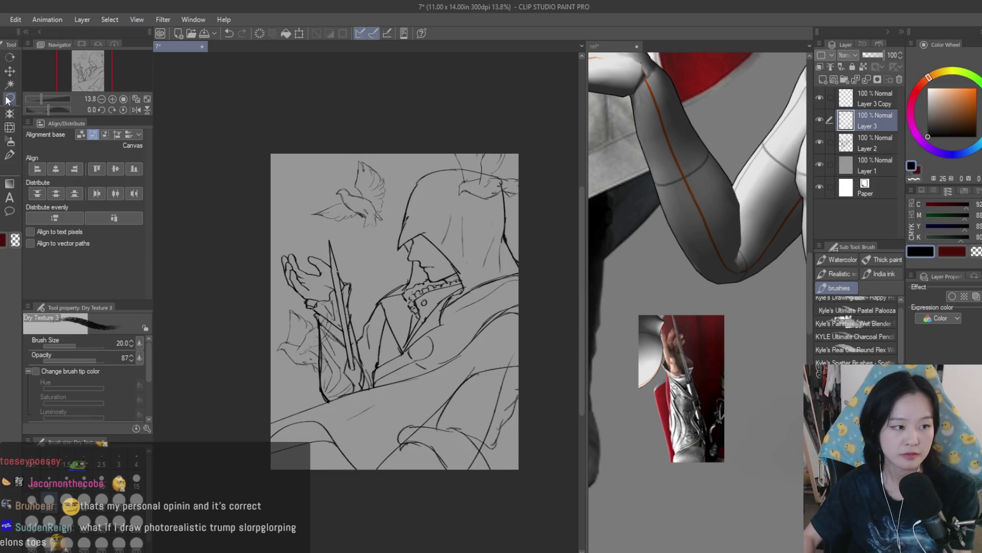
{"action": "key", "text": "m"}
{"action": "scroll", "coordinate": [291, 164], "scroll_direction": "up", "scroll_amount": 2}
{"action": "key", "text": "ctrl+s"}
{"action": "left_click_drag", "start_coordinate": [331, 275], "coordinate": [283, 152]}
Step: Transform the selected dove slightly down and to the left, and commit the new position
{"action": "scroll", "coordinate": [373, 227], "scroll_direction": "down", "scroll_amount": 2}
{"action": "key", "text": "ctrl+t"}
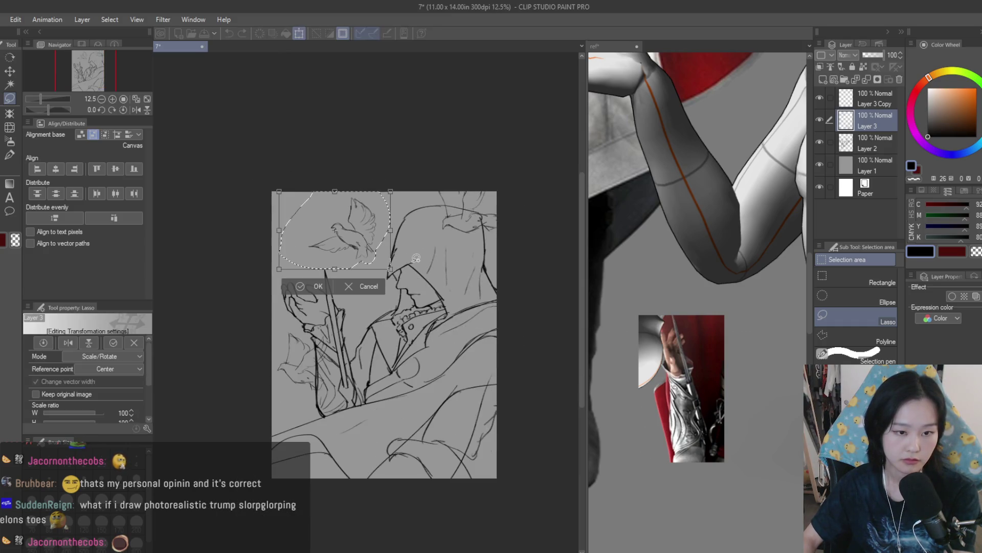
{"action": "mouse_move", "coordinate": [363, 242]}
{"action": "left_mouse_down"}
{"action": "mouse_move", "coordinate": [359, 251]}
{"action": "mouse_move", "coordinate": [369, 249]}
{"action": "mouse_move", "coordinate": [361, 249]}
{"action": "left_mouse_up"}
{"action": "key", "text": "Return"}
Step: Mirror the canvas view to check the composition, then restore it and recover the dove selection
{"action": "key", "text": "h"}
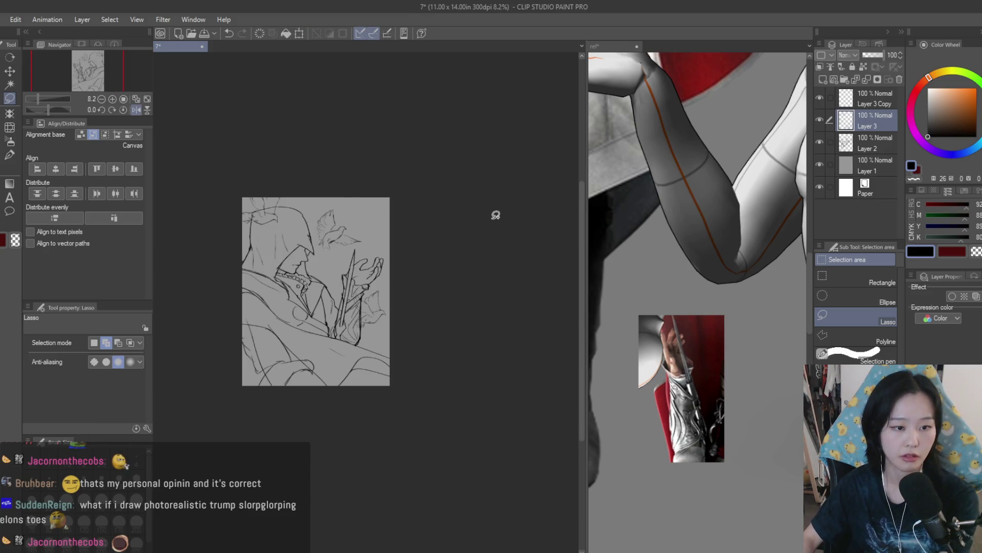
{"action": "key", "text": "h"}
{"action": "scroll", "coordinate": [411, 238], "scroll_direction": "up", "scroll_amount": 2}
{"action": "key", "text": "ctrl+z"}
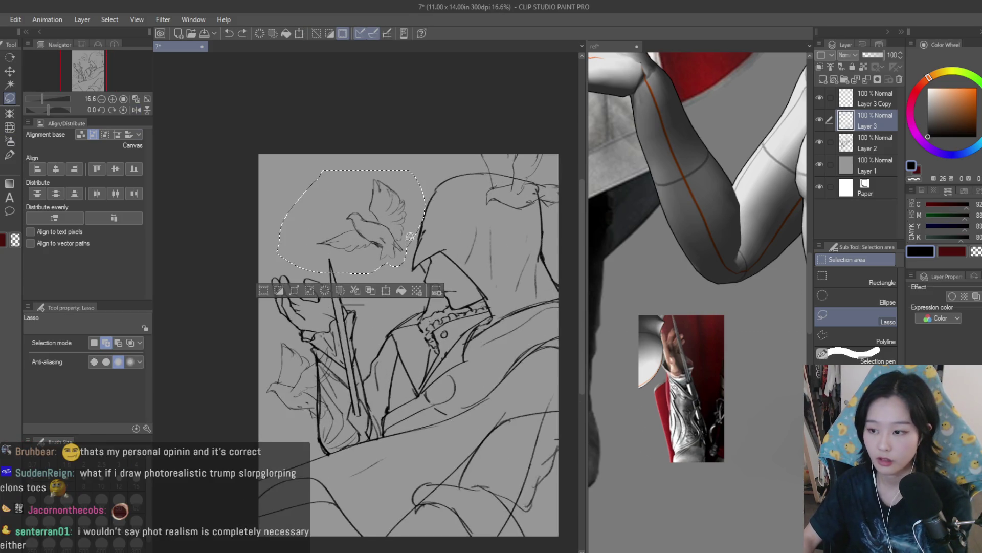
{"action": "scroll", "coordinate": [376, 263], "scroll_direction": "up", "scroll_amount": 2}
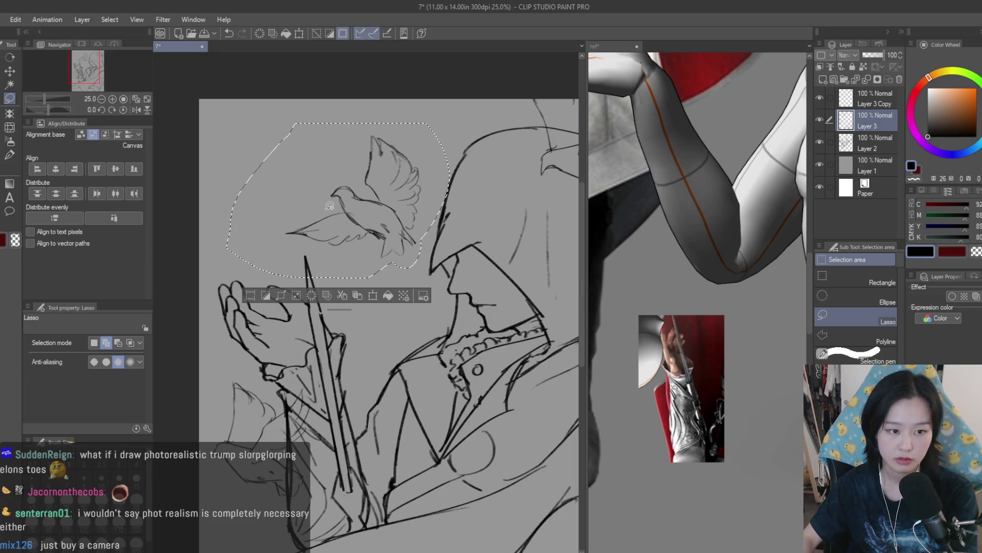
Step: Nudge the dove slightly left and down with the Move layer tool, deselect and save
{"action": "key", "text": "k"}
{"action": "scroll", "coordinate": [343, 225], "scroll_direction": "down", "scroll_amount": 3}
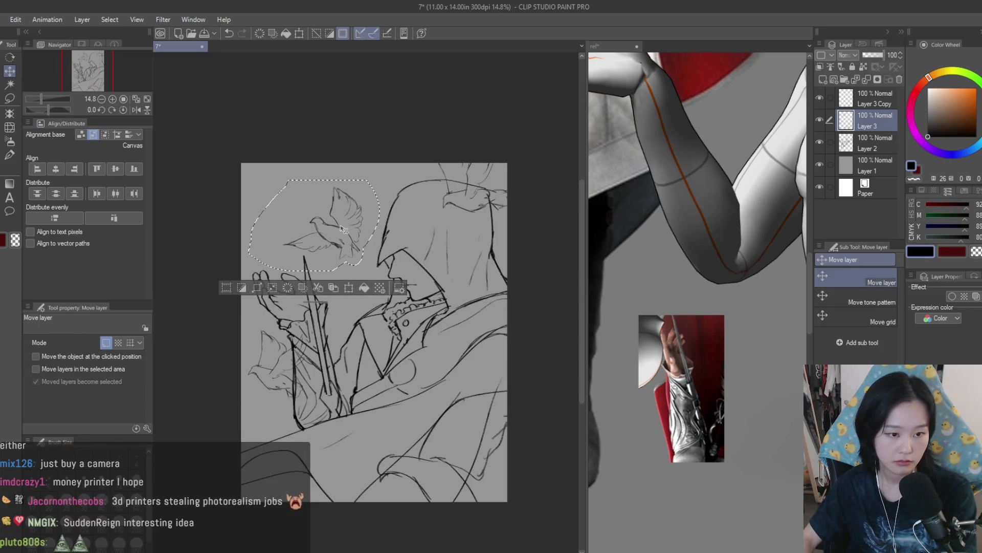
{"action": "left_click_drag", "start_coordinate": [348, 226], "coordinate": [343, 229]}
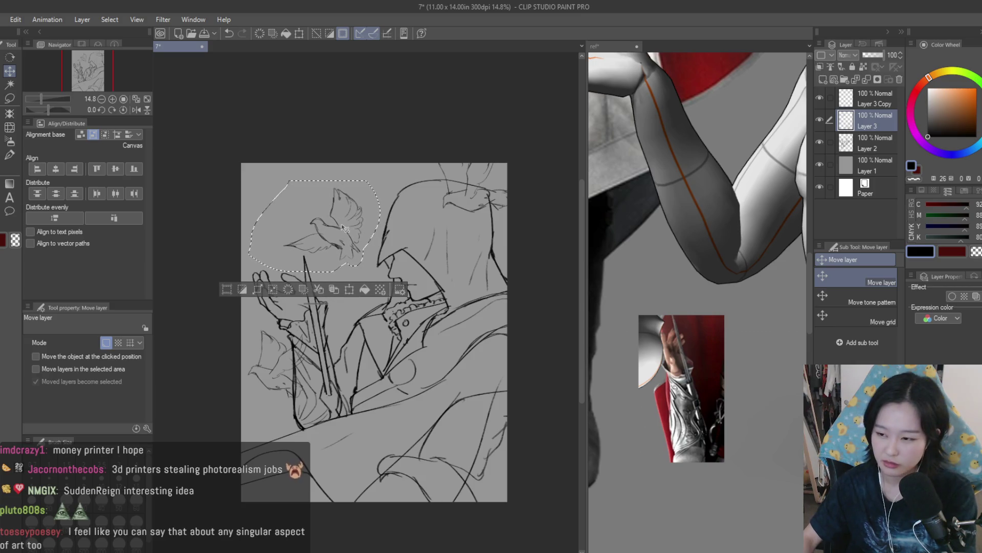
{"action": "key", "text": "ctrl+d"}
{"action": "key", "text": "ctrl+s"}
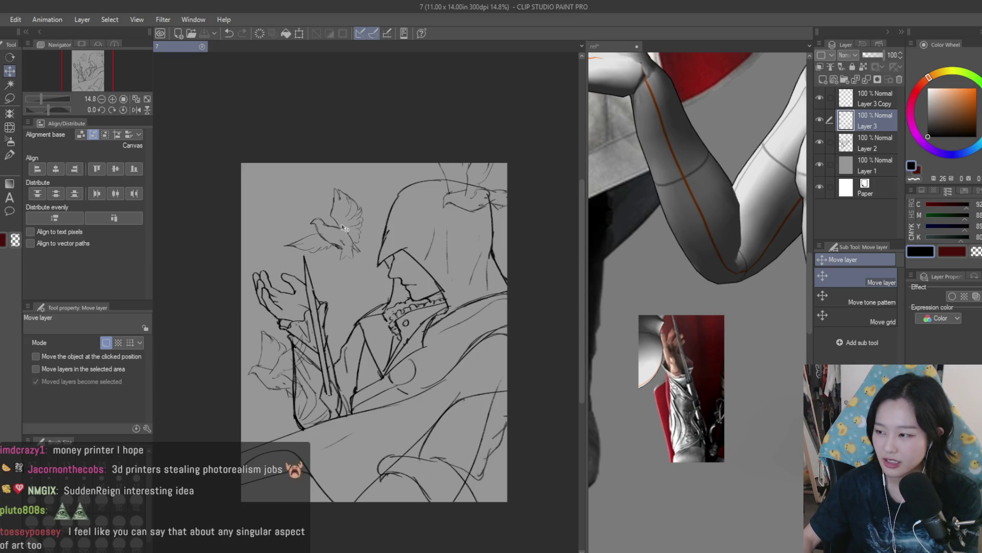
{"action": "scroll", "coordinate": [353, 233], "scroll_direction": "up", "scroll_amount": 1}
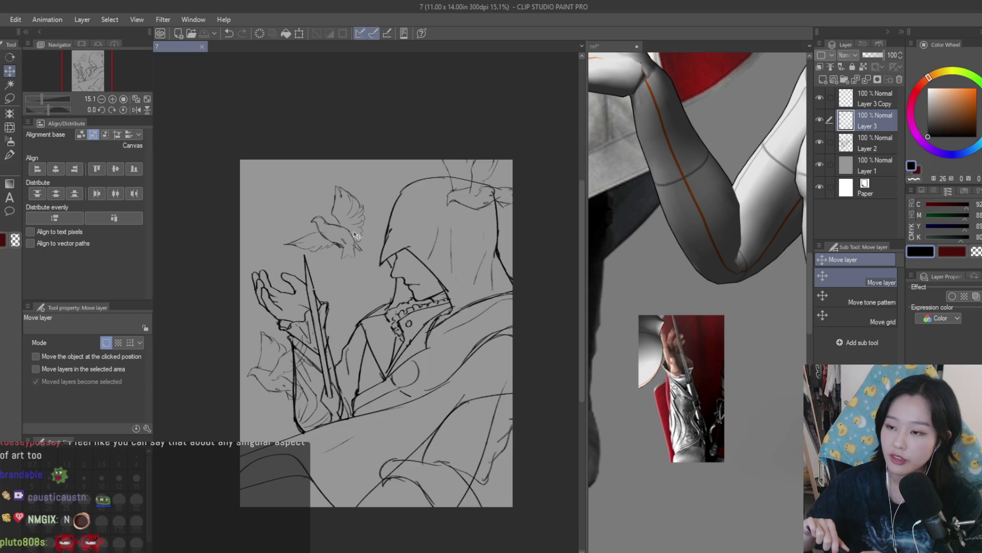
Step: With the Dry Texture 3 brush, sketch a short stroke upper left of the dove, then undo it
{"action": "key", "text": "b"}
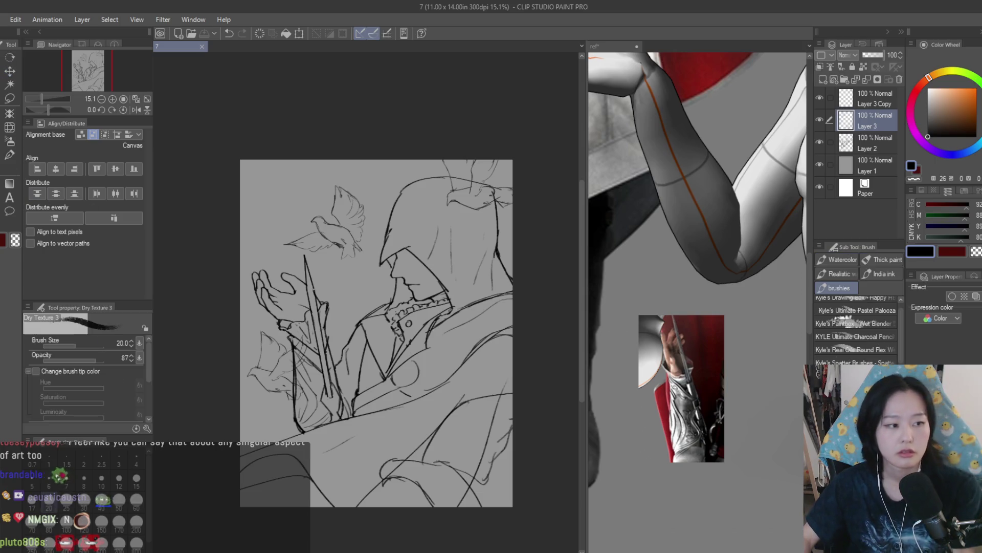
{"action": "scroll", "coordinate": [256, 149], "scroll_direction": "up", "scroll_amount": 1}
{"action": "scroll", "coordinate": [256, 148], "scroll_direction": "up", "scroll_amount": 3}
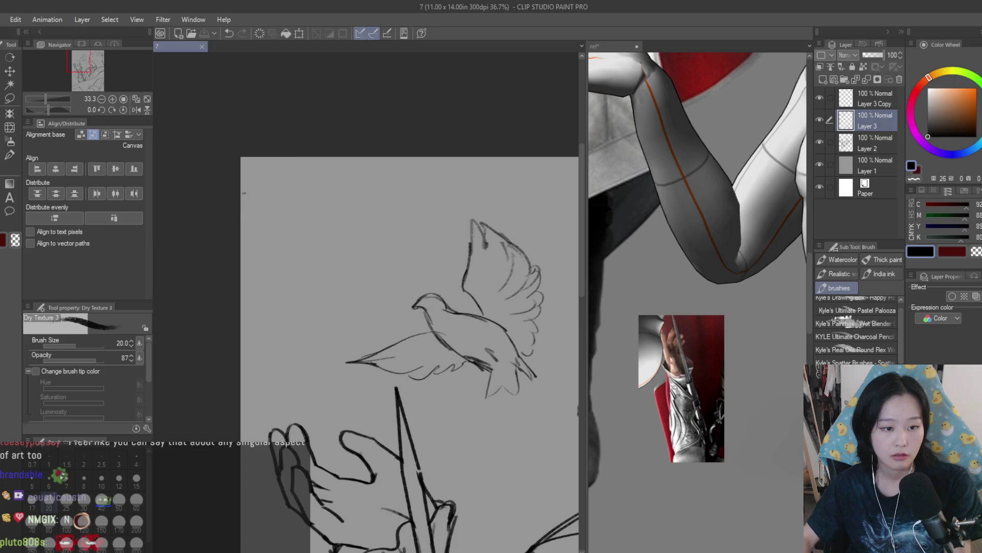
{"action": "left_click_drag", "start_coordinate": [317, 167], "coordinate": [362, 179]}
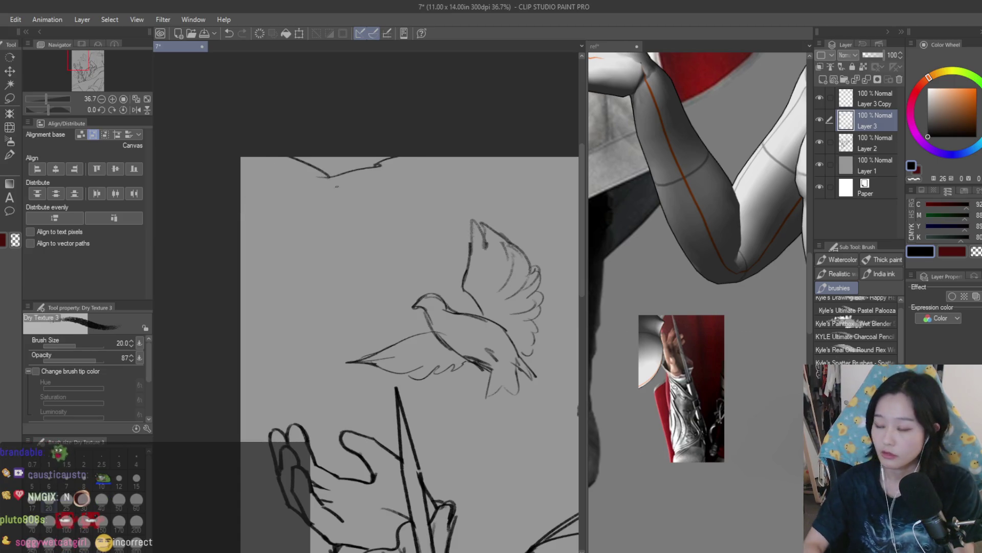
{"action": "key", "text": "ctrl+z"}
{"action": "key", "text": "ctrl+z"}
{"action": "key", "text": "ctrl+z"}
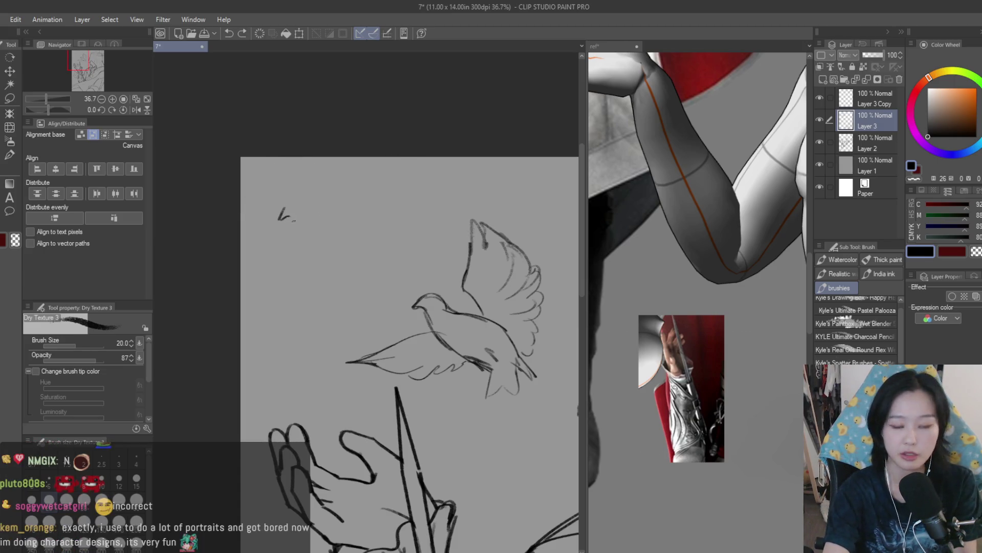